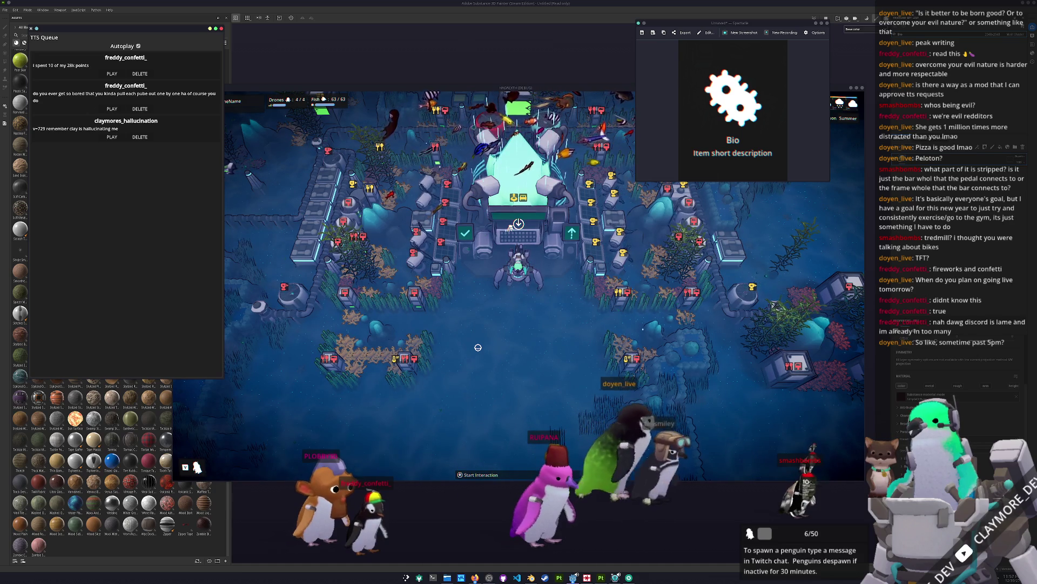
Bring Substance Painter forward and exit Bake Mesh Maps mode back to the painting workspace.
left_click(601, 577)
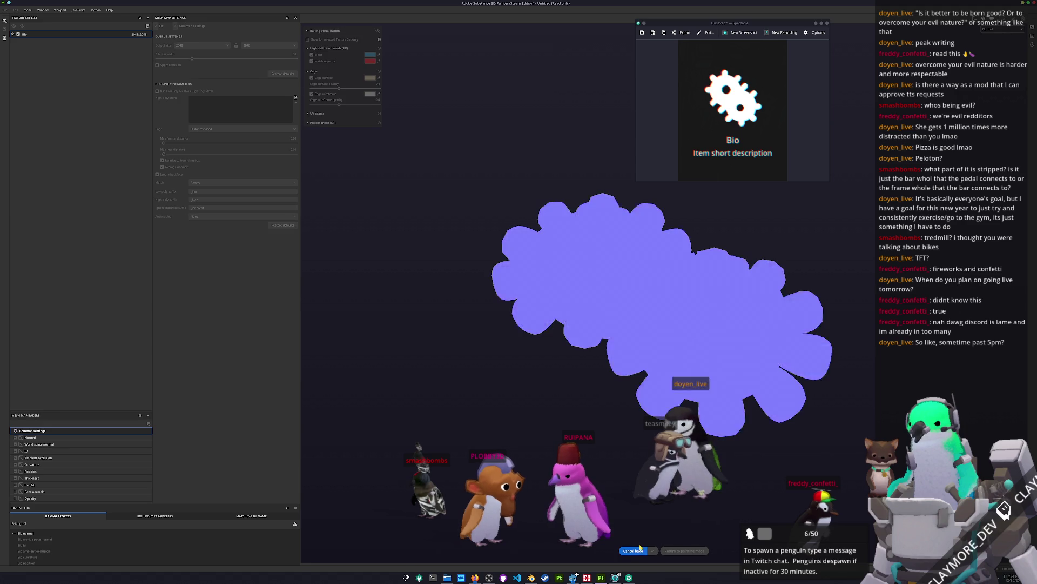
left_click(697, 551)
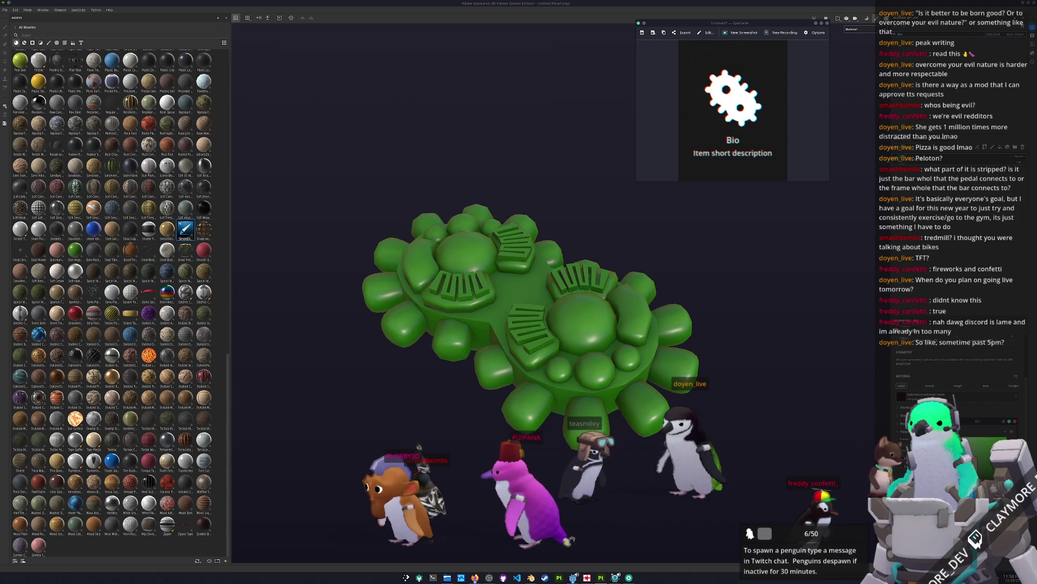
Switch the viewport to display only the Base color channel on the gear mesh.
left_click(857, 31)
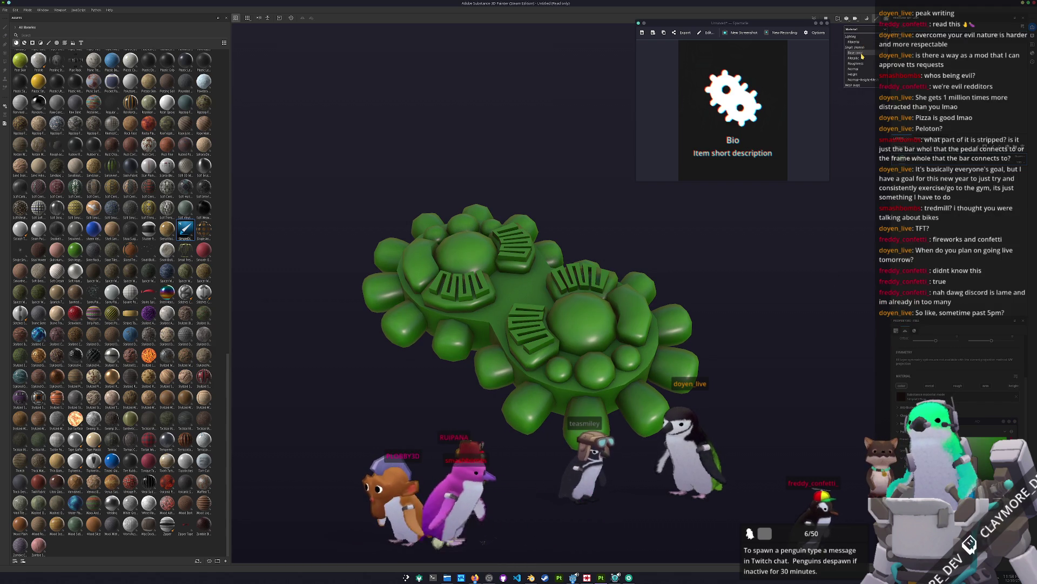
left_click(859, 53)
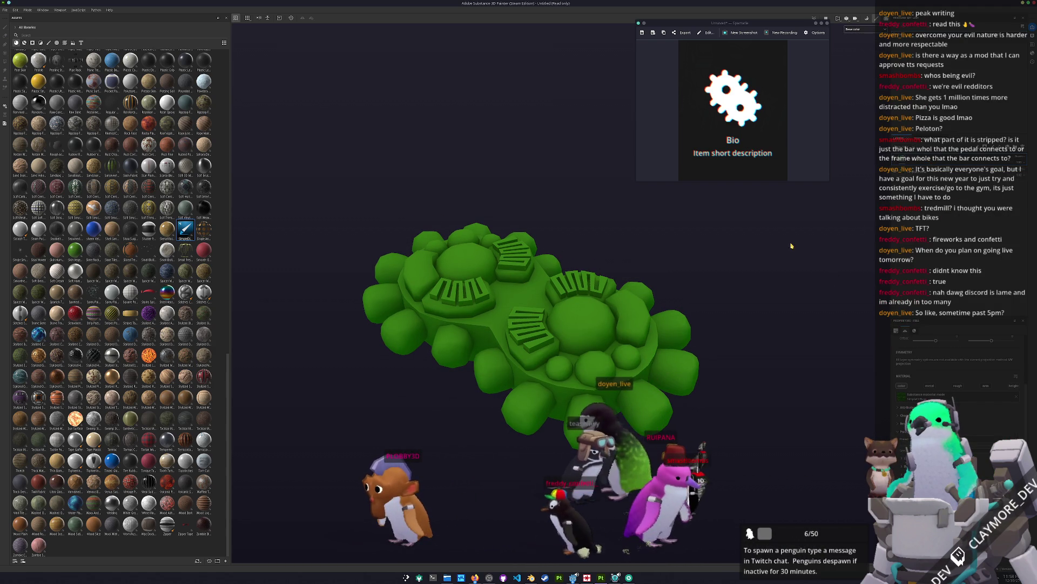
scroll(847, 216, "up", 2)
scroll(847, 216, "down", 1)
scroll(959, 389, "down", 1)
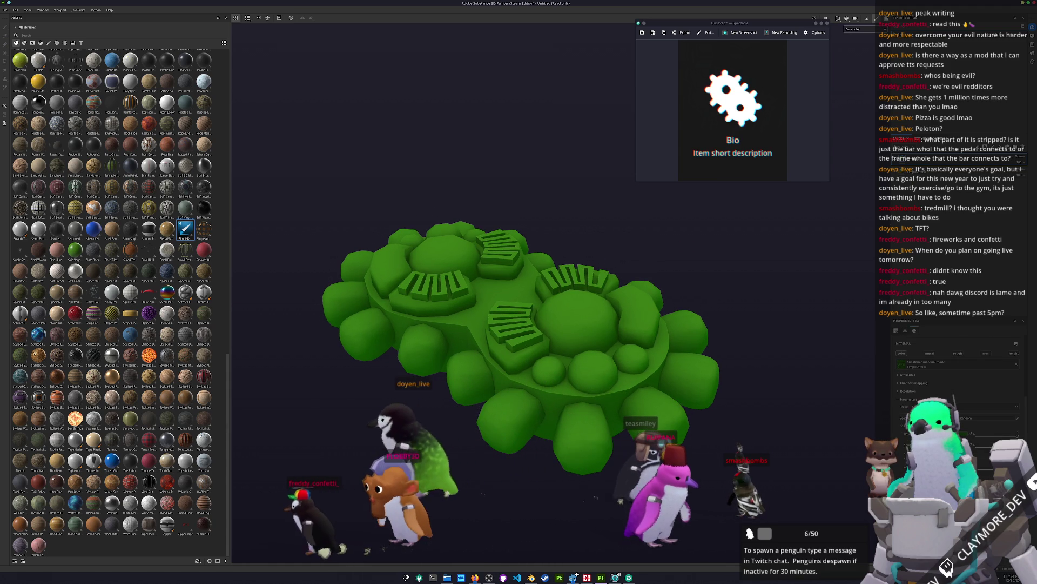
Add a mask to the layer from its right-click options menu.
right_click(929, 160)
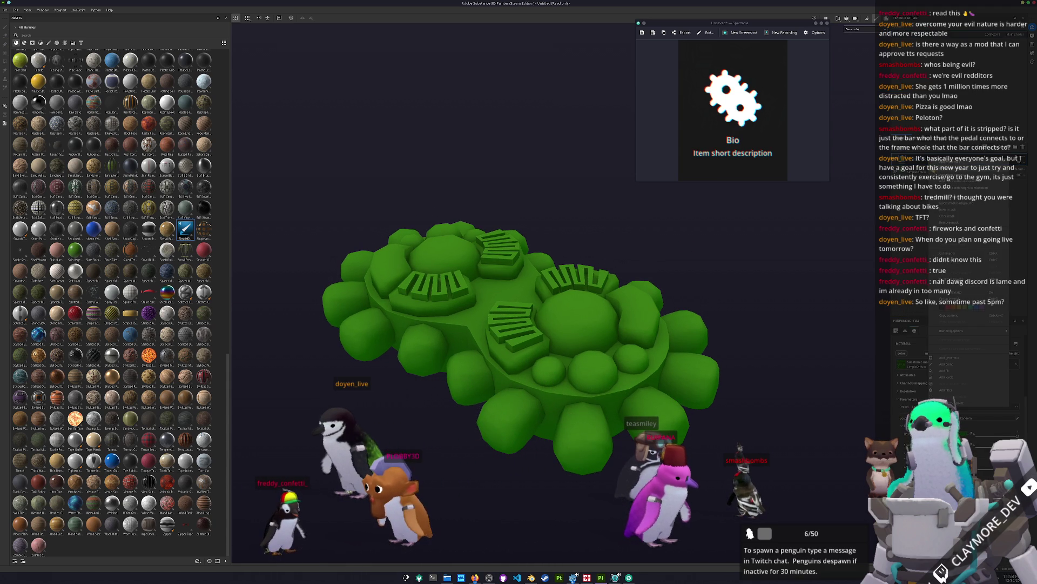
left_click(951, 195)
right_click(910, 158)
left_click(925, 336)
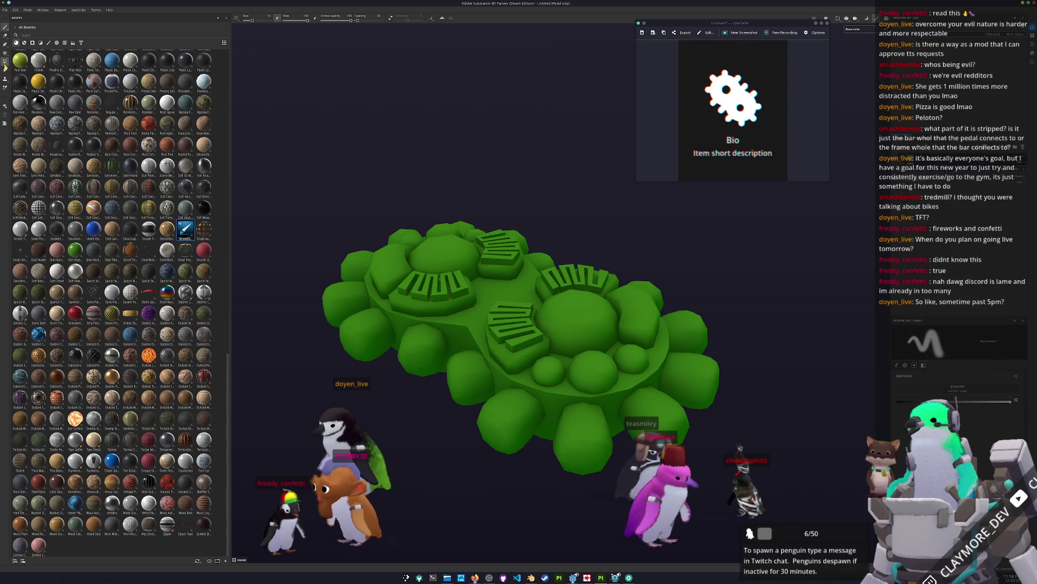
Try the Polygon Fill tool, then return to the layer.
left_click(5, 62)
scroll(457, 298, "up", 2)
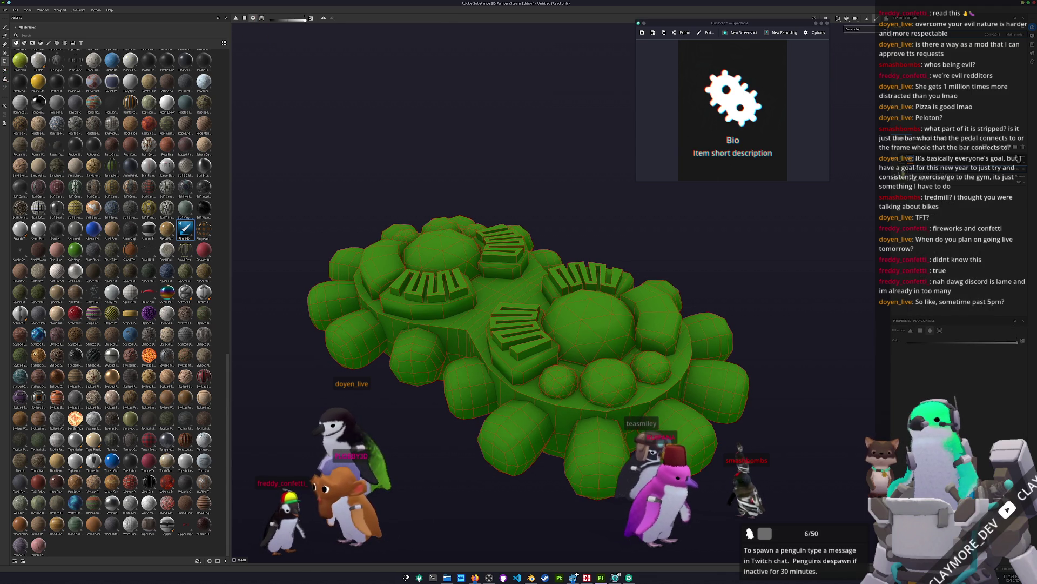
left_click(918, 167)
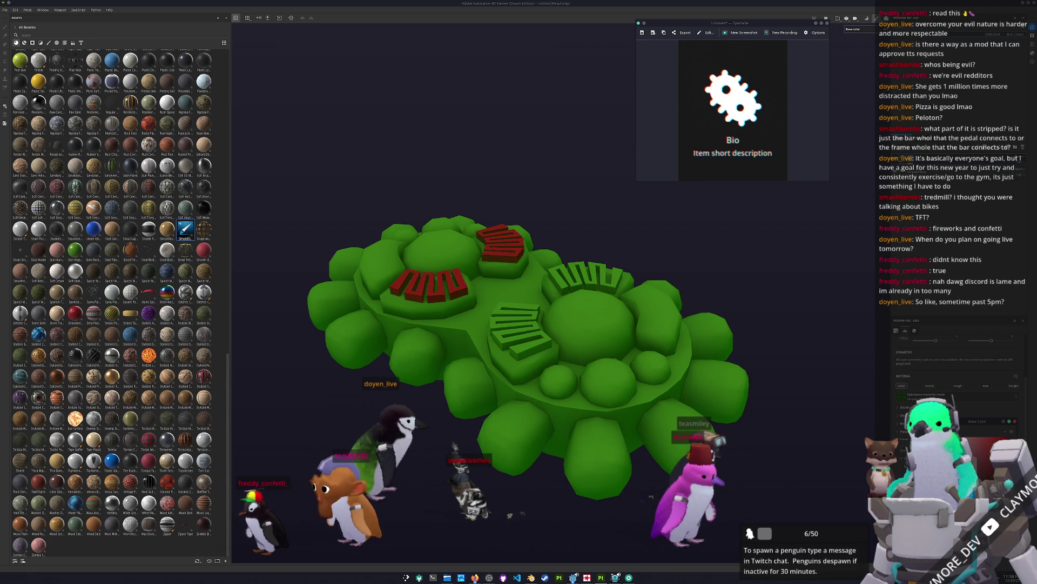
Polygon-fill the middle and right-hand maze pieces red in the layer's mask.
key("4")
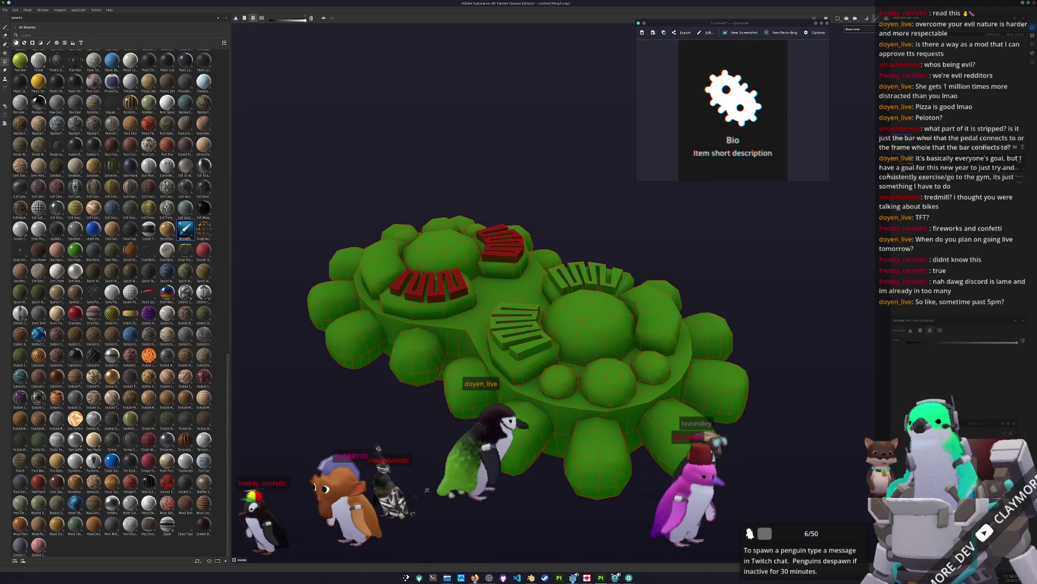
left_click(519, 327)
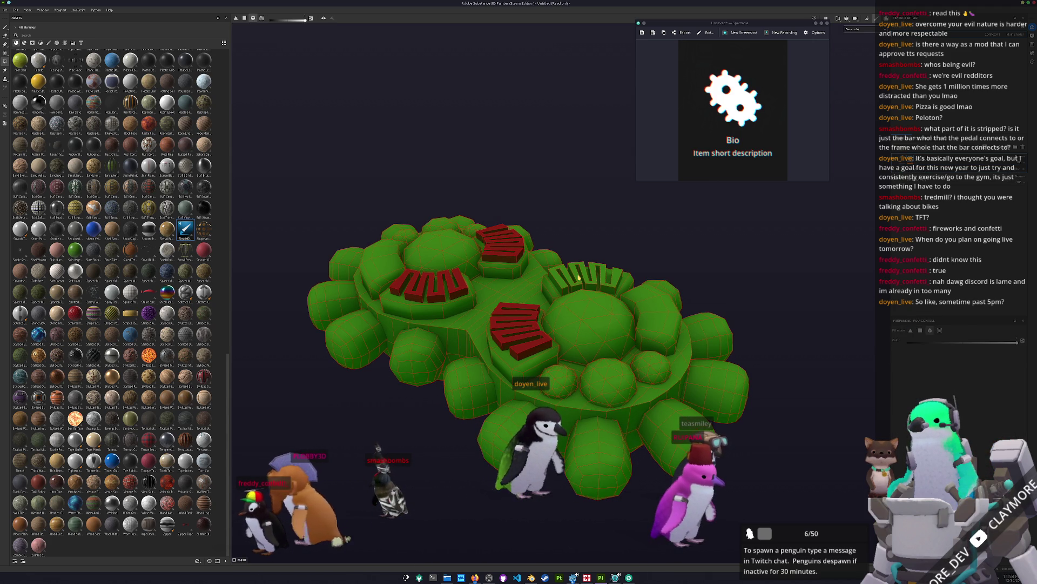
left_click(578, 277)
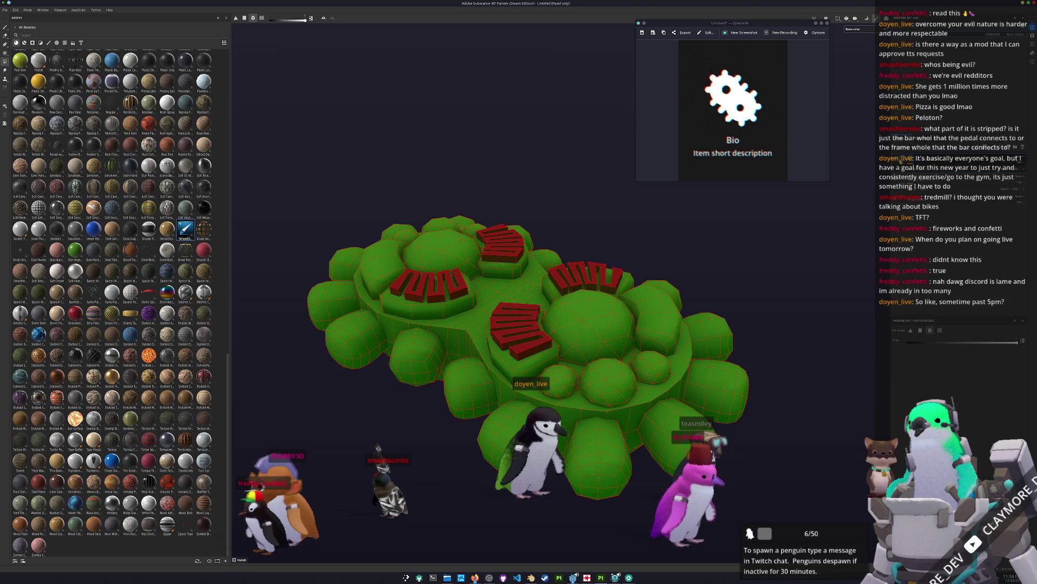
key("1")
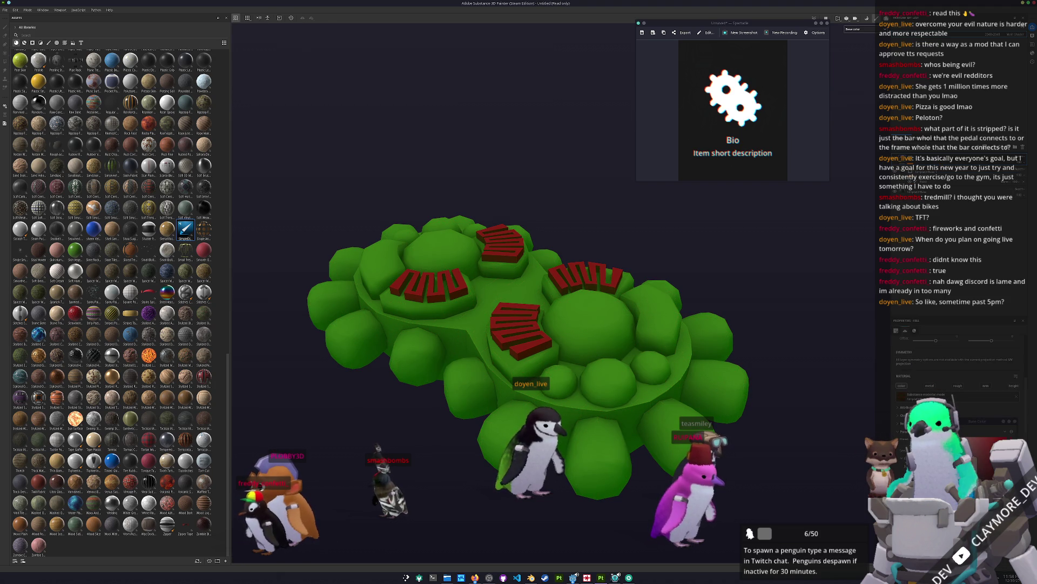
key("4")
key("1")
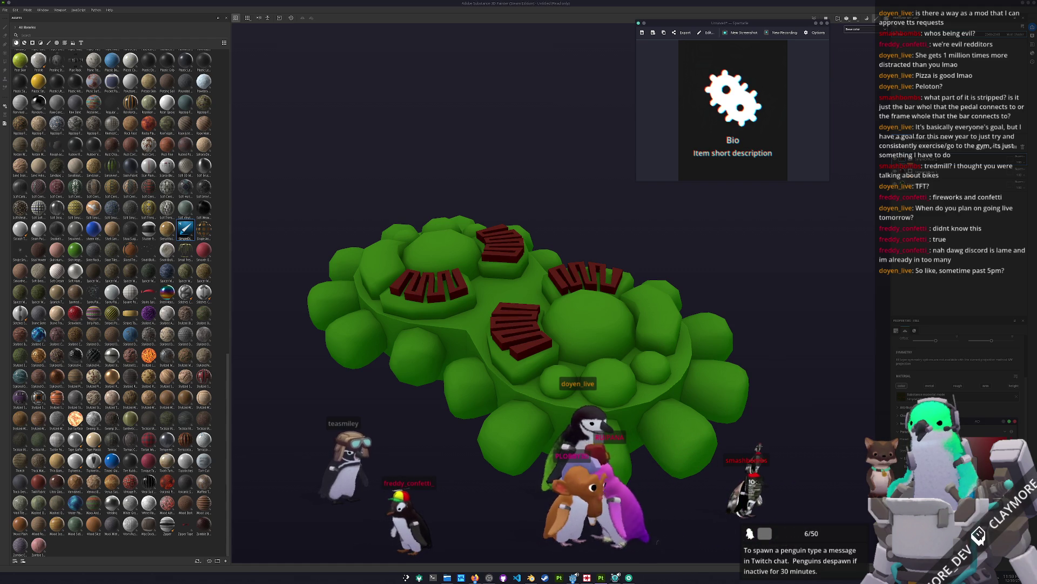
key("4")
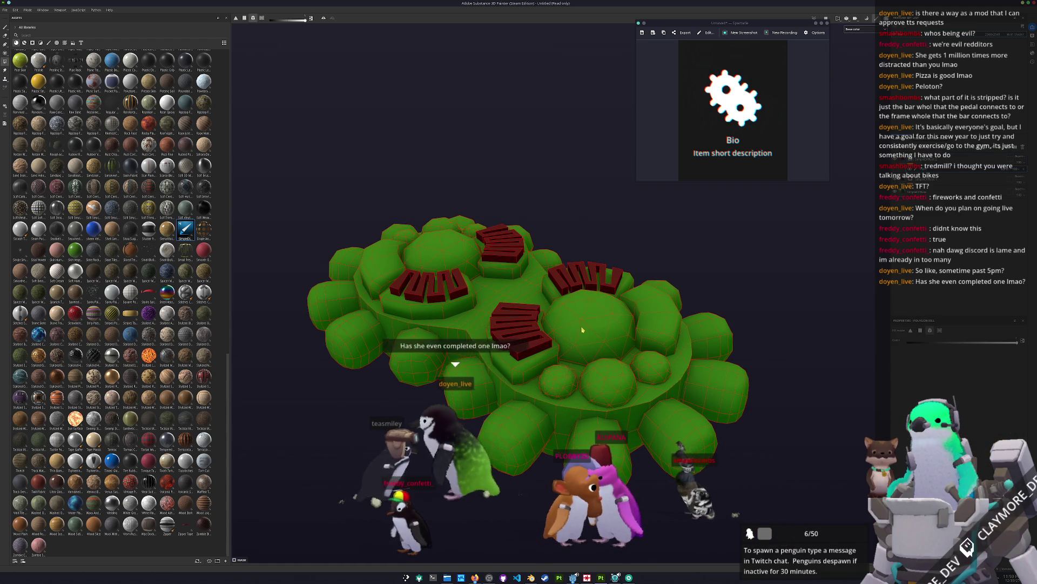
scroll(530, 307, "up", 2)
scroll(530, 307, "up", 2)
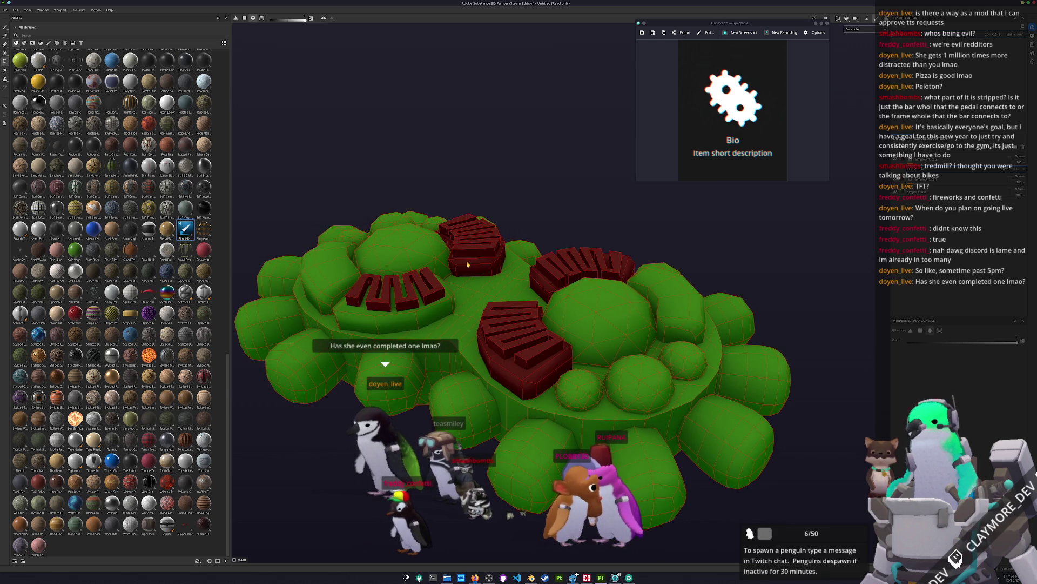
scroll(431, 316, "down", 5)
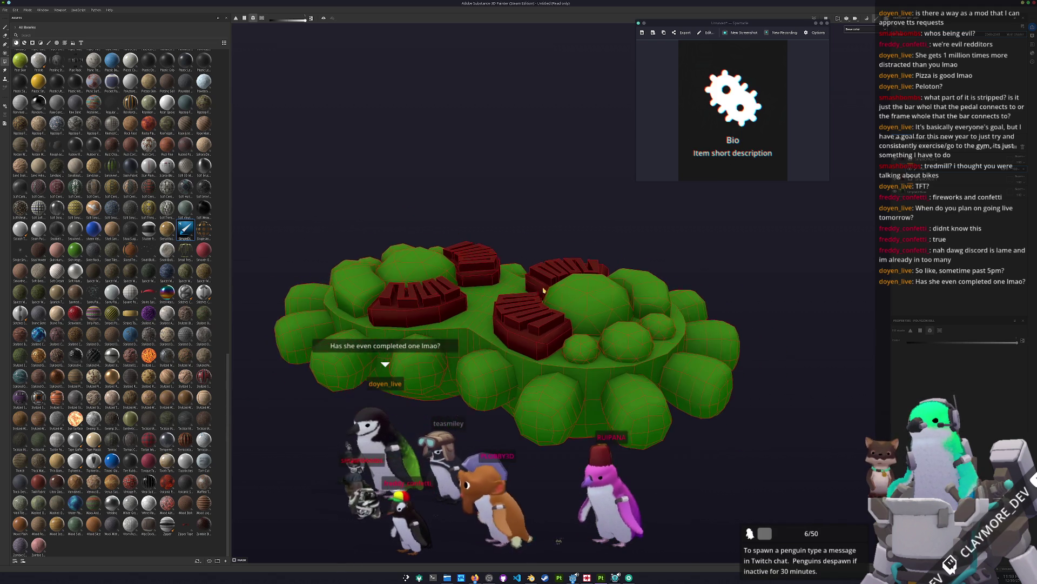
left_click(923, 193)
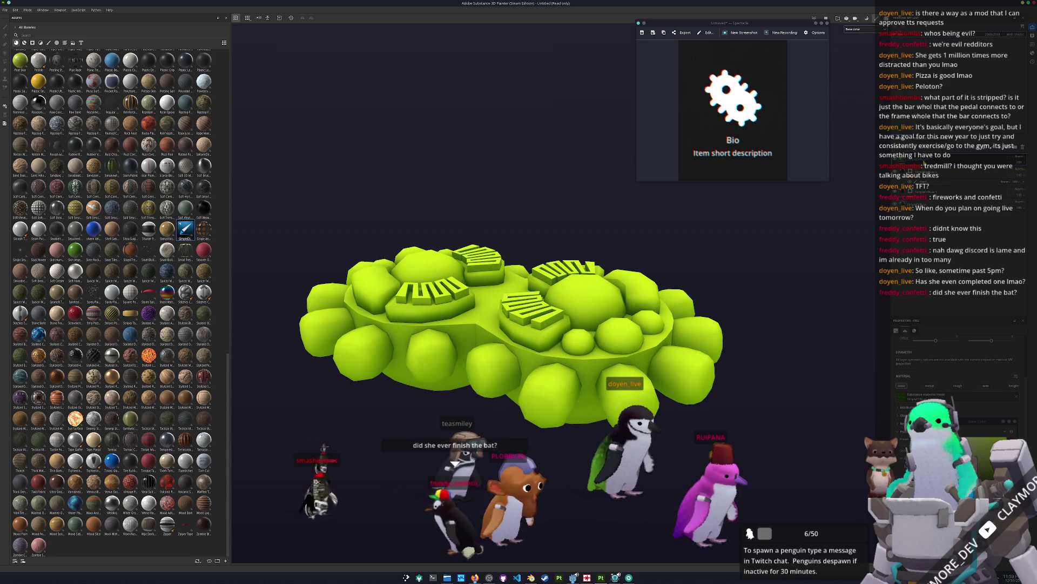
Add a mask to the yellow fill layer and polygon-fill the left dome yellow.
right_click(925, 162)
right_click(910, 160)
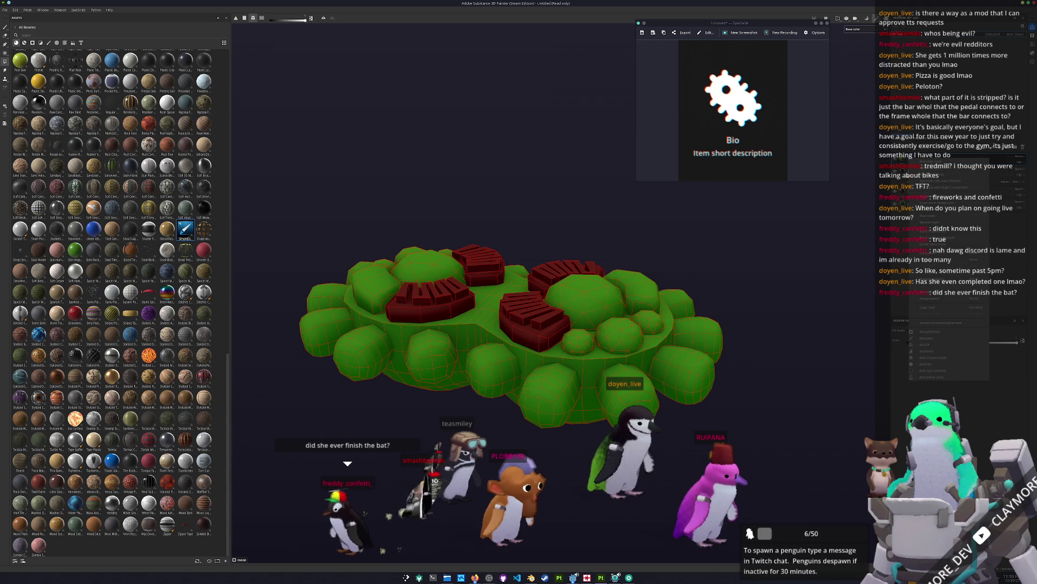
left_click(928, 339)
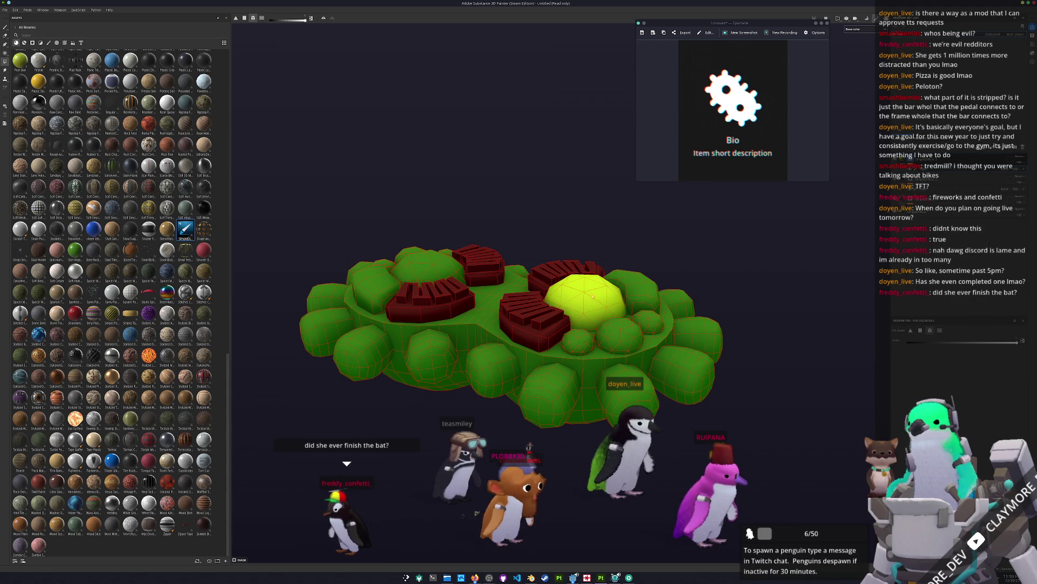
left_click(427, 262)
left_click_drag(427, 262, 546, 238)
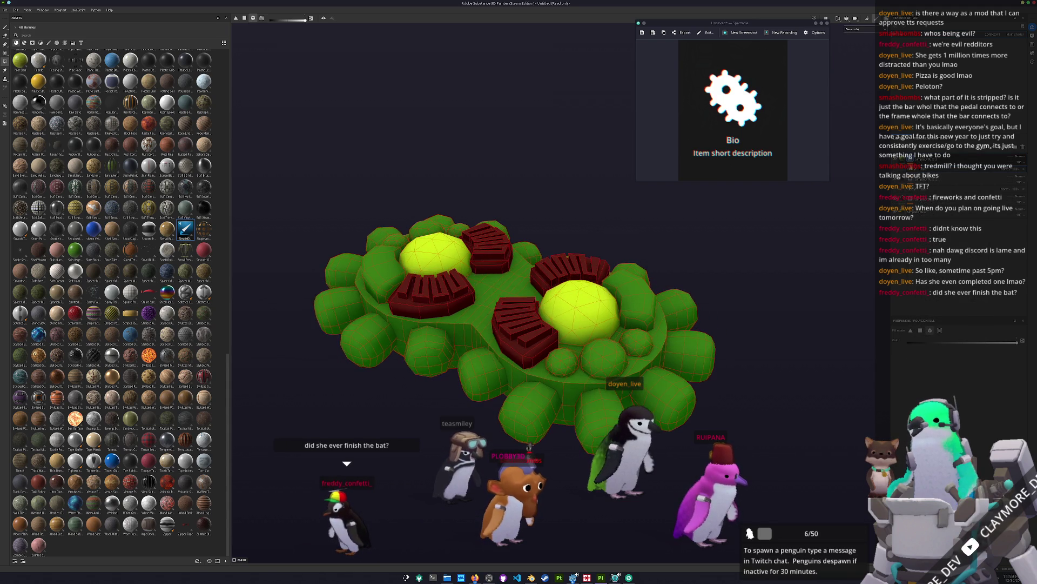
left_click(887, 246)
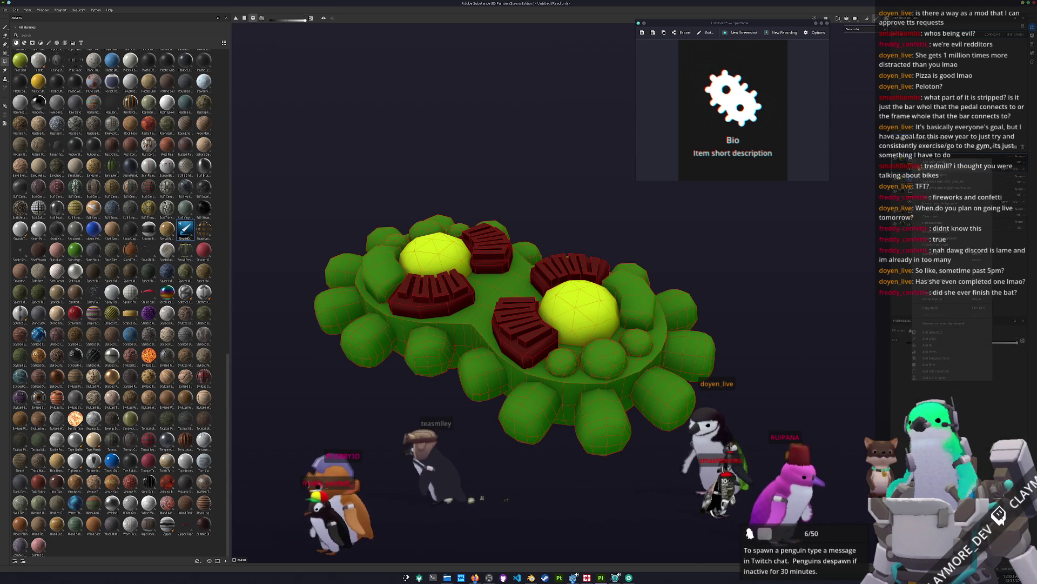
Orbit and zoom around the gear with Polygon Fill active, then frame the whole model.
key("4")
mouse_move(786, 248)
left_mouse_down()
mouse_move(675, 273)
mouse_move(688, 289)
mouse_move(821, 222)
left_mouse_up()
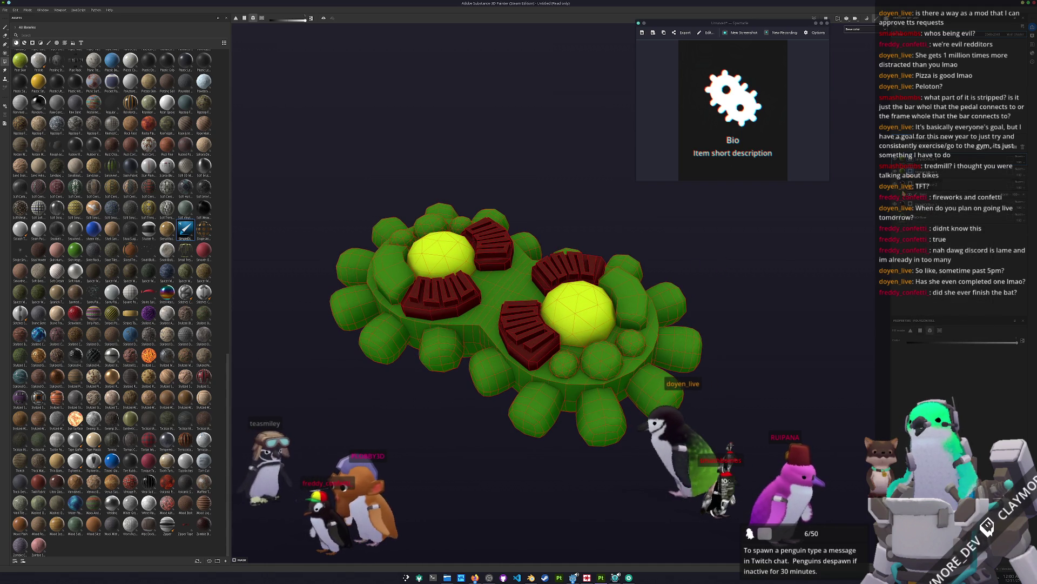
key("Escape")
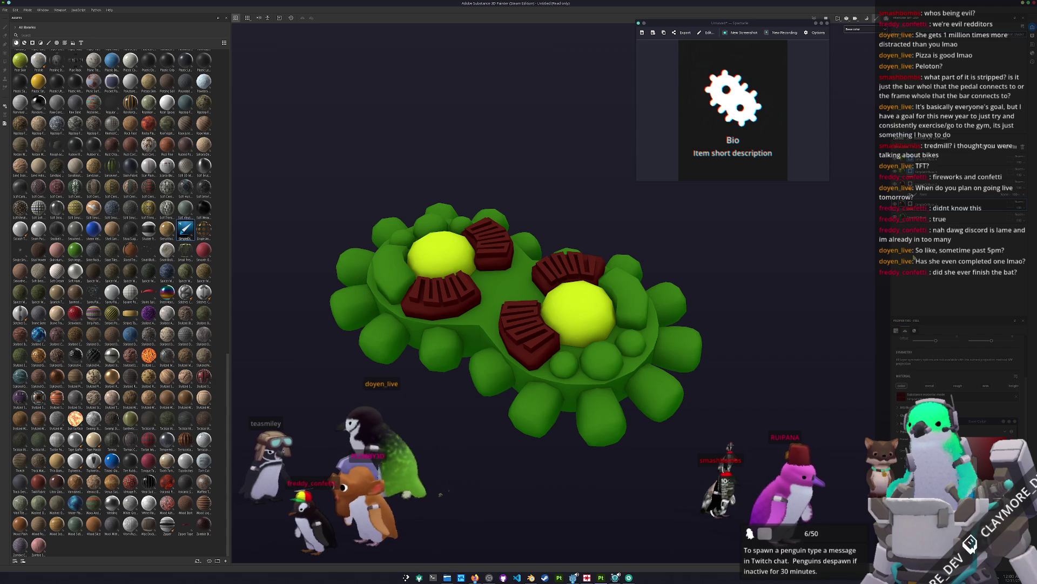
key("4")
left_click_drag(590, 329, 626, 324)
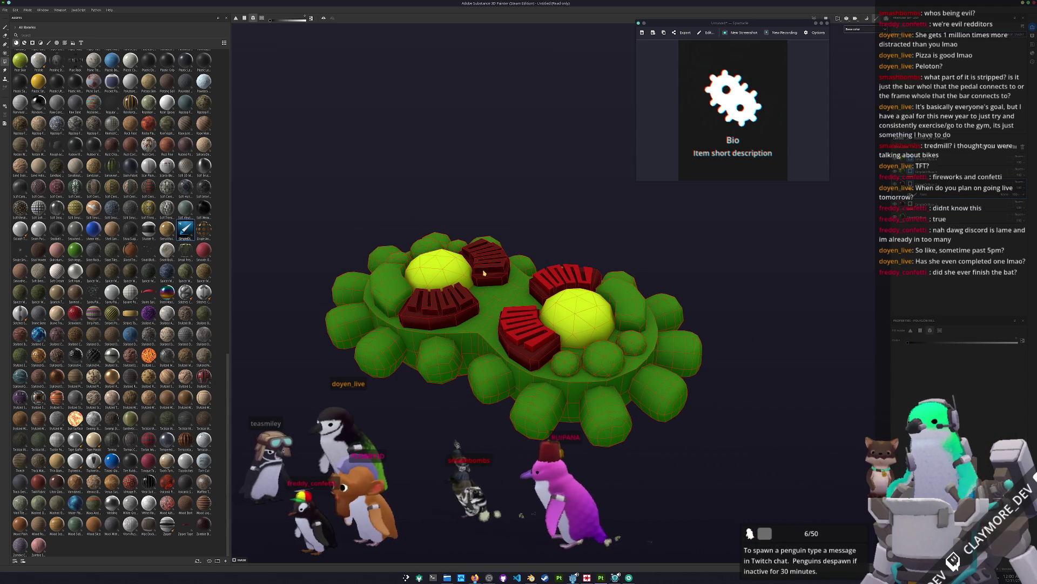
left_click_drag(452, 309, 494, 303)
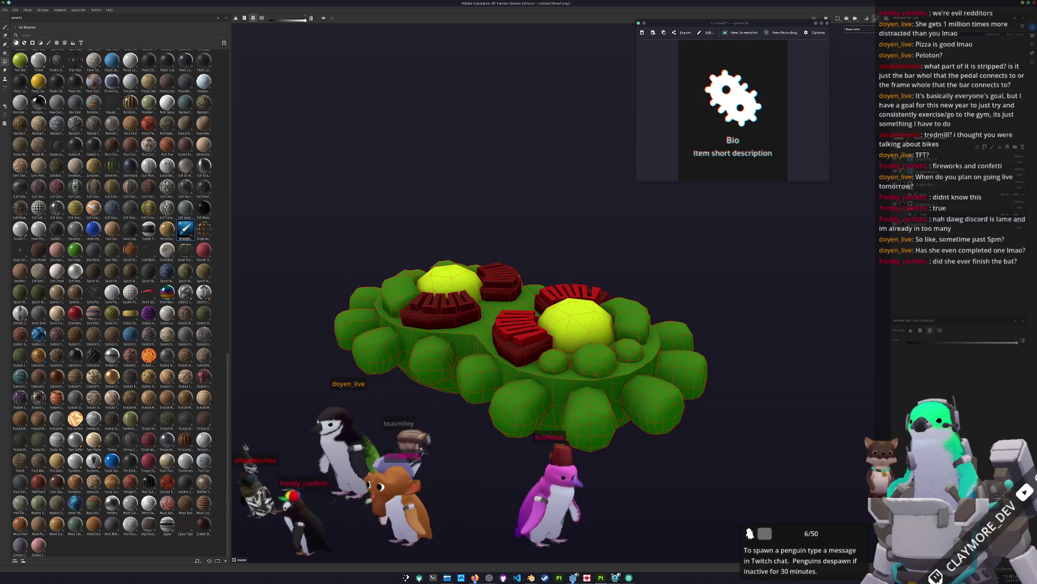
scroll(498, 284, "up", 1)
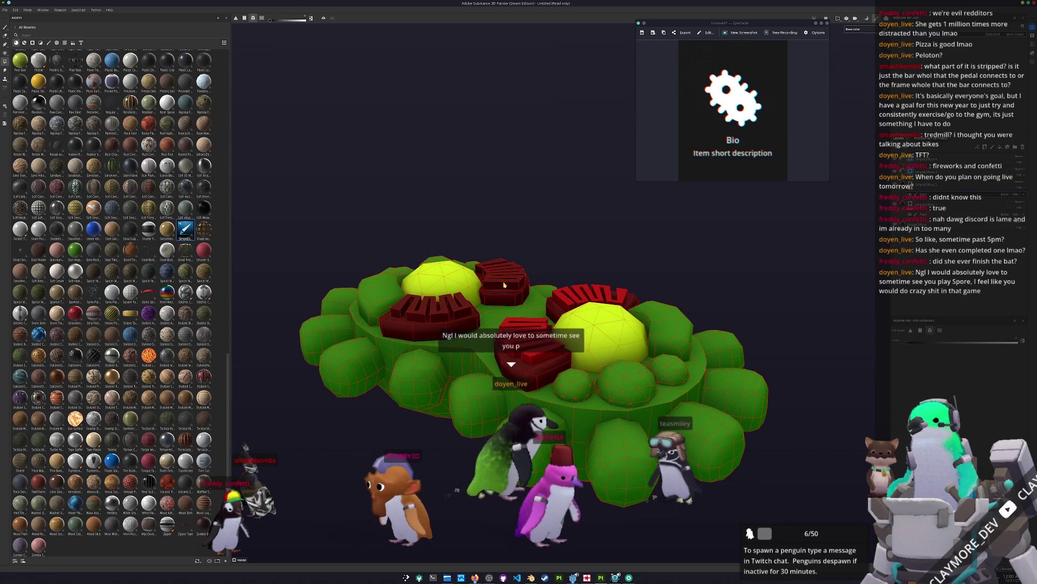
left_click_drag(504, 285, 435, 276)
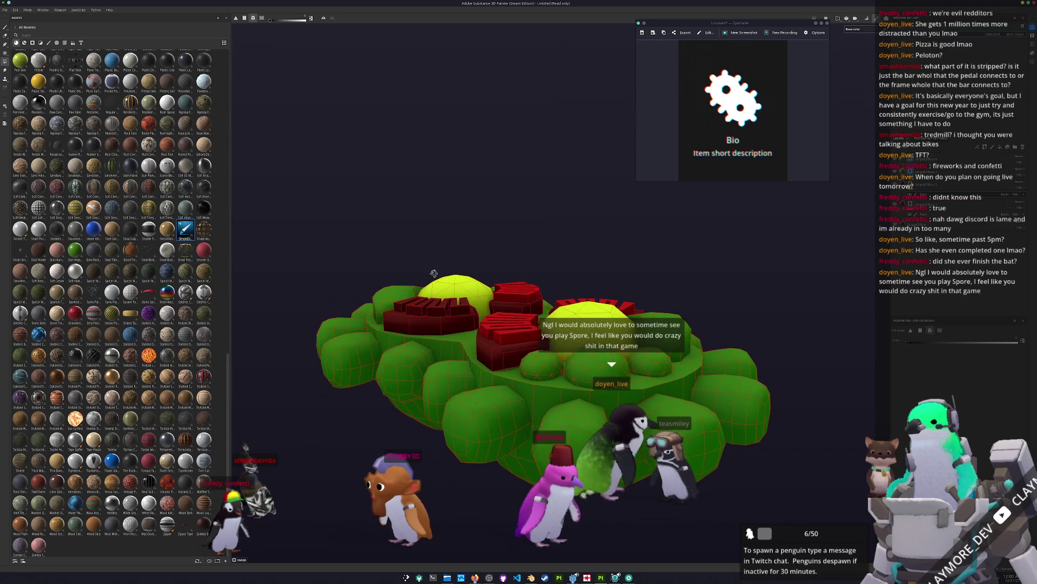
scroll(434, 276, "up", 1)
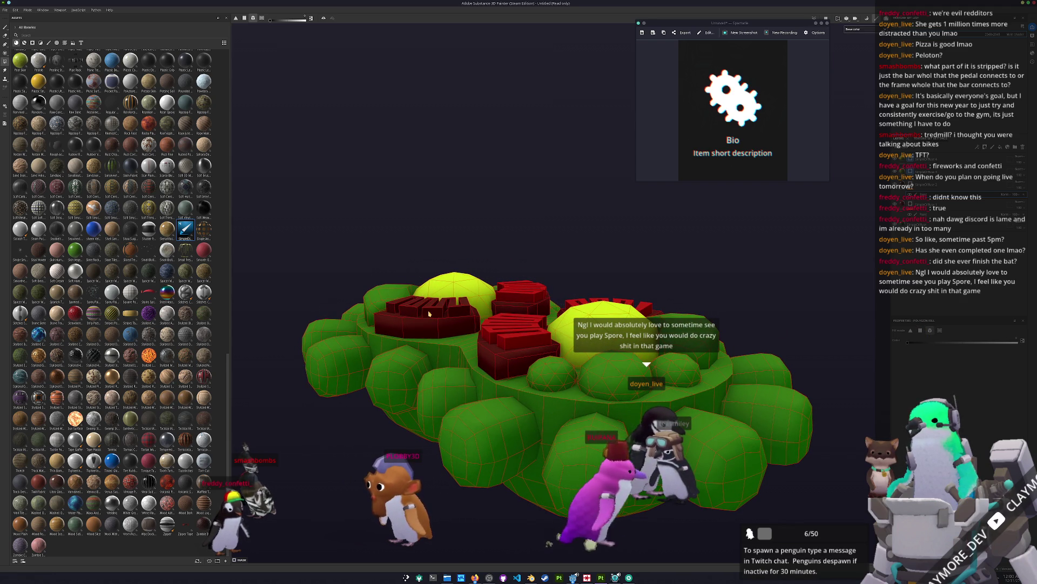
left_click_drag(437, 308, 562, 370)
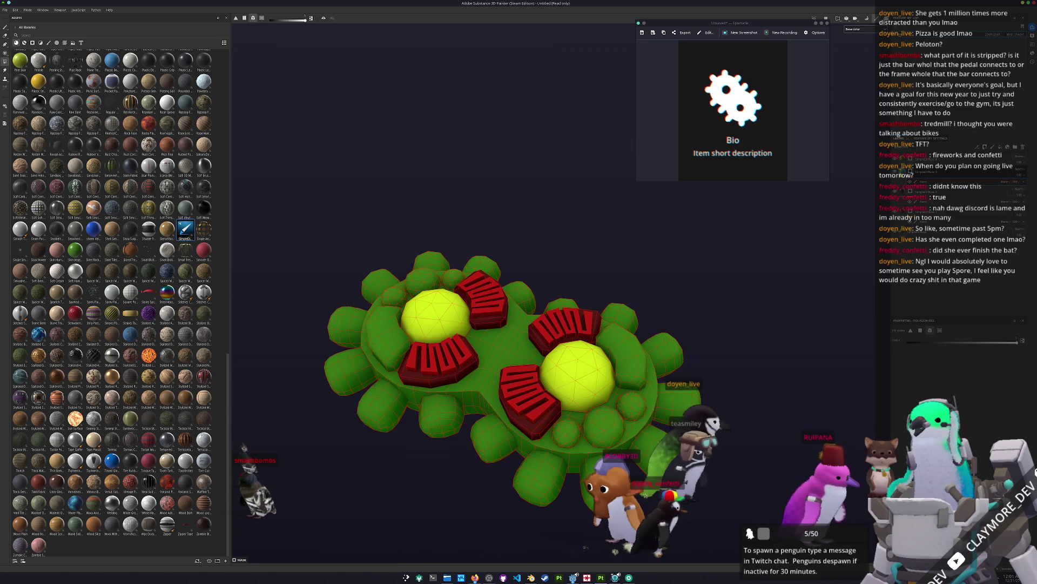
key("Escape")
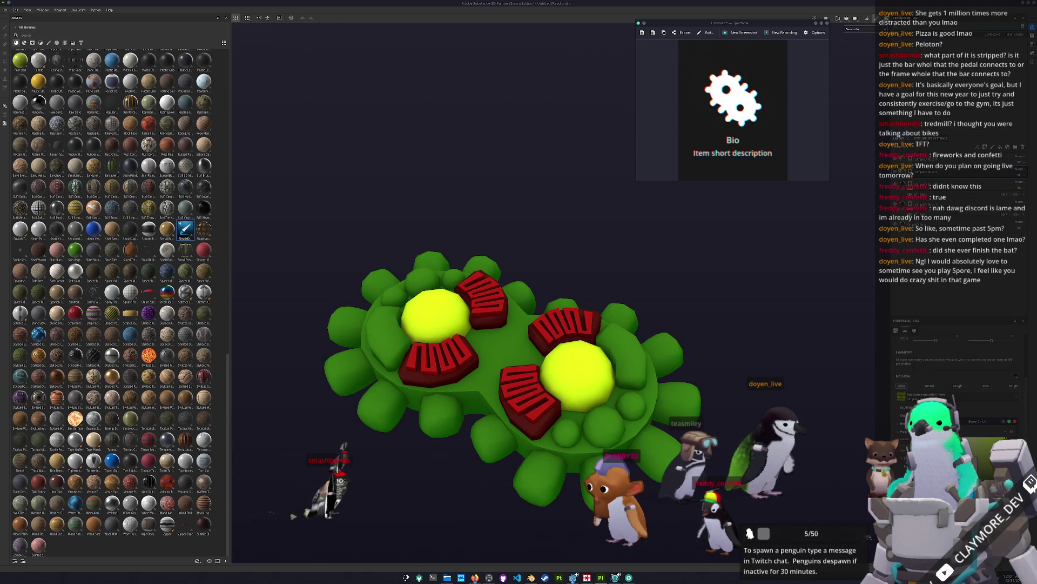
key("4")
key("f")
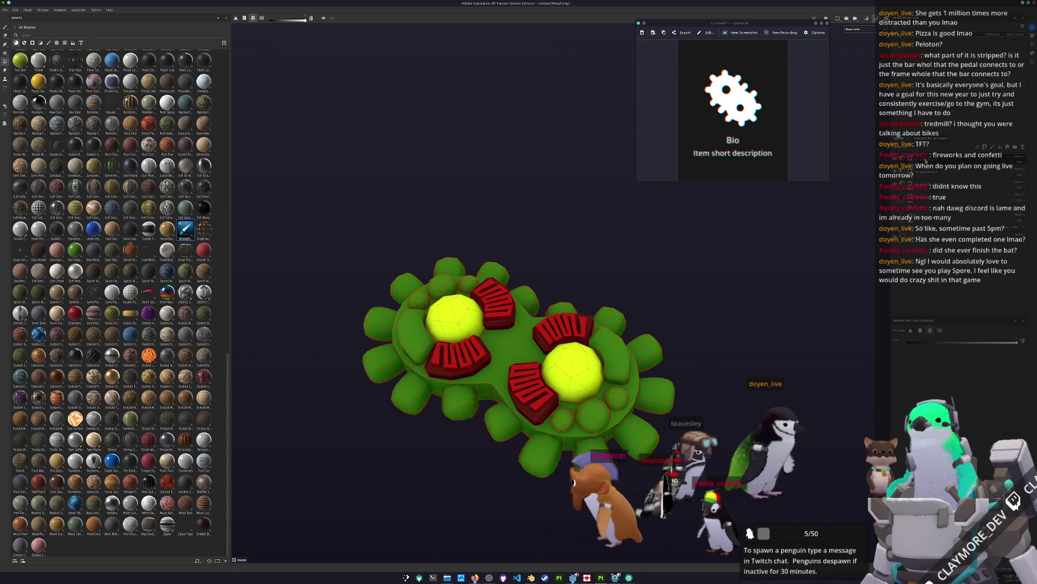
Add a new fill layer to the gear's layer stack.
right_click(910, 157)
left_click(925, 345)
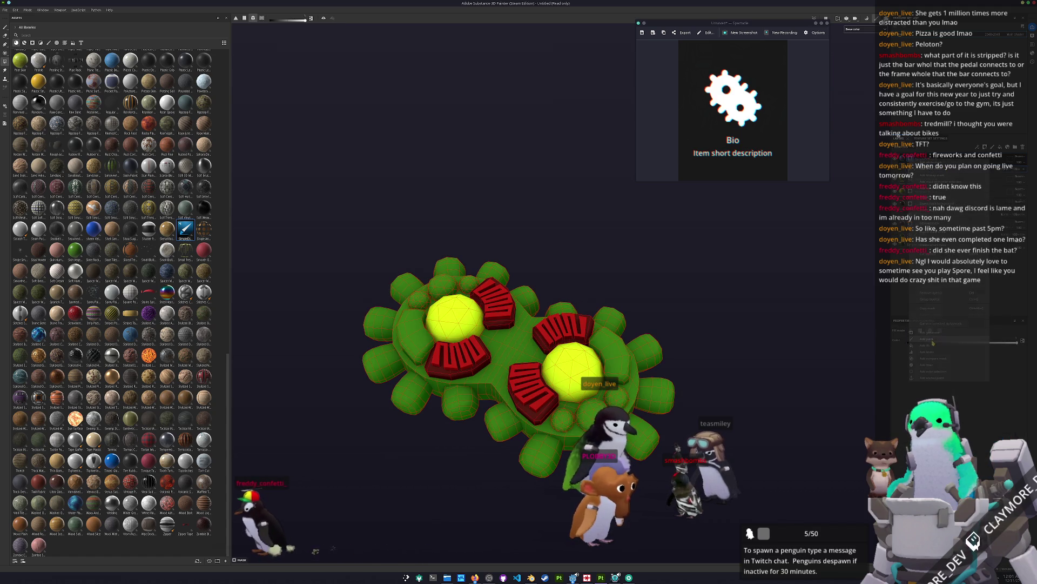
scroll(665, 421, "up", 2)
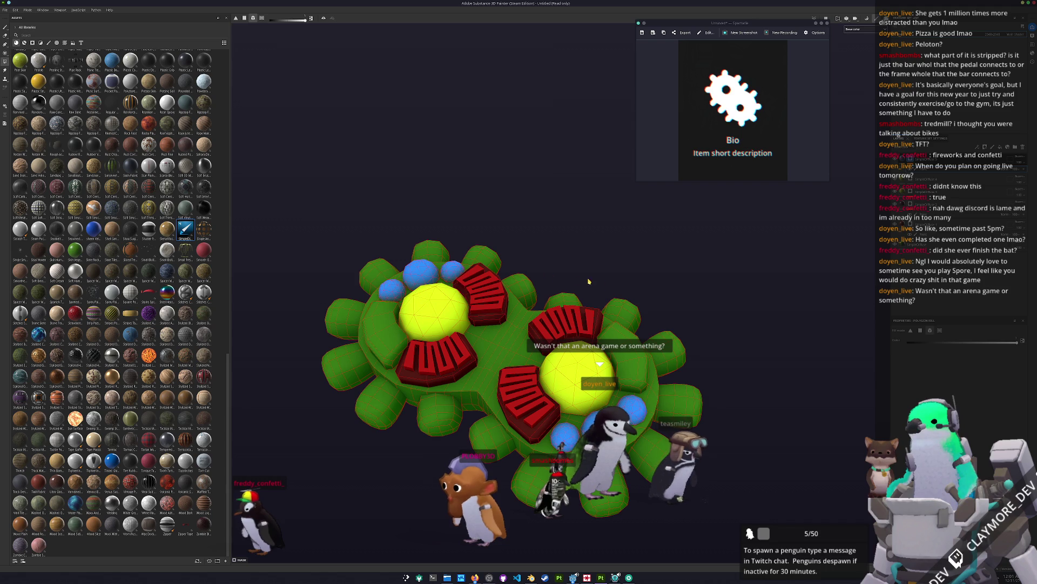
Polygon-fill a green wedge on the right and left gears magenta.
left_click_drag(632, 297, 704, 272)
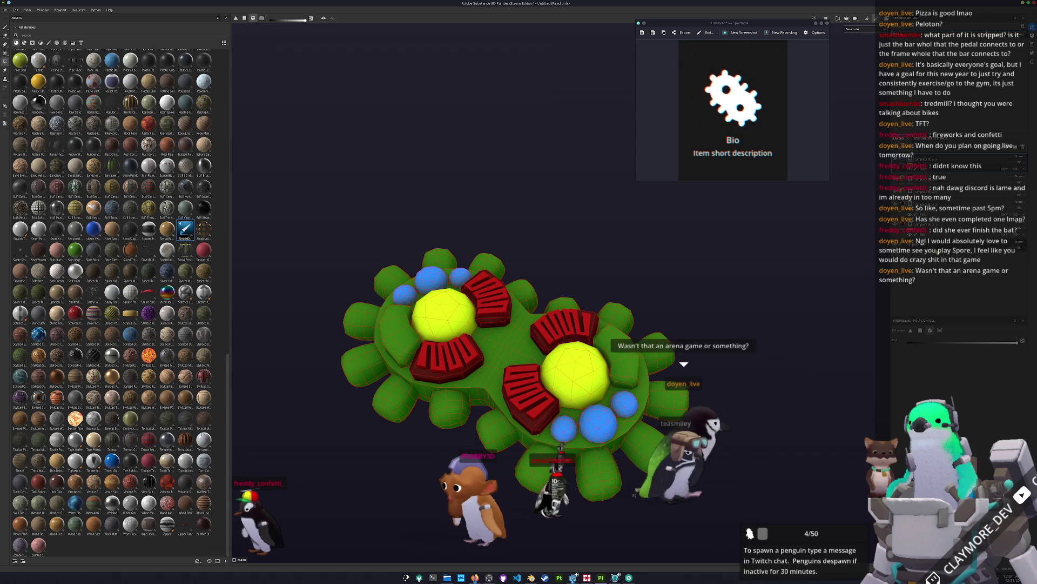
key("1")
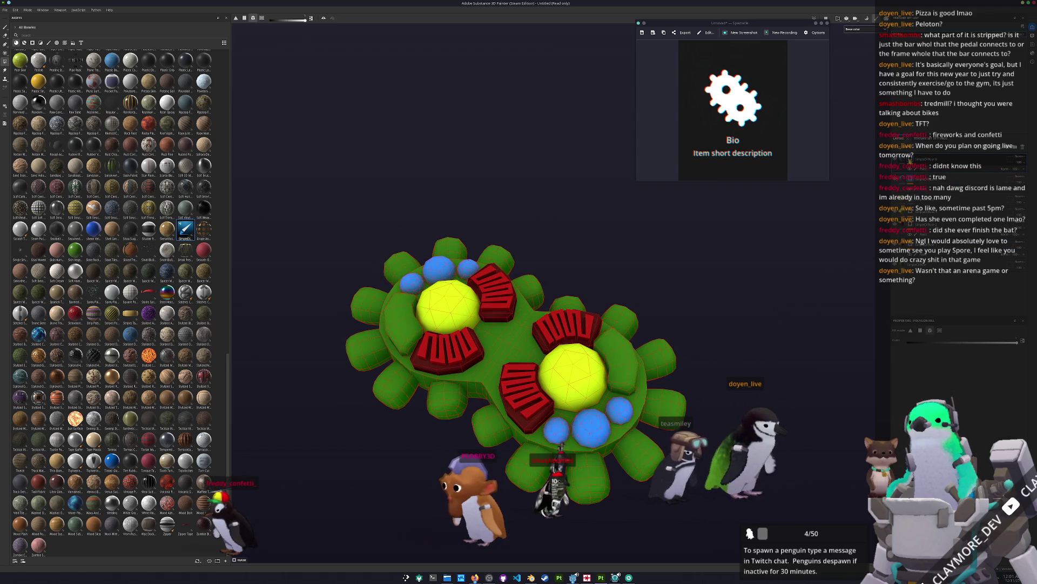
right_click(927, 289)
key("Escape")
key("1")
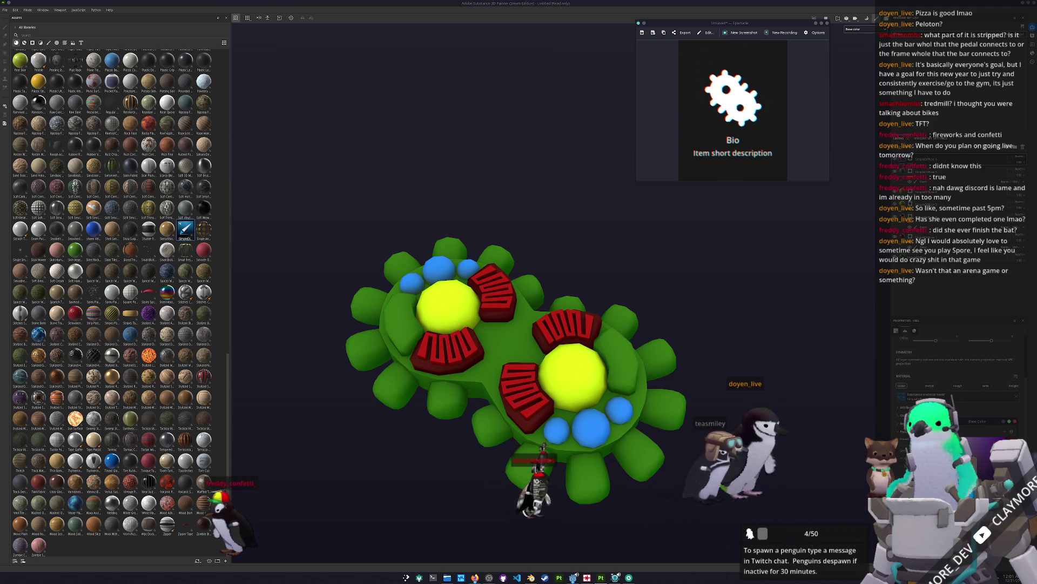
key("4")
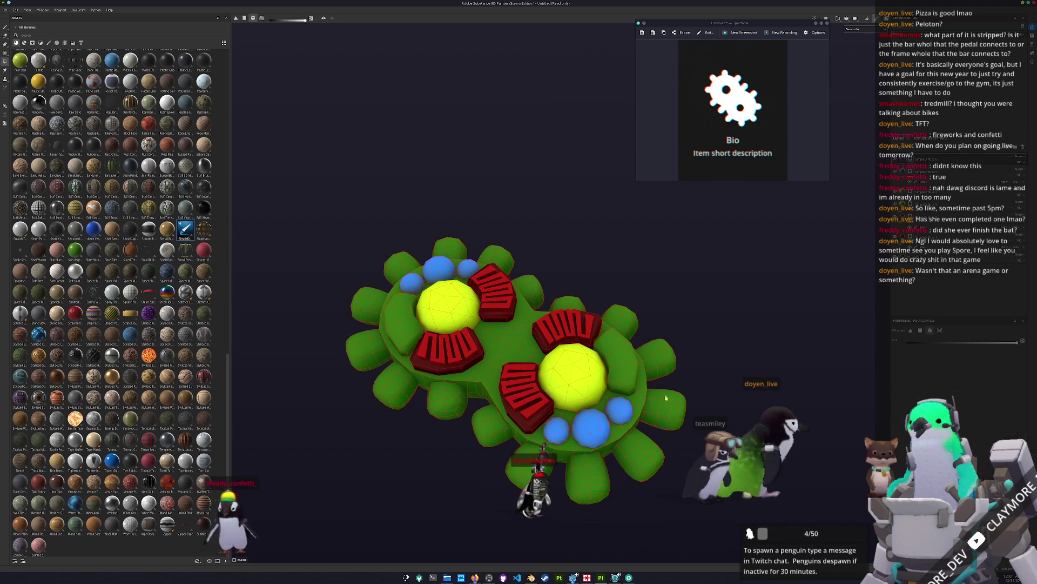
left_click(616, 356)
left_click(387, 328)
Add a mask to the magenta wedge layer and orbit the view down onto the model.
left_click_drag(387, 327, 411, 313)
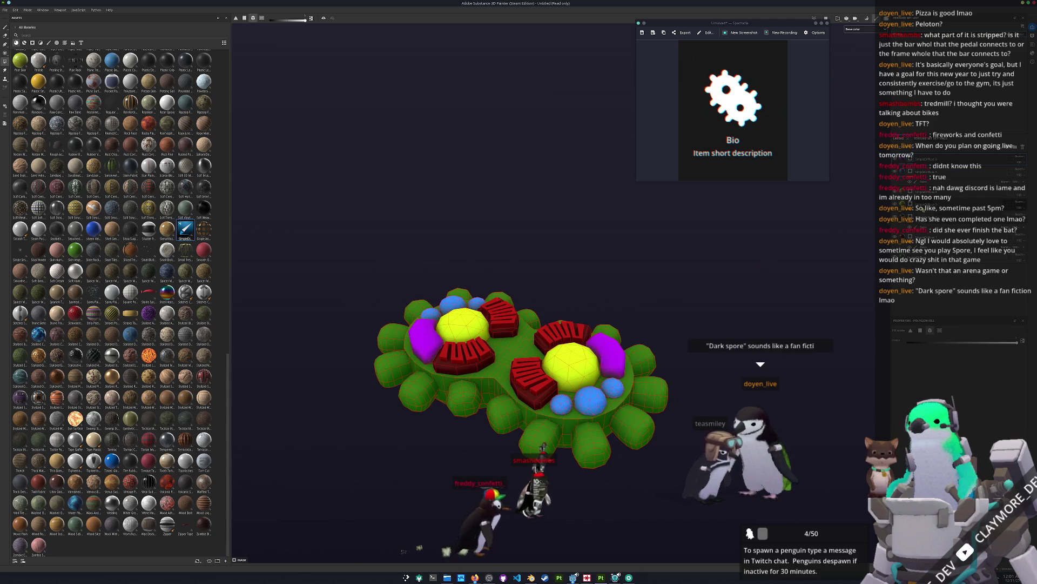
key("1")
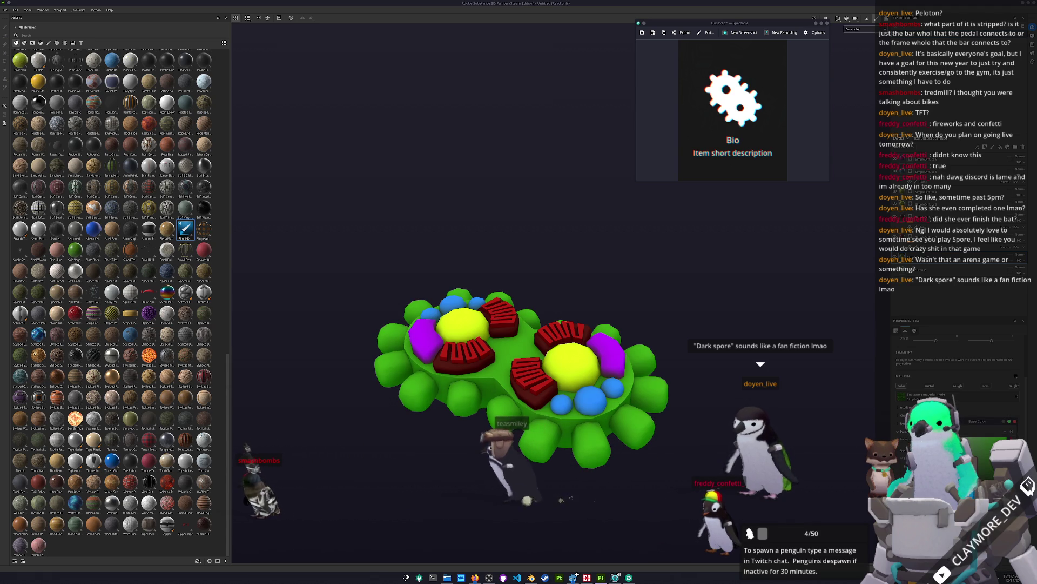
right_click(920, 258)
left_click(940, 268)
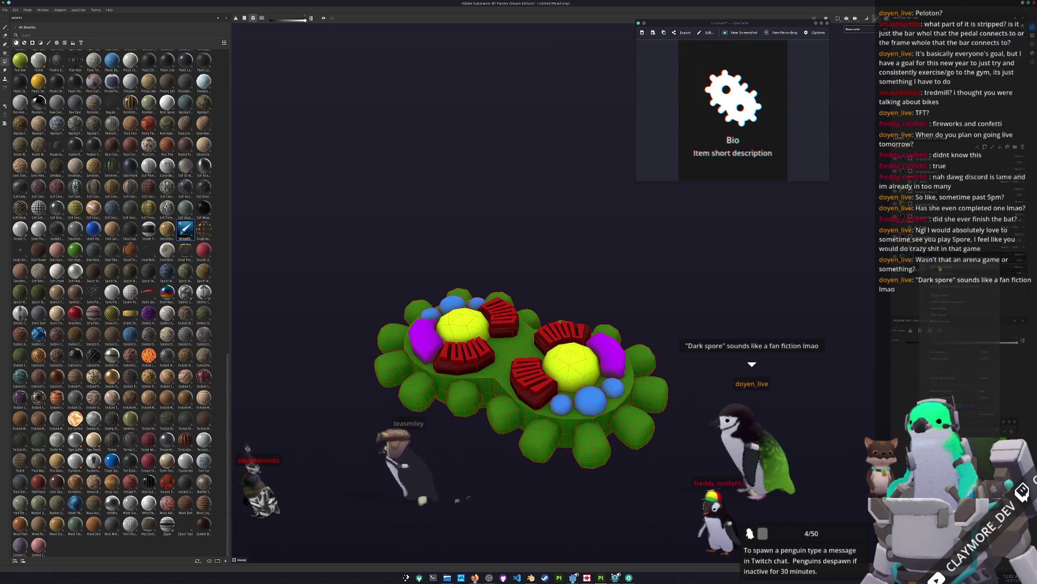
right_click(920, 257)
mouse_move(388, 500)
left_mouse_down()
mouse_move(559, 485)
mouse_move(523, 444)
left_mouse_up()
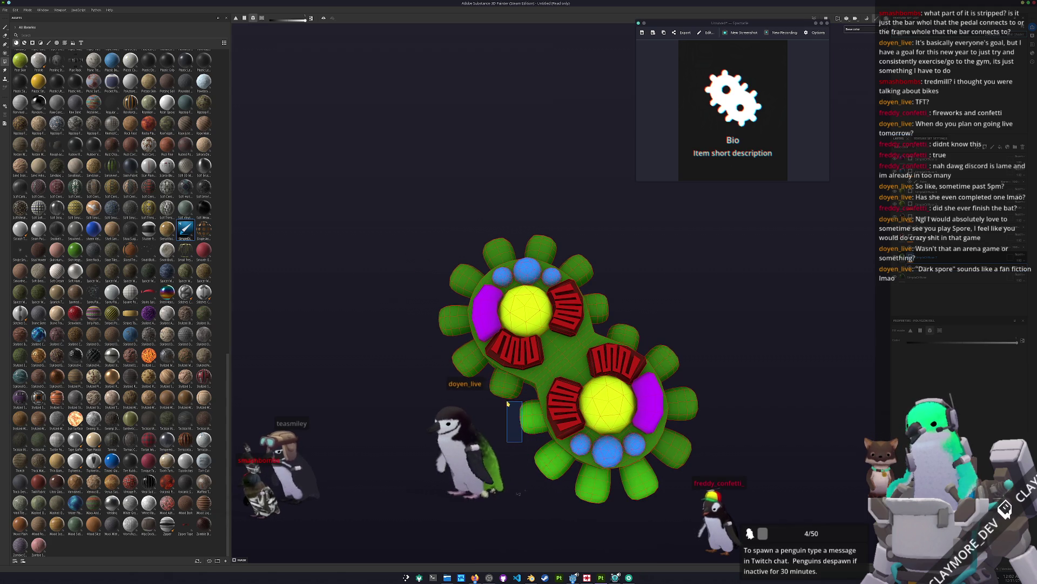
left_click_drag(487, 390, 573, 430)
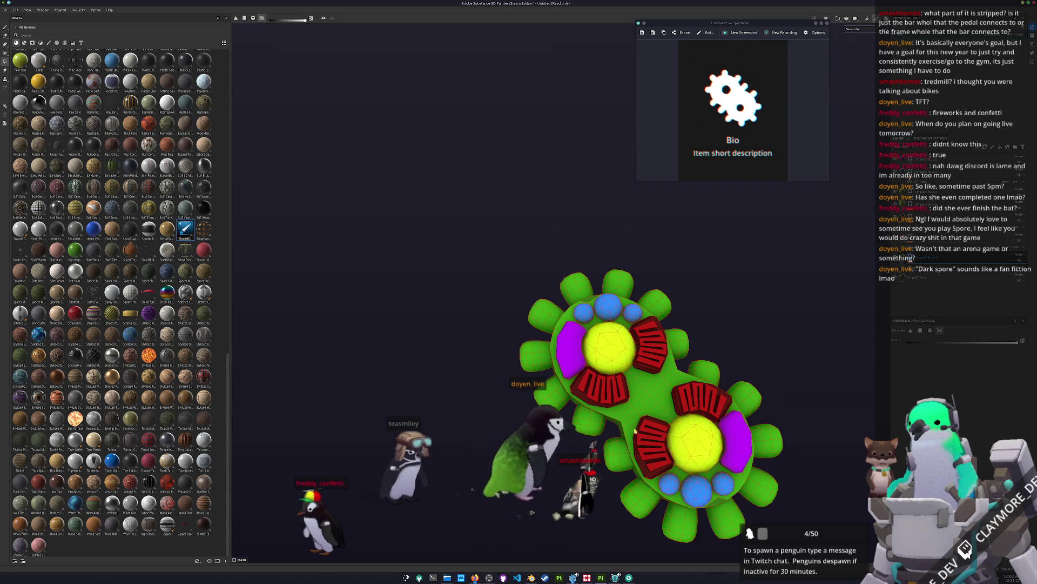
Select another layer in the stack and add a new filter layer.
left_click_drag(669, 399, 675, 312, "alt")
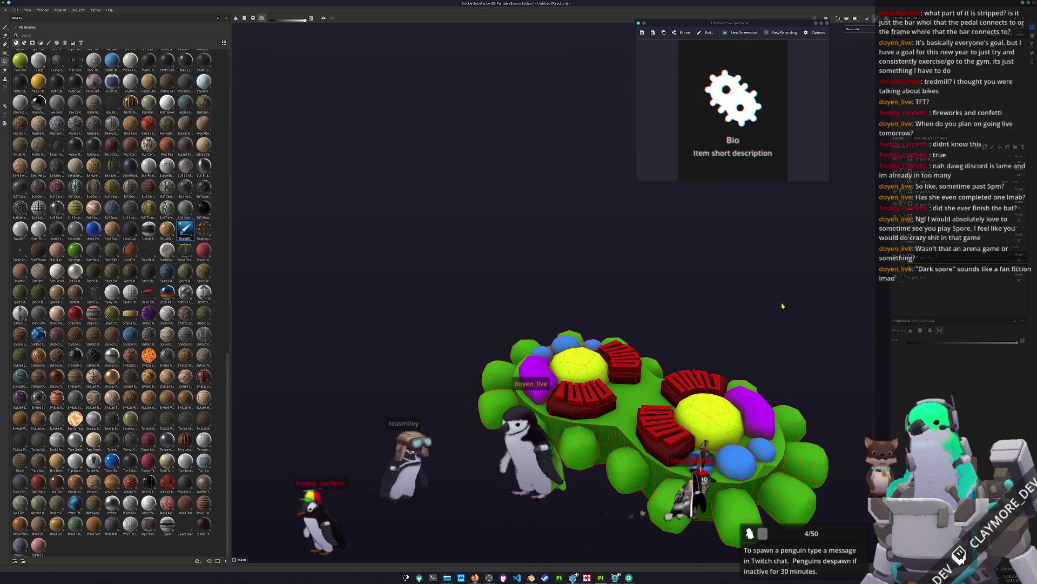
scroll(757, 297, "up", 2)
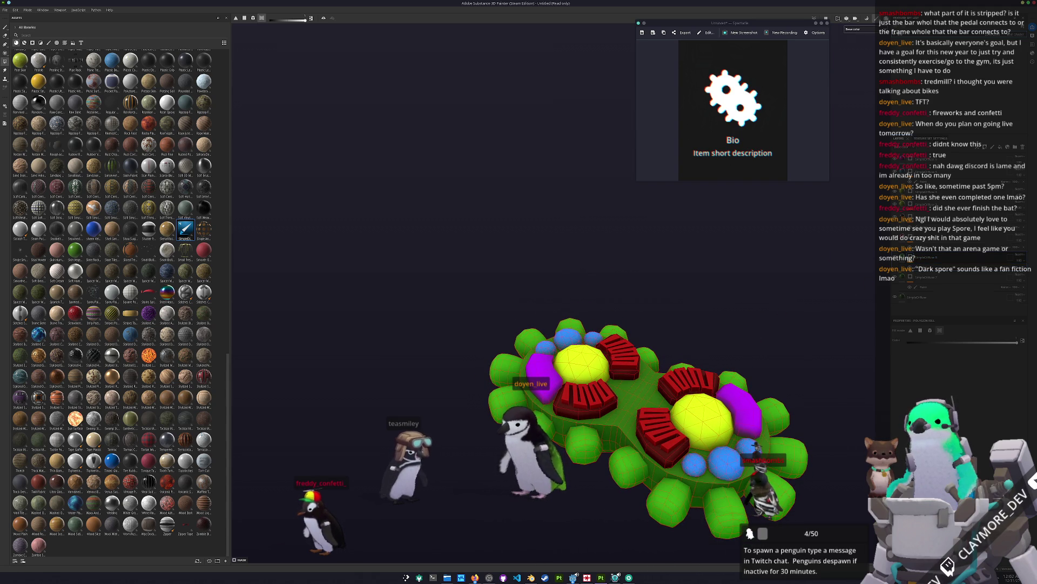
left_click(929, 270)
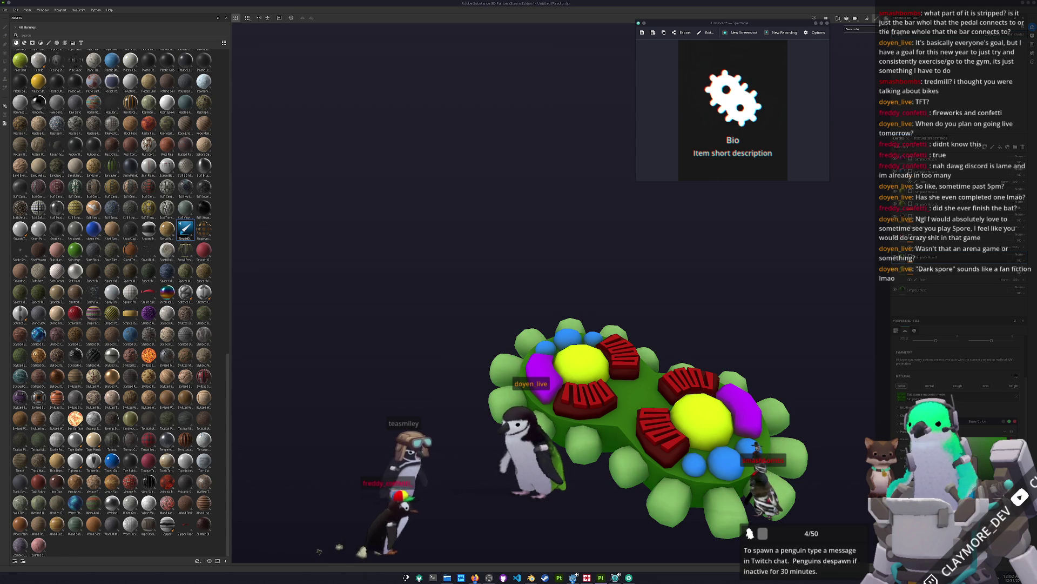
key("4")
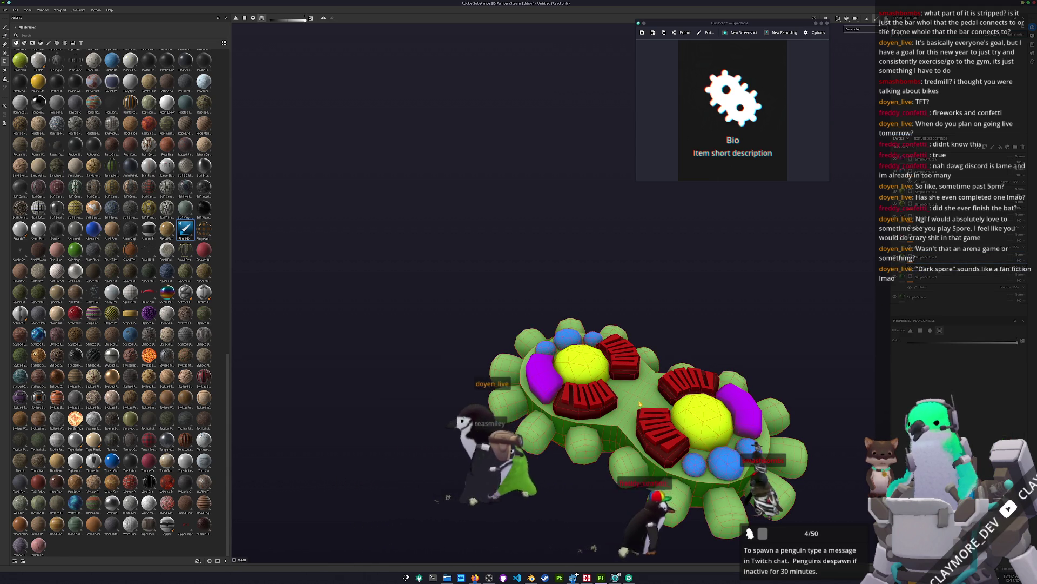
left_click(920, 288)
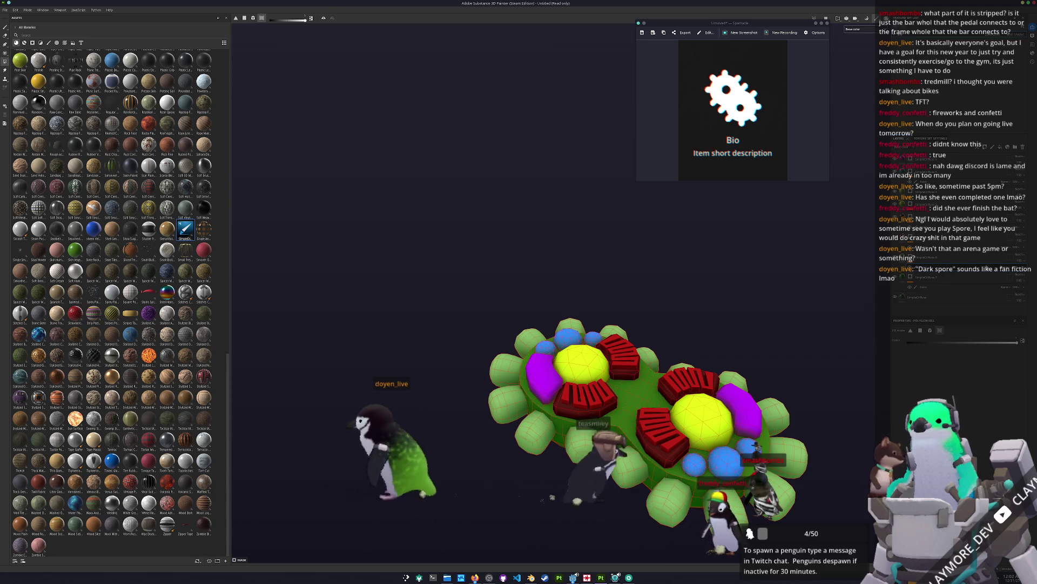
mouse_move(738, 359)
left_mouse_down()
mouse_move(693, 341)
mouse_move(761, 335)
mouse_move(730, 396)
mouse_move(708, 399)
mouse_move(702, 340)
mouse_move(719, 302)
mouse_move(702, 357)
mouse_move(676, 362)
mouse_move(695, 368)
mouse_move(663, 359)
mouse_move(731, 380)
mouse_move(742, 363)
mouse_move(749, 384)
left_mouse_up()
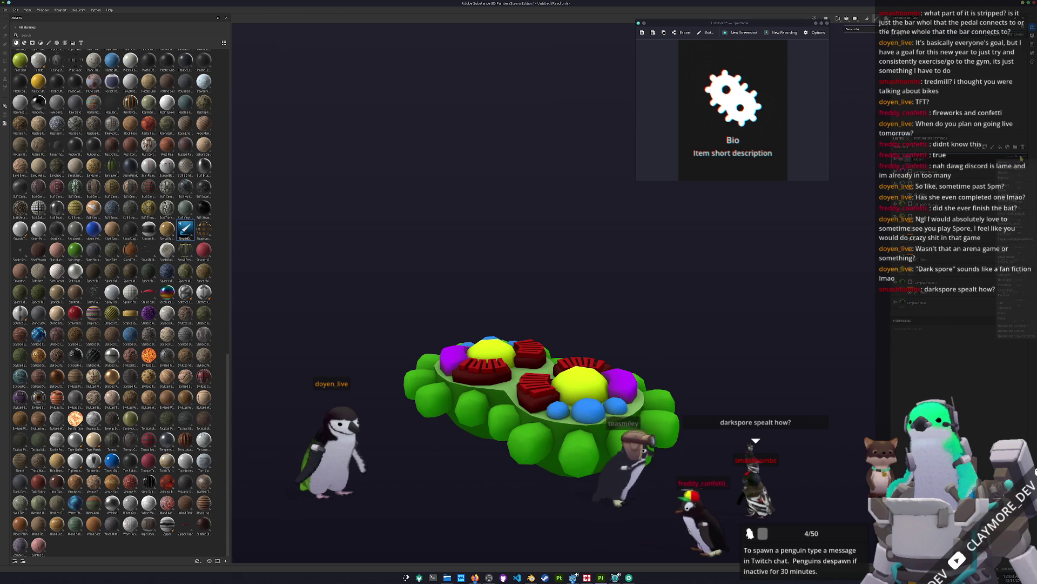
right_click(960, 162)
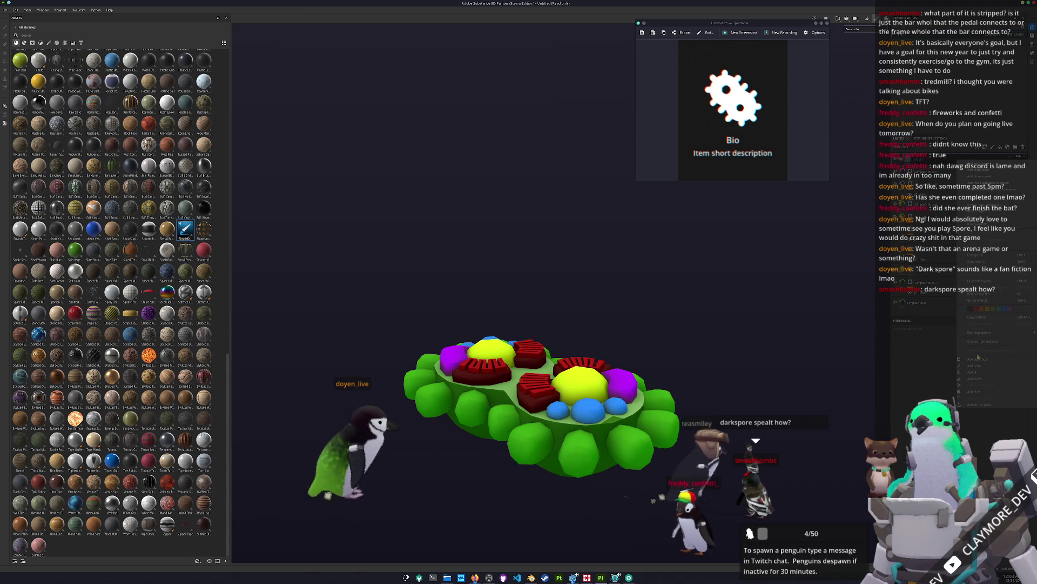
left_click(976, 391)
left_click_drag(741, 358, 745, 372)
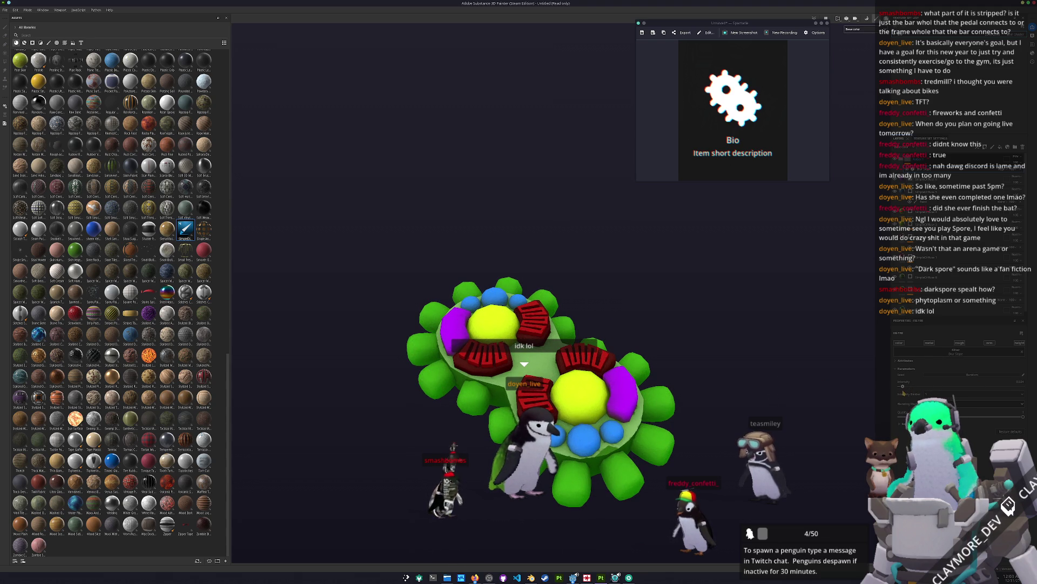
Bring up the Save project window with Ctrl+S and browse the save location's parent folders.
key("ctrl+s")
mouse_move(524, 221)
left_mouse_down()
mouse_move(706, 282)
mouse_move(746, 323)
left_mouse_up()
left_click(751, 334)
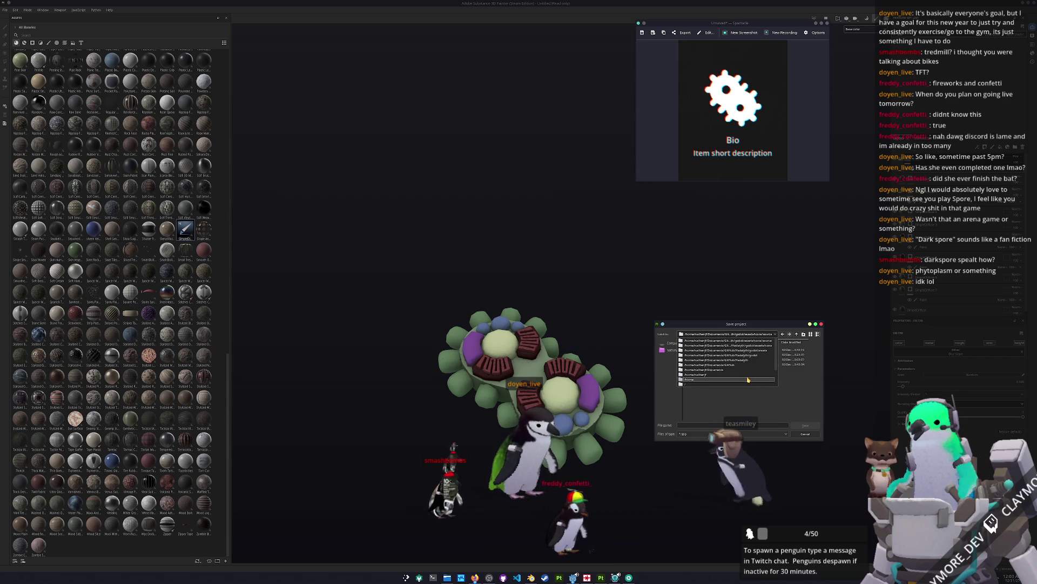
Save the project as bio in the icons source textures folder.
scroll(744, 378, "down", 2)
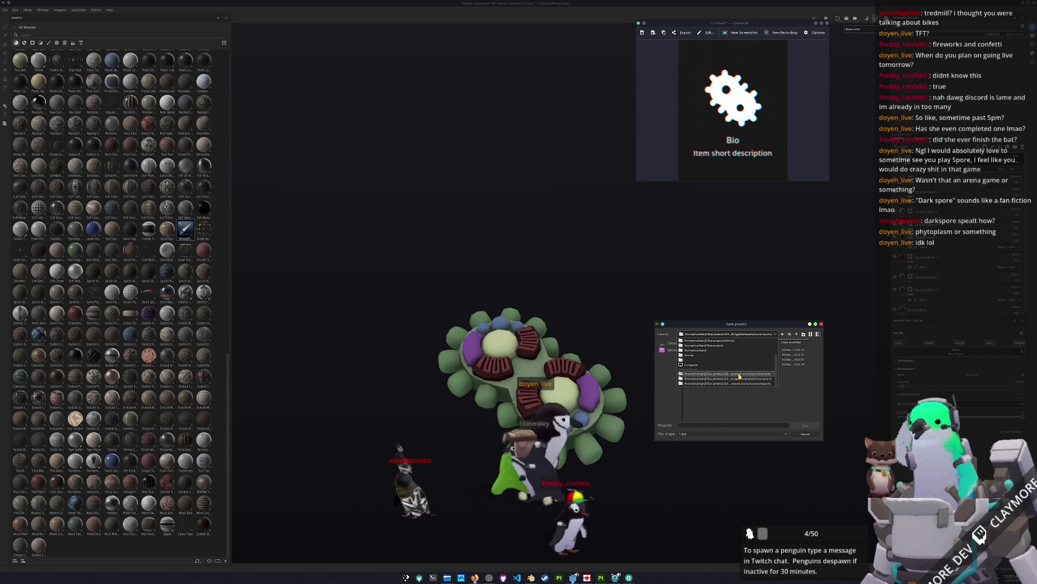
left_click(740, 374)
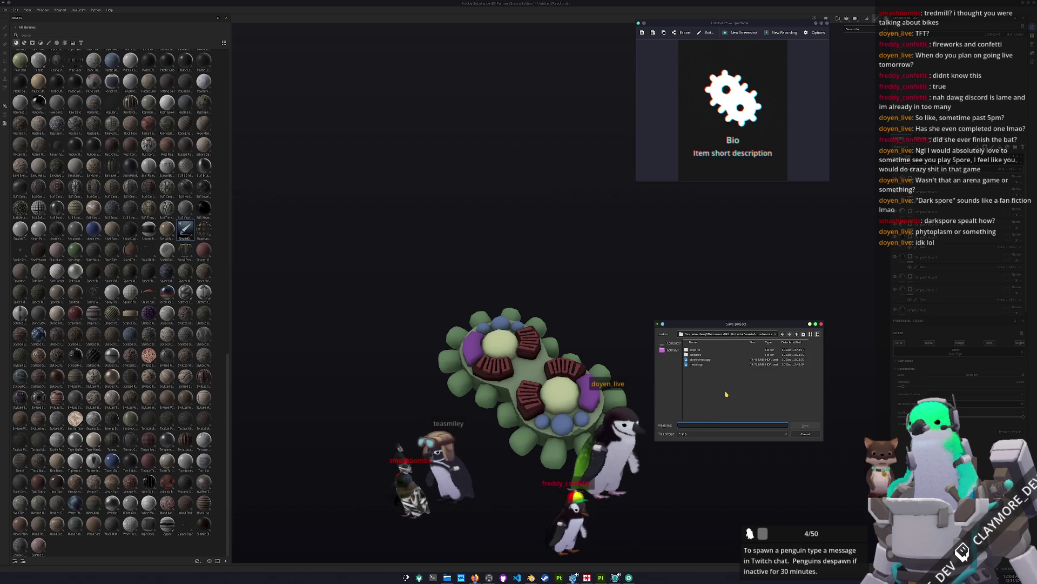
key("Return")
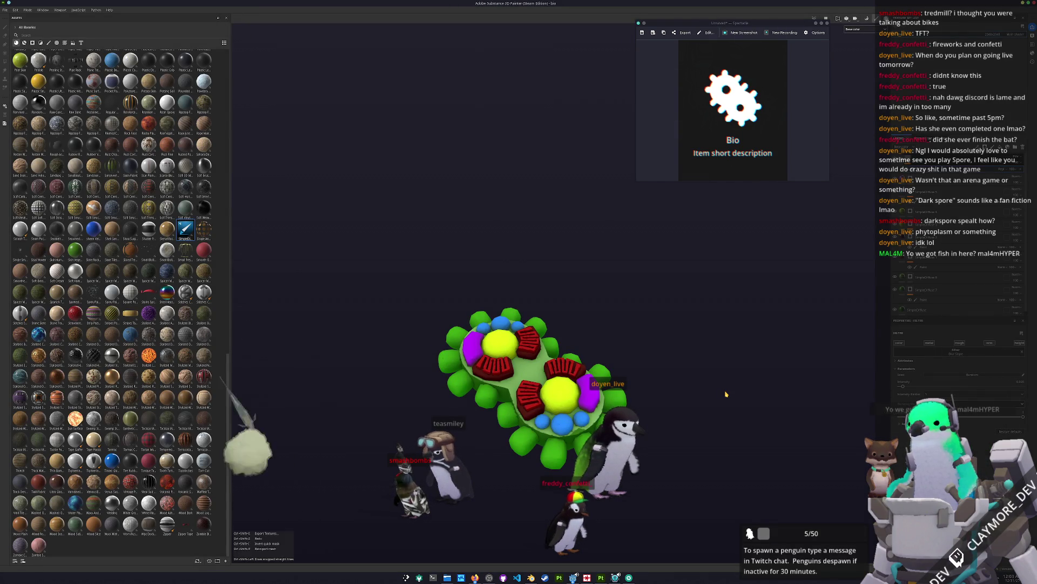
Set the texture export output folder to the icons source textures folder.
key("ctrl+shift+e")
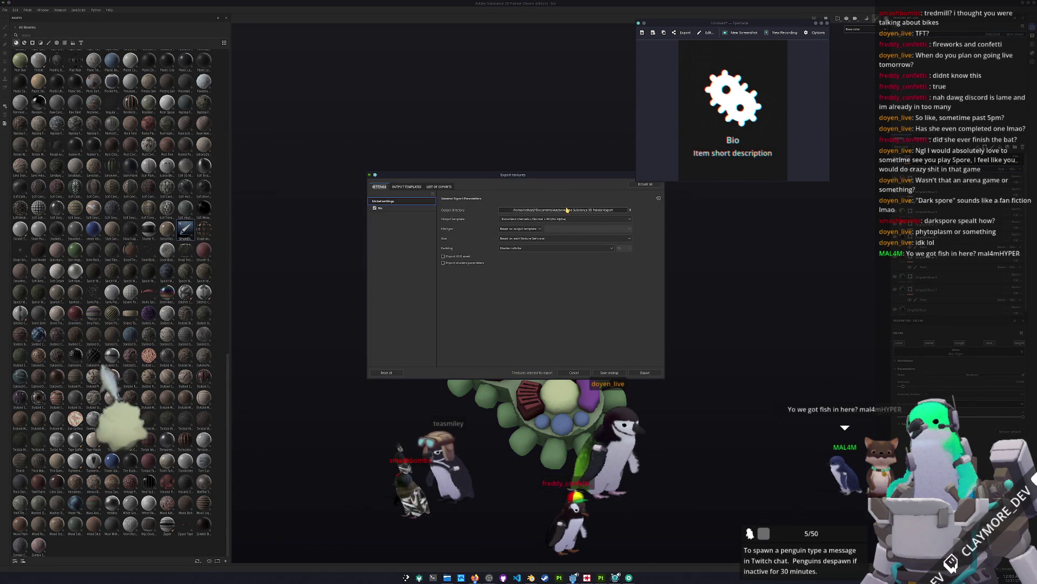
left_click(535, 209)
left_click(540, 233)
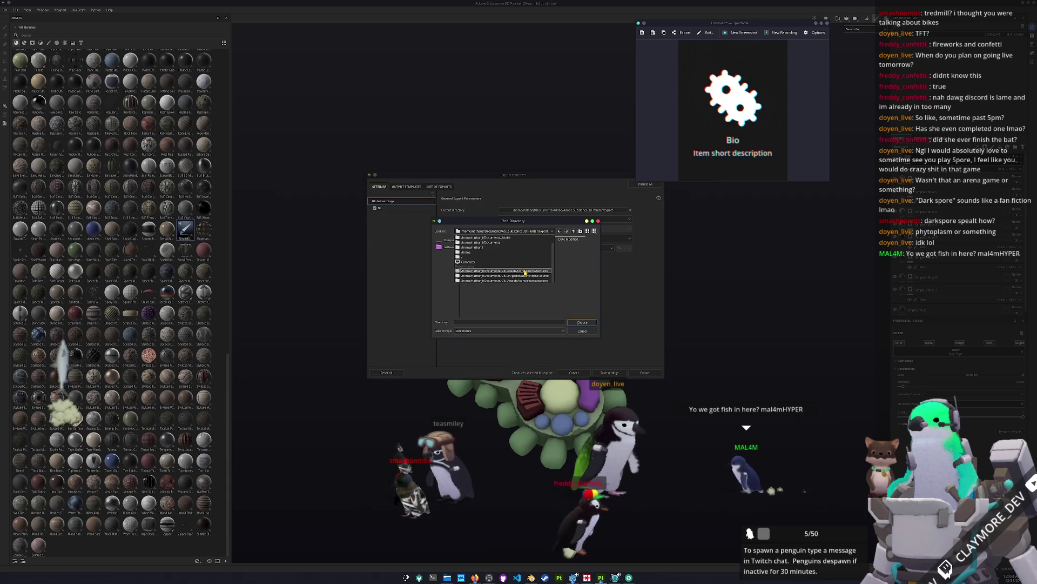
left_click(546, 271)
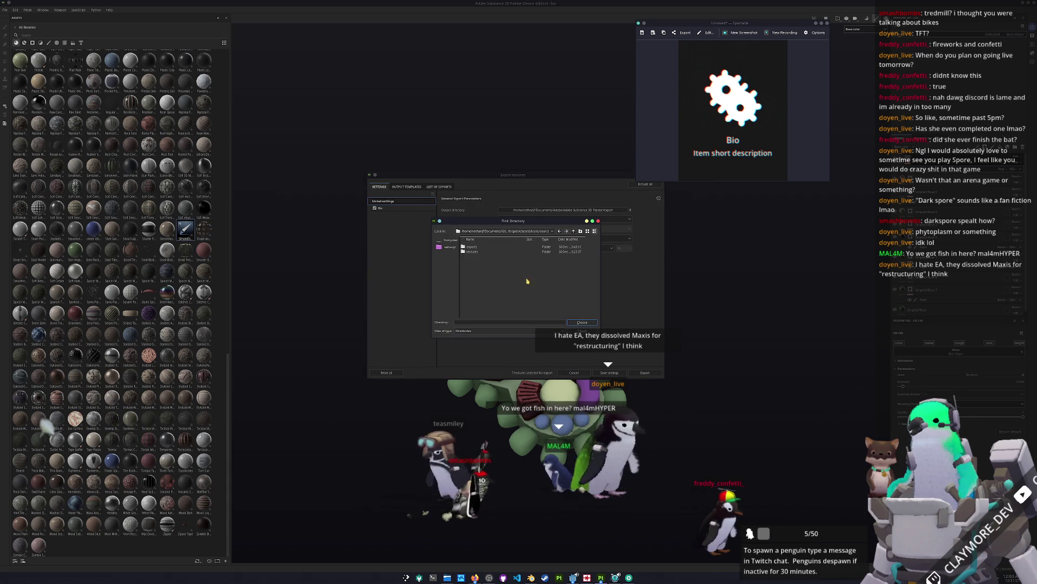
left_click(472, 251)
left_click(582, 322)
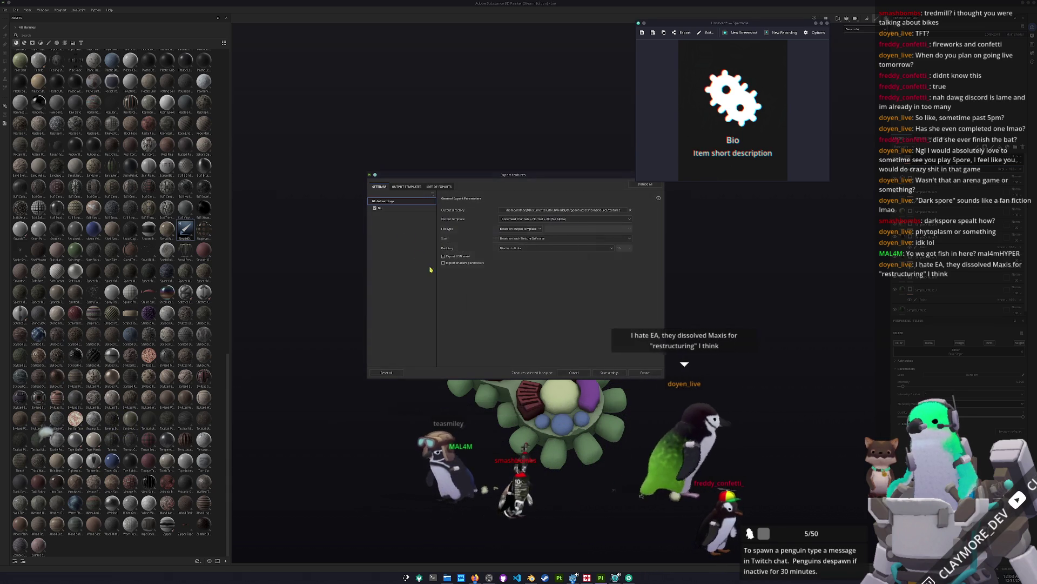
Untick Metallic, Roughness and Normal for Bio and export the remaining base colour texture.
left_click(409, 209)
left_click(444, 278)
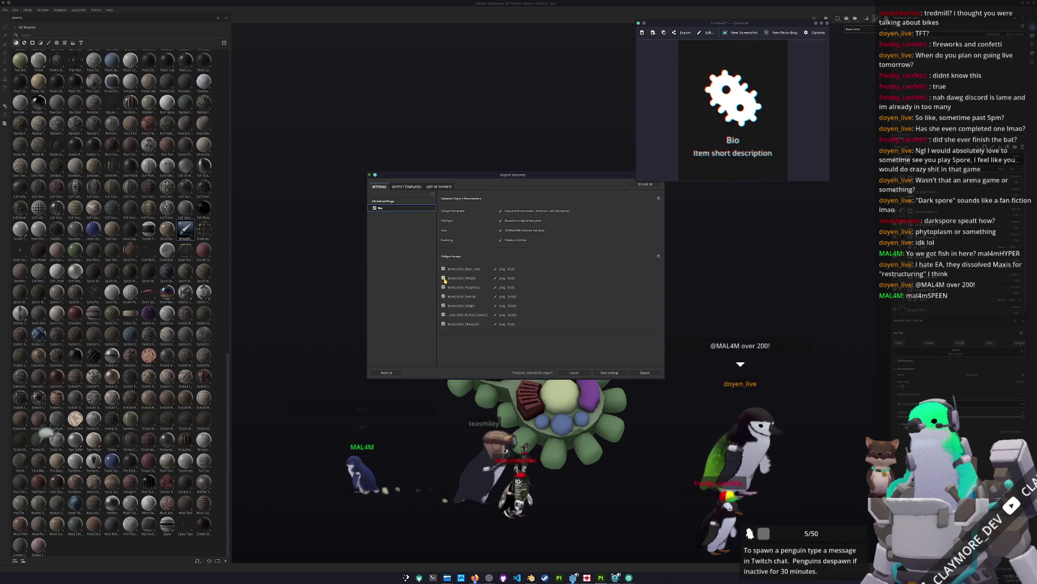
left_click(443, 287)
left_click(444, 296)
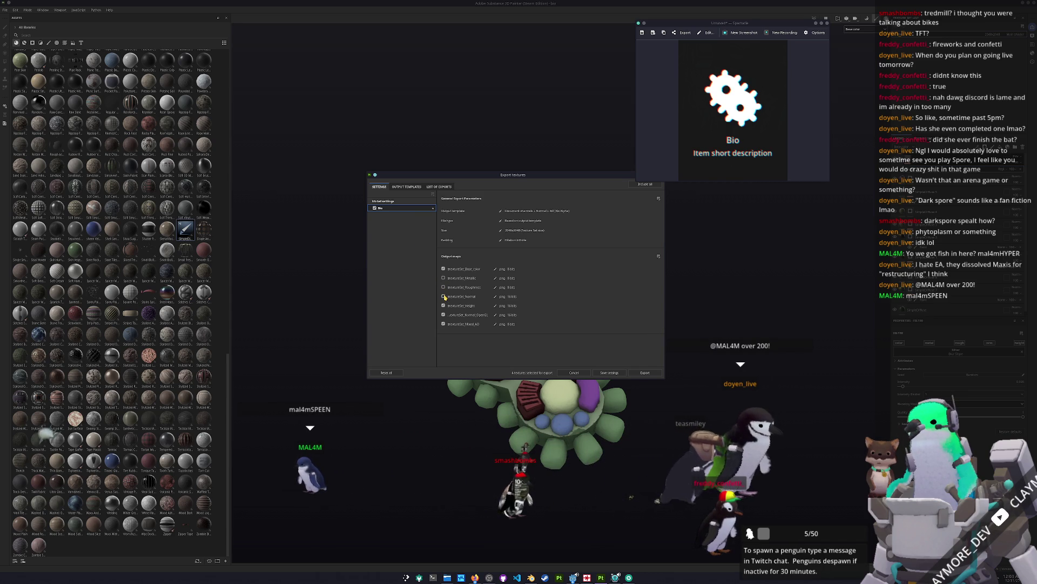
left_click(641, 373)
key("Escape")
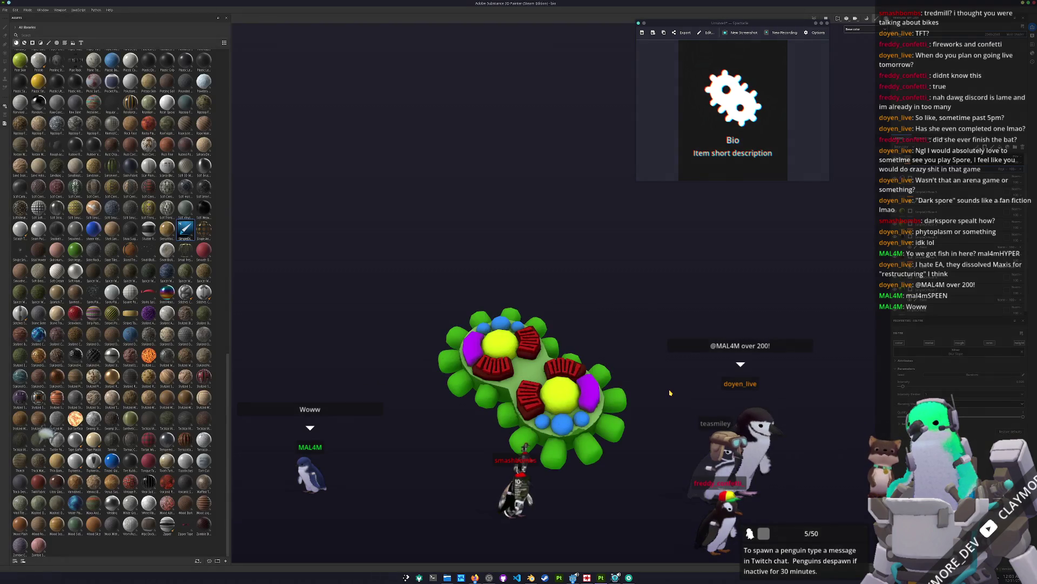
left_click_drag(668, 387, 676, 354)
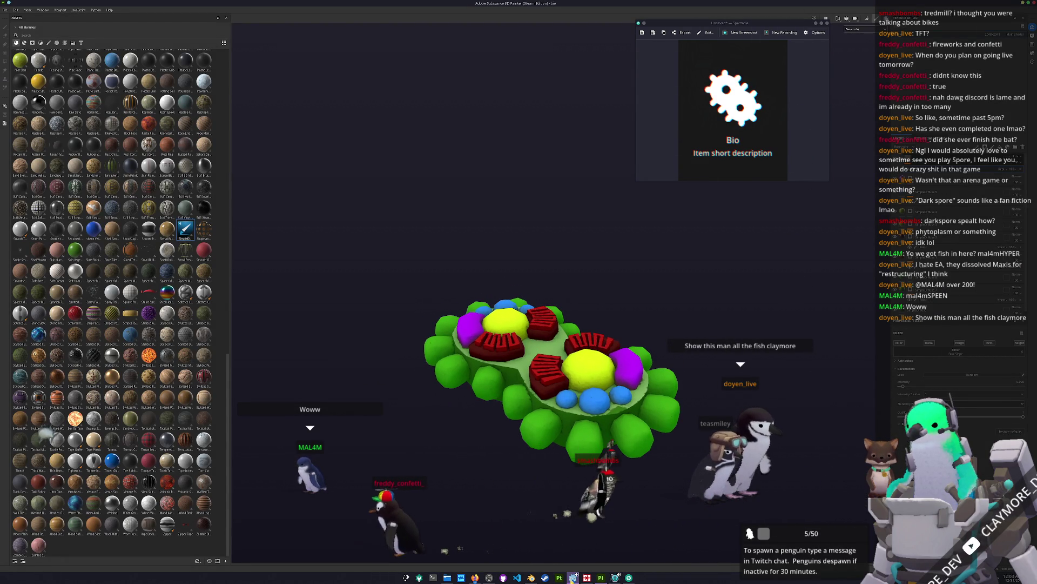
key("alt+Tab")
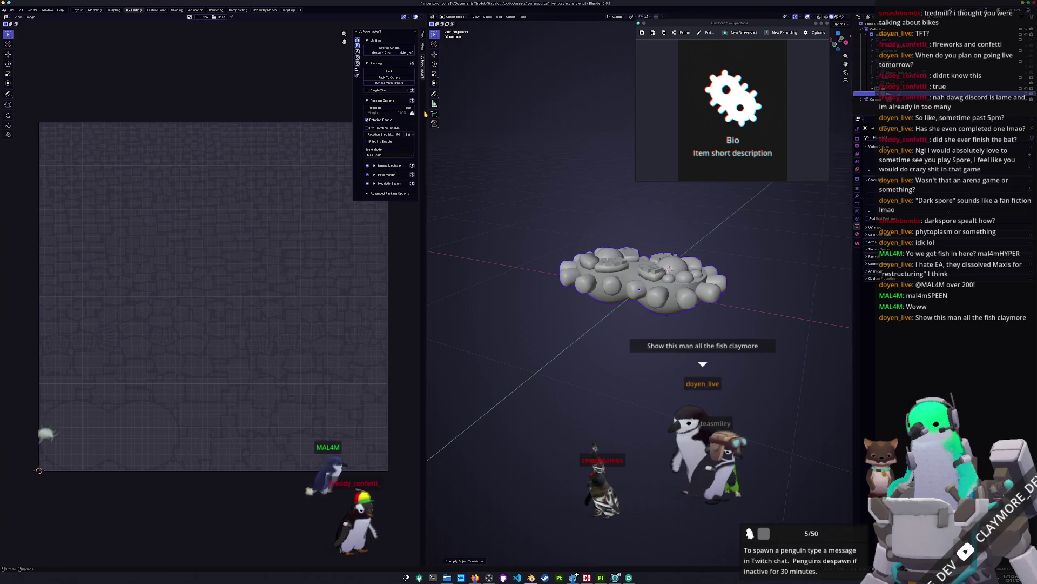
Rotate, scale and move the Bio gear to fill the icon camera's frame.
key("KP_0")
key("r")
key("x")
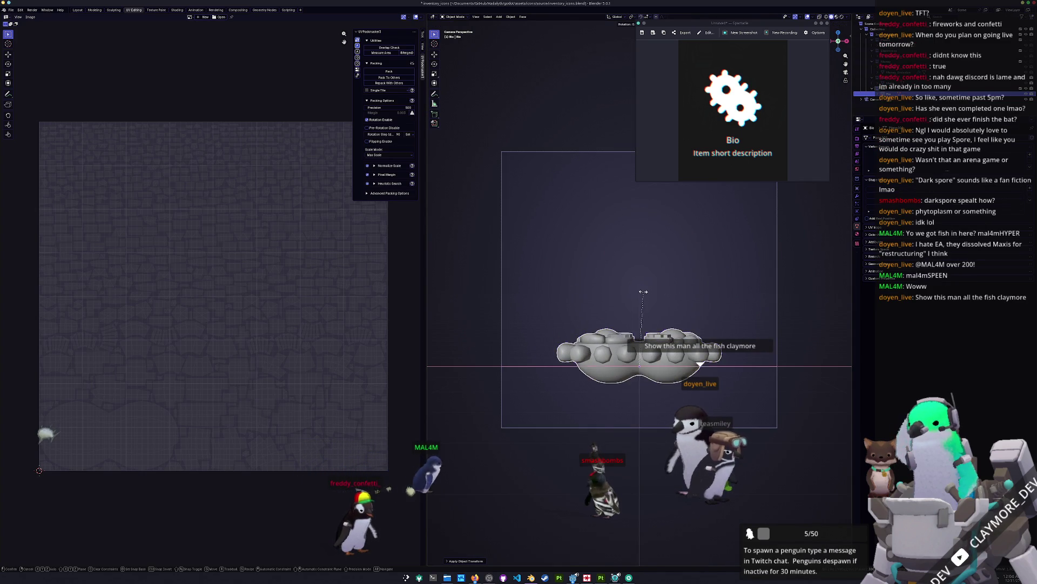
key("s")
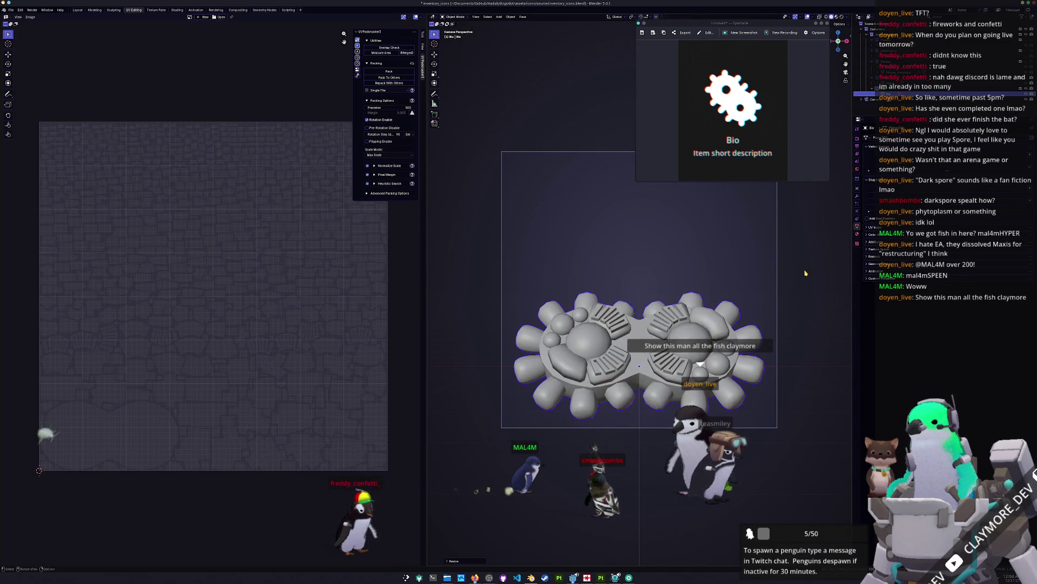
key("r")
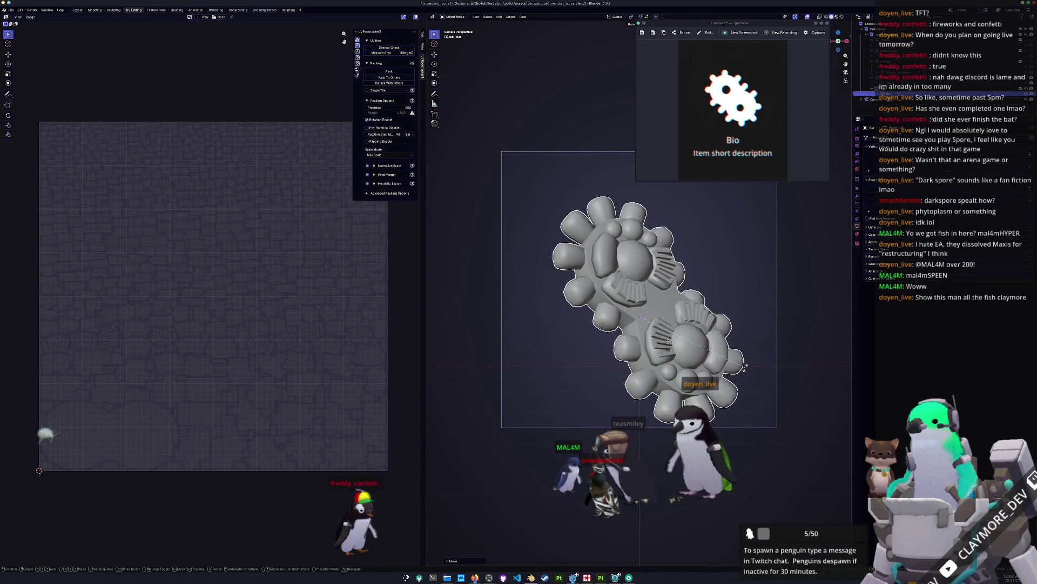
key("s")
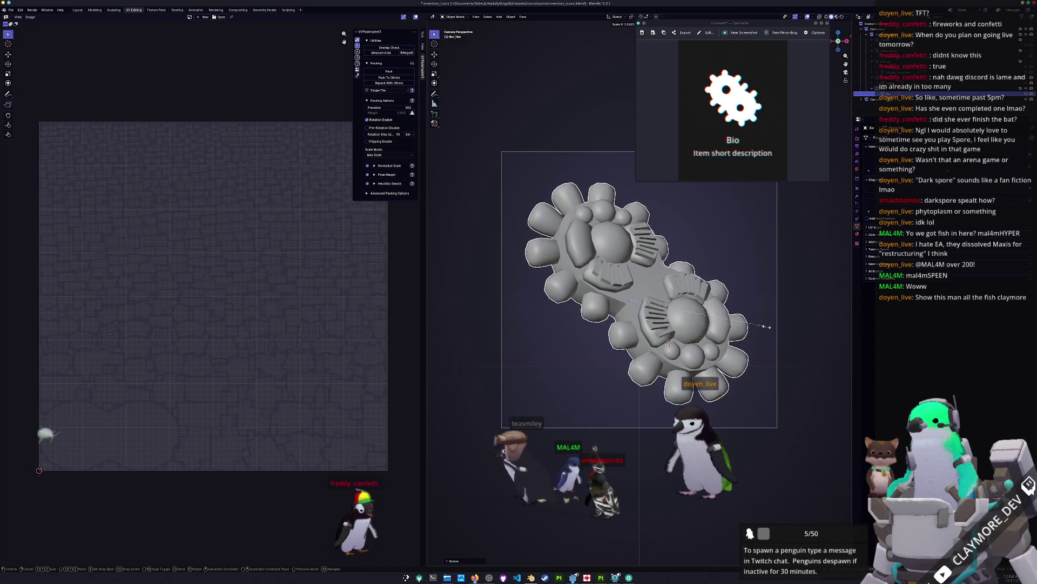
key("g")
key("Return")
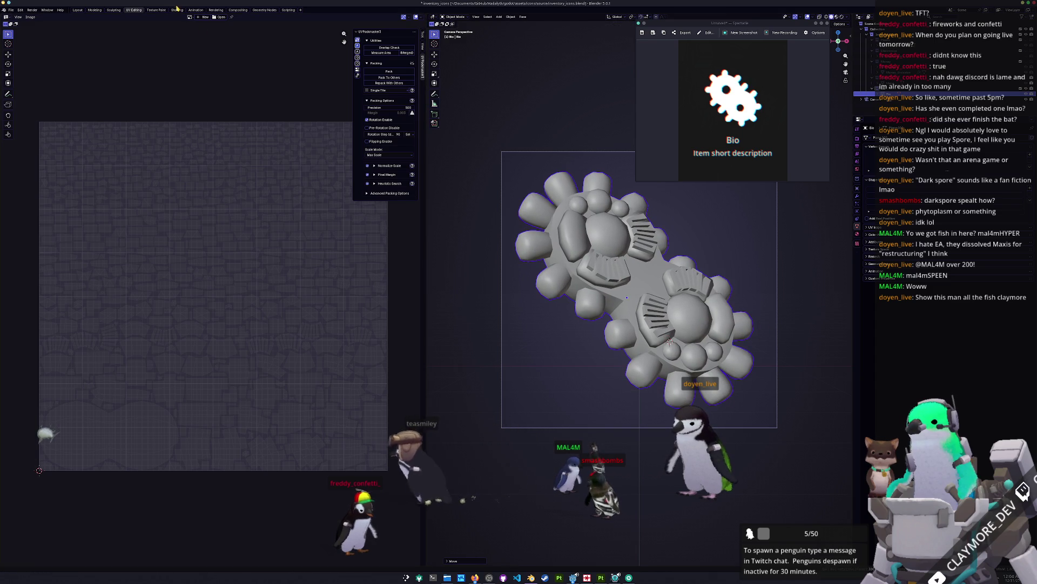
Add texture nodes to the gear's material and load Bio_Base_color.png.
key("ctrl+Page_Down")
key("ctrl+Page_Down")
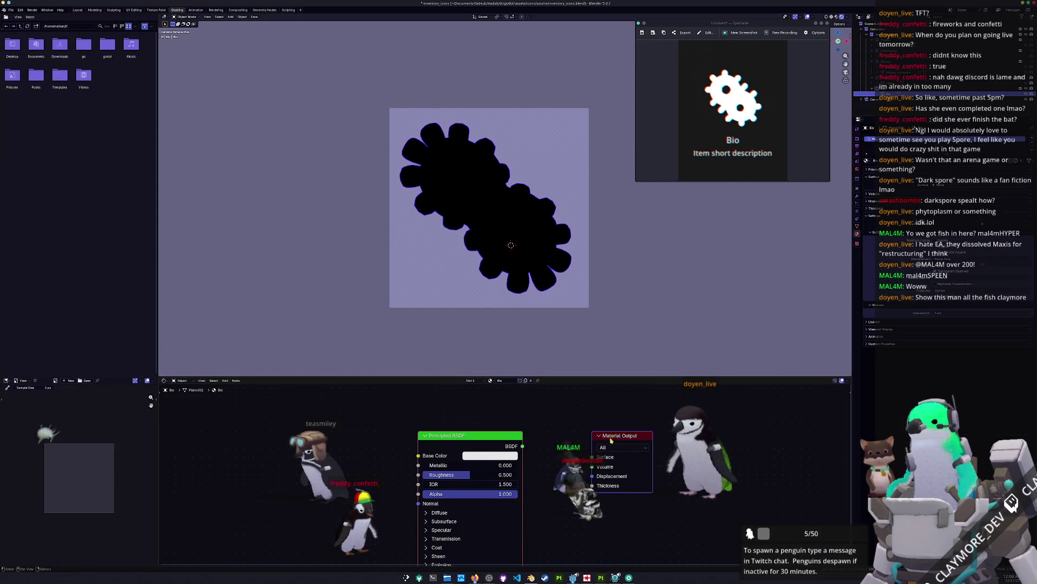
key("ctrl+t")
left_click(551, 485)
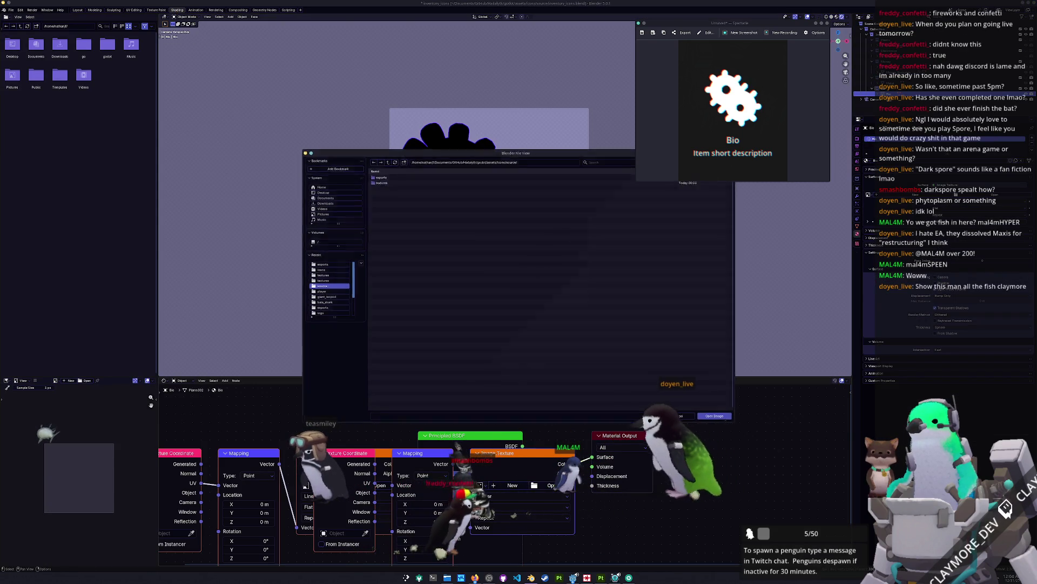
left_click(381, 183)
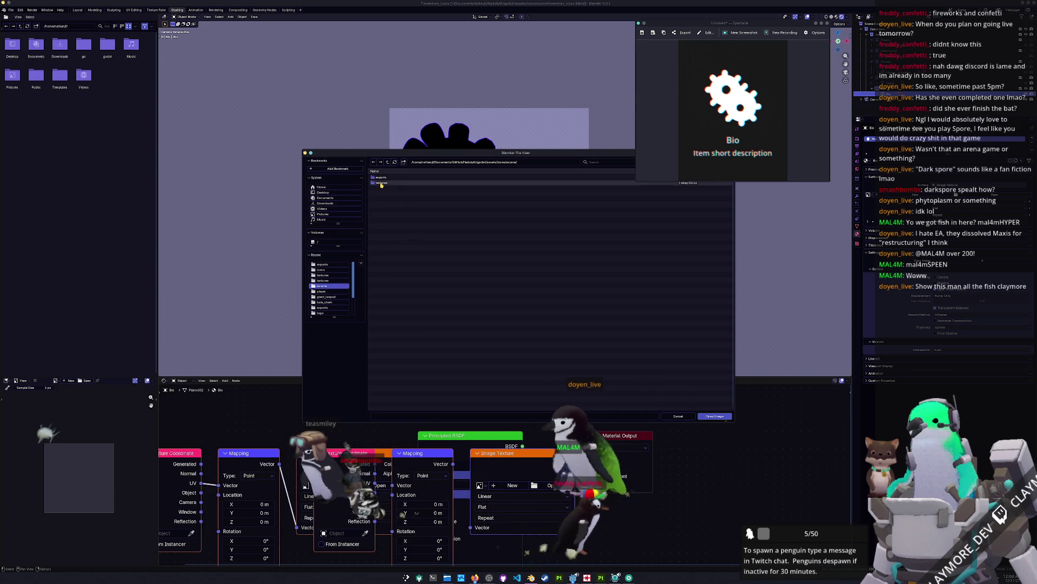
double_click(385, 177)
left_click_drag(624, 430, 651, 437)
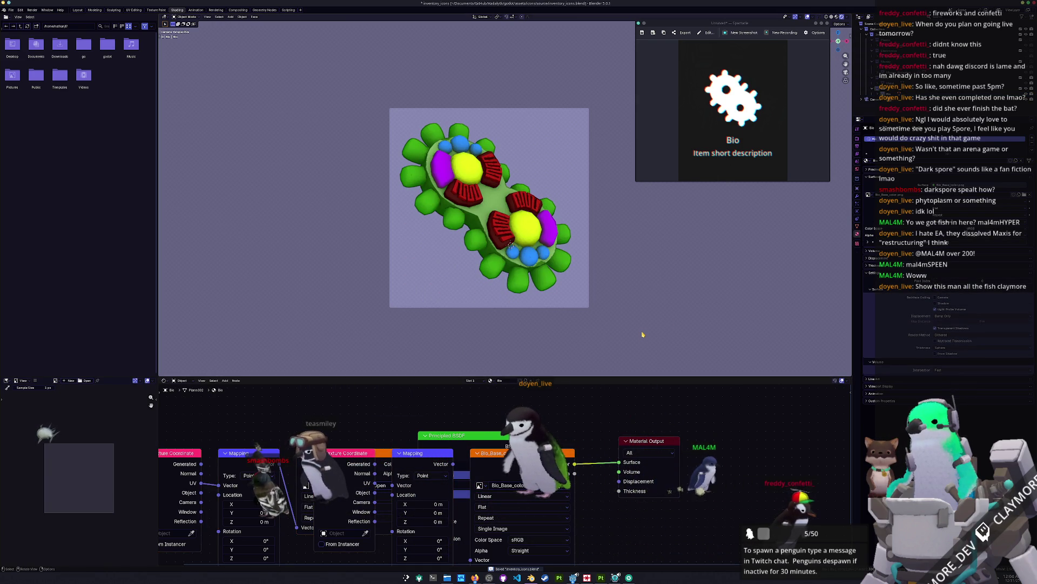
left_click(220, 10)
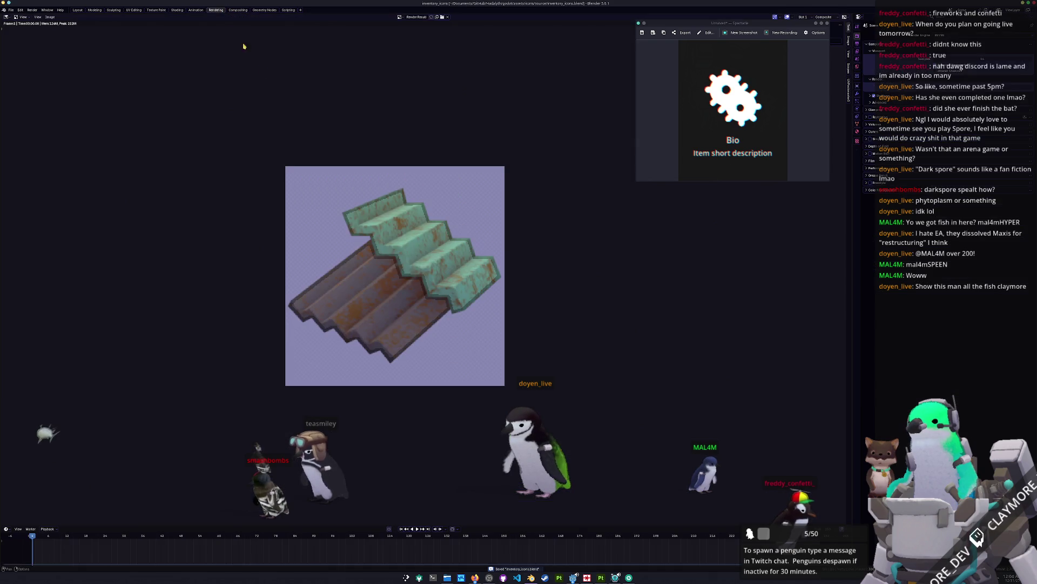
Test-render the icon, then reposition the gear model within the icon camera view.
key("F12")
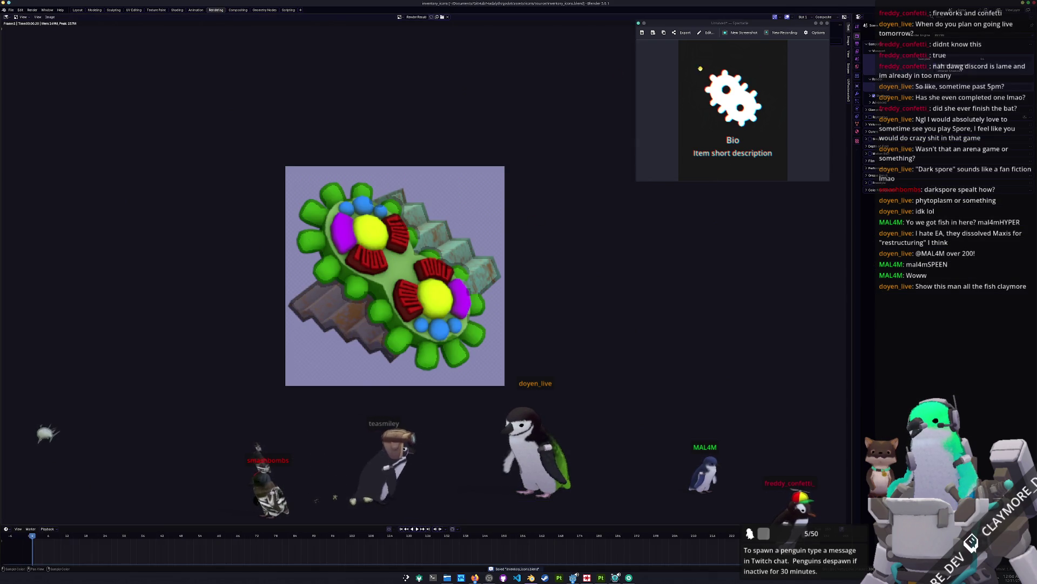
left_click(79, 10)
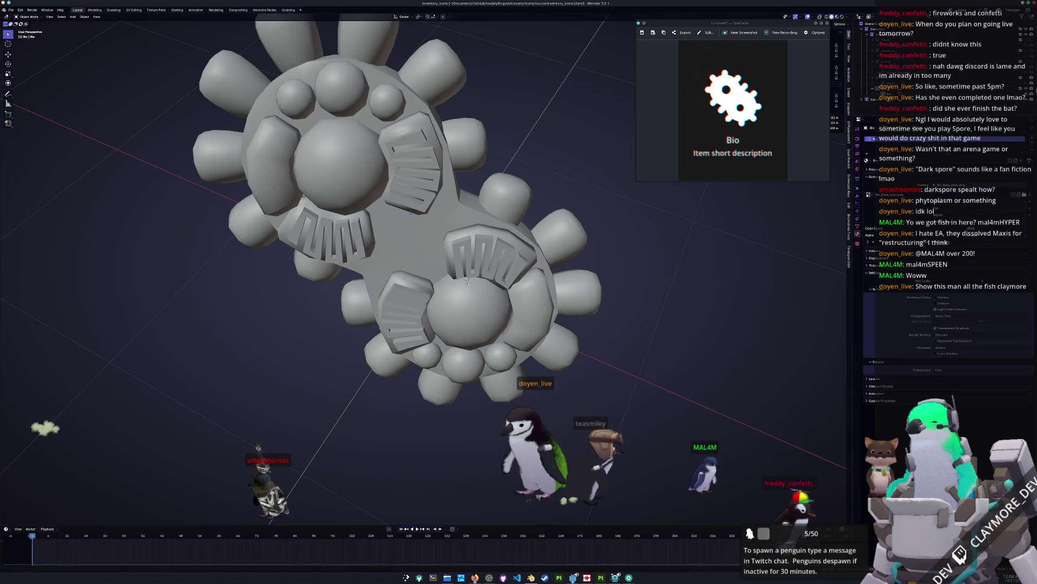
left_click(475, 278)
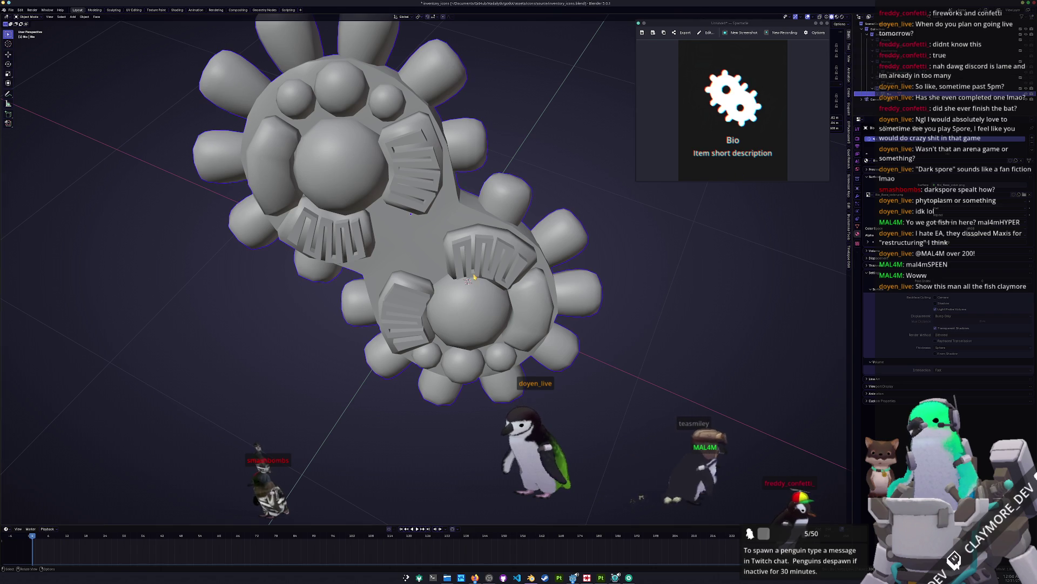
key("KP_0")
key("s")
key("g")
left_click(629, 258)
key("g")
left_click(634, 260)
key("ctrl+a")
left_click(636, 259)
Re-render the gear icon without the stairs, save it as bio.png, and switch to the game.
left_click(222, 11)
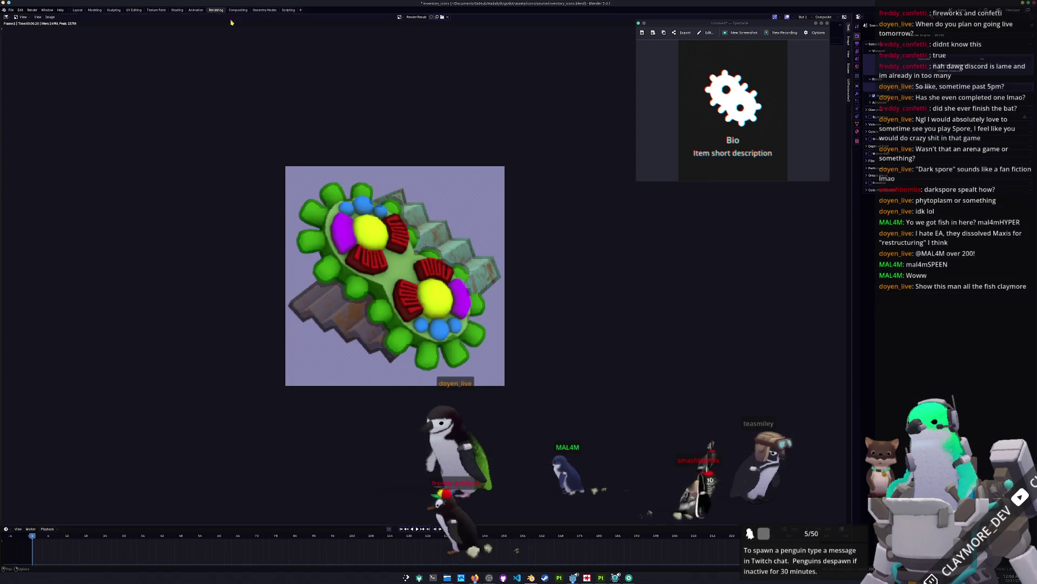
key("F12")
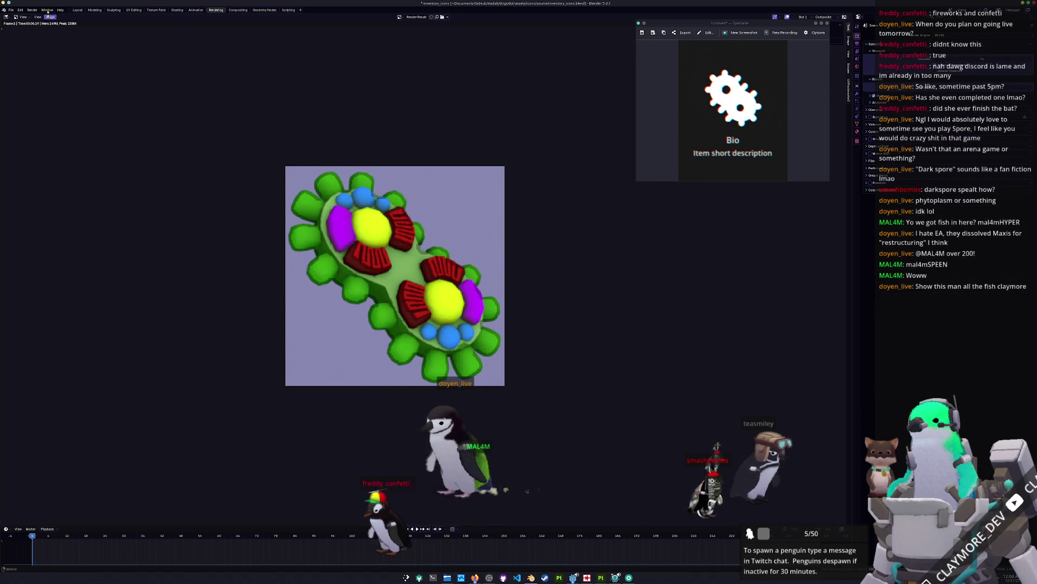
left_click(56, 64)
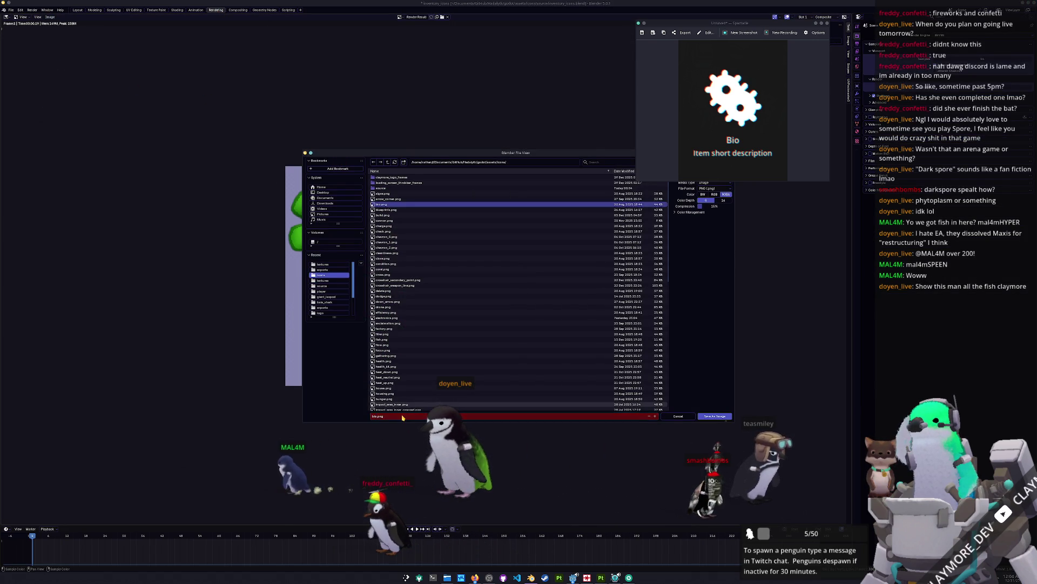
key("Return")
key("alt+Tab")
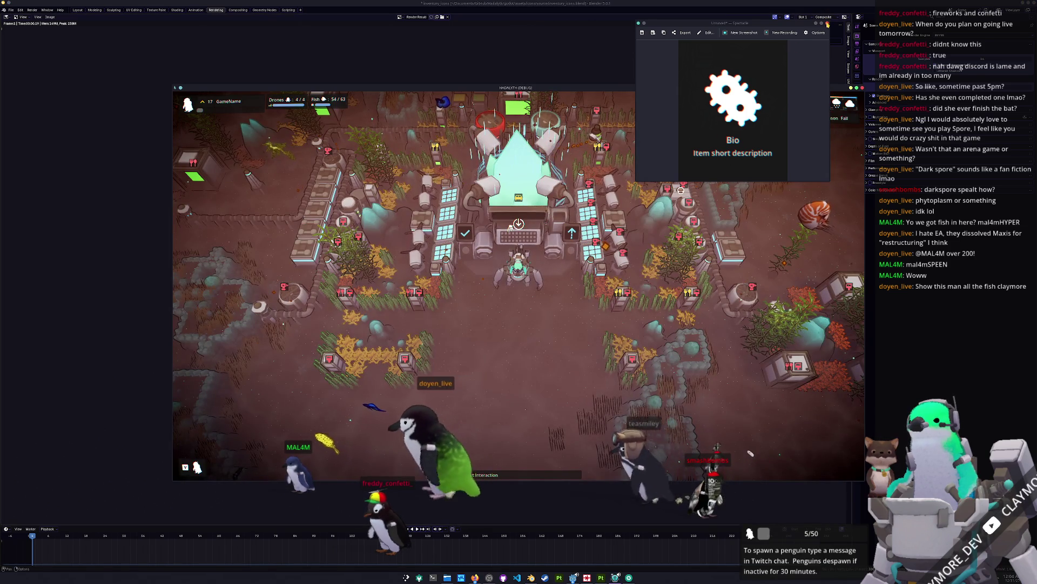
Switch to the Godot editor to re-import assets, then return to the game and toggle build mode.
key("alt+Tab")
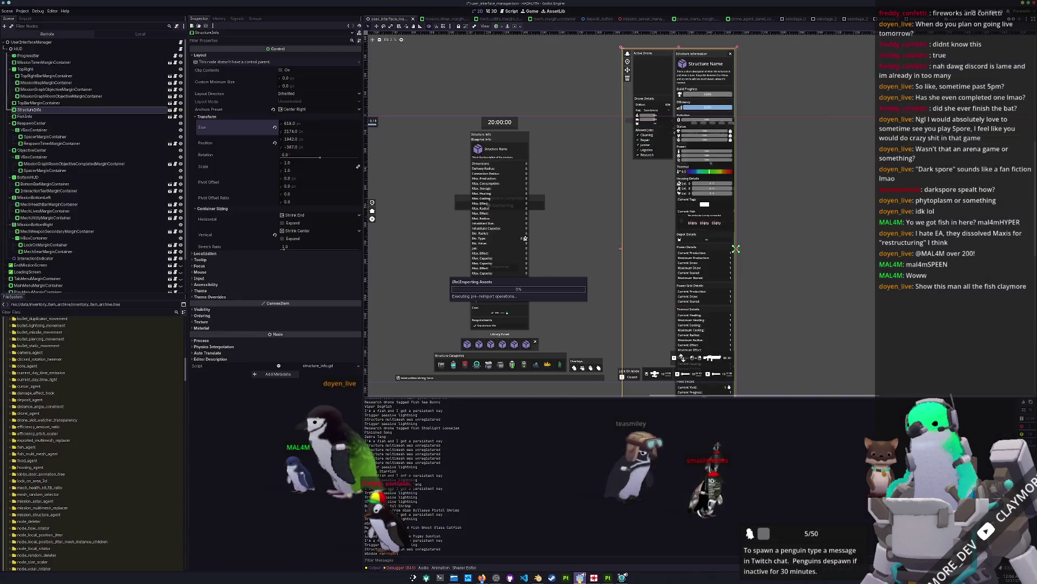
left_click(621, 543)
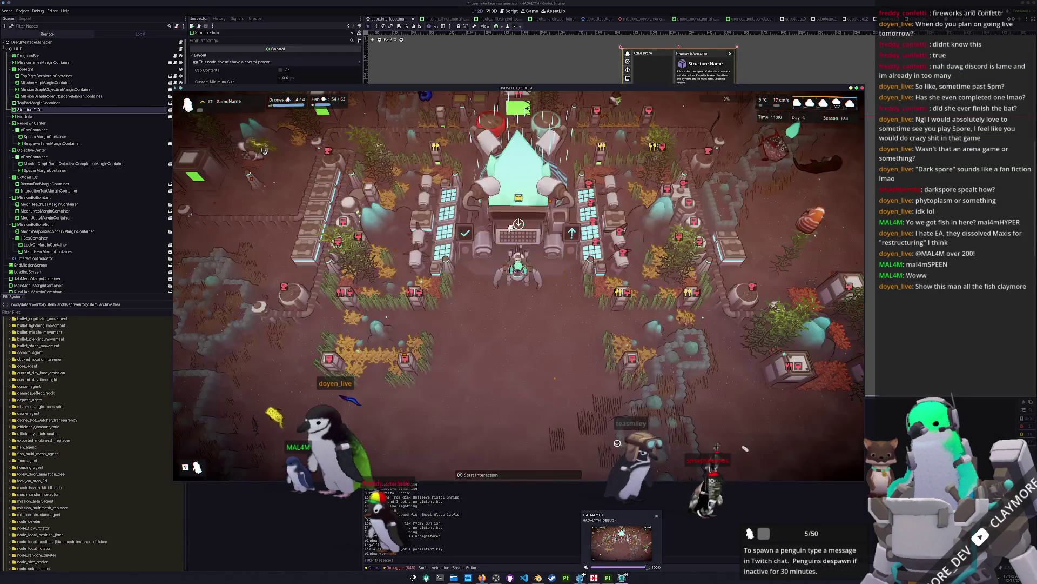
key("b")
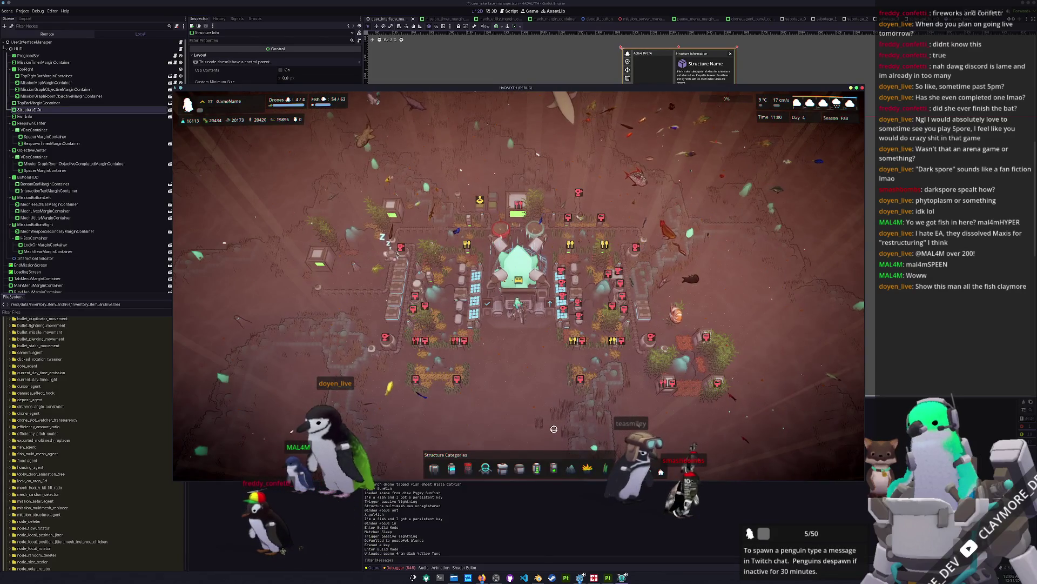
key("b")
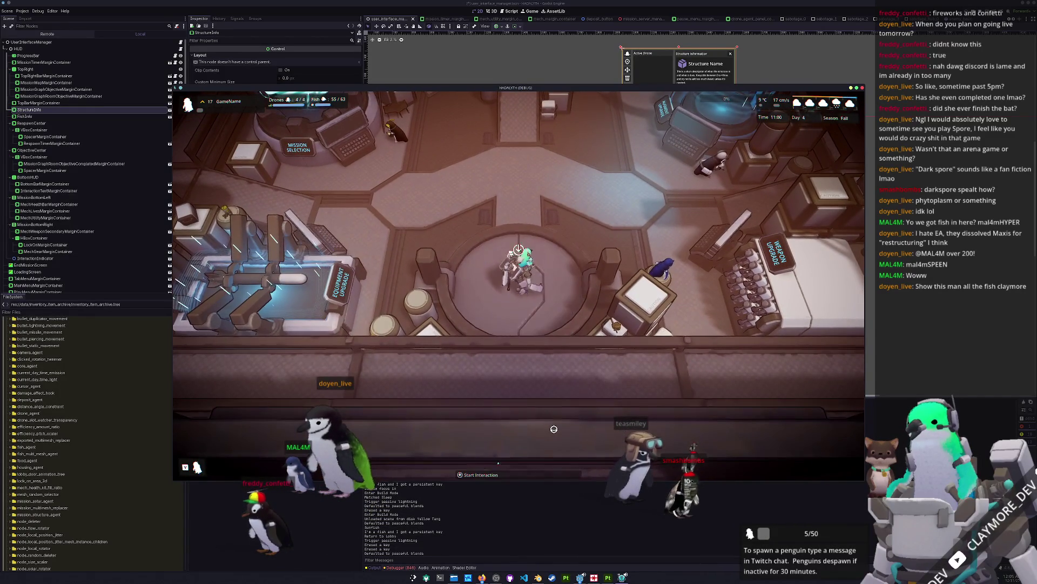
Walk the mech north through the lobby into the central room.
key("w")
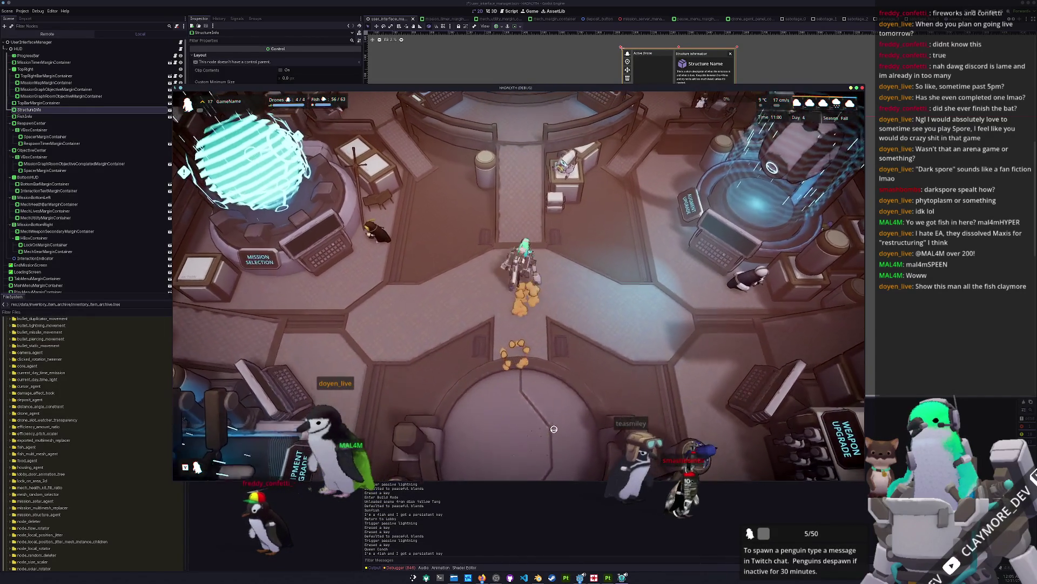
key("w")
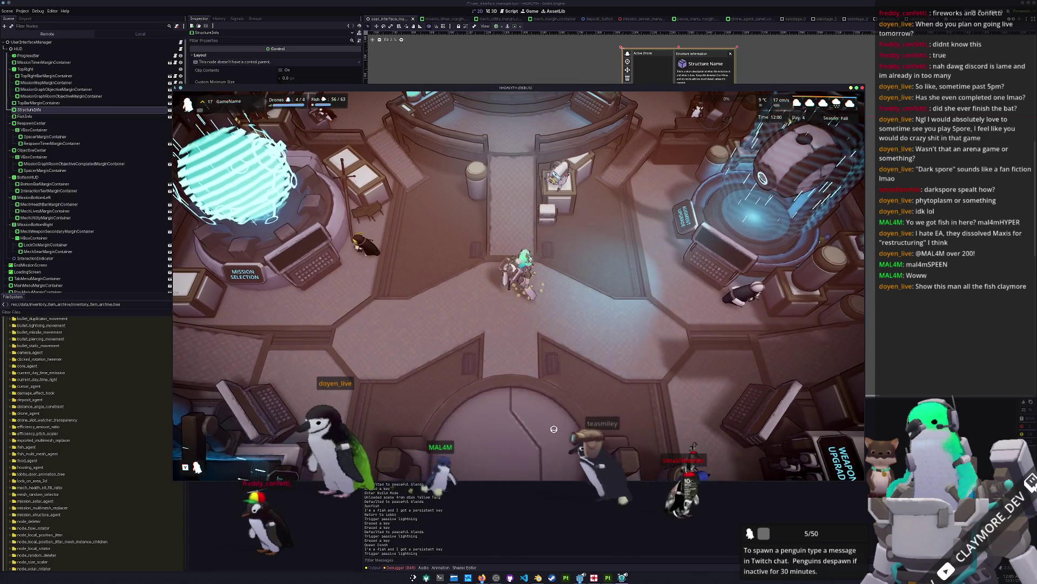
key("w")
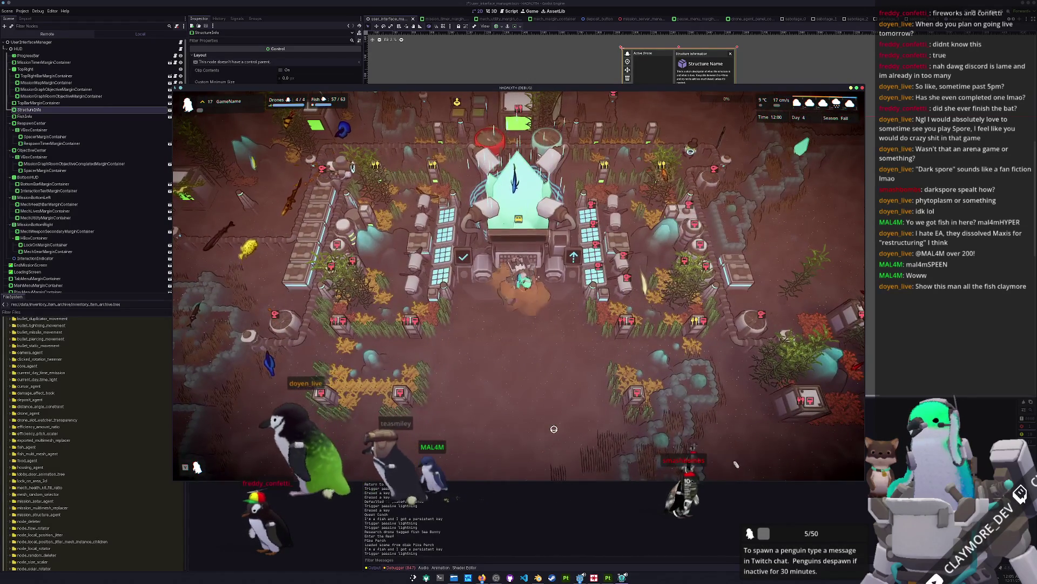
Enter build mode and pan and zoom the camera across the base.
key("b")
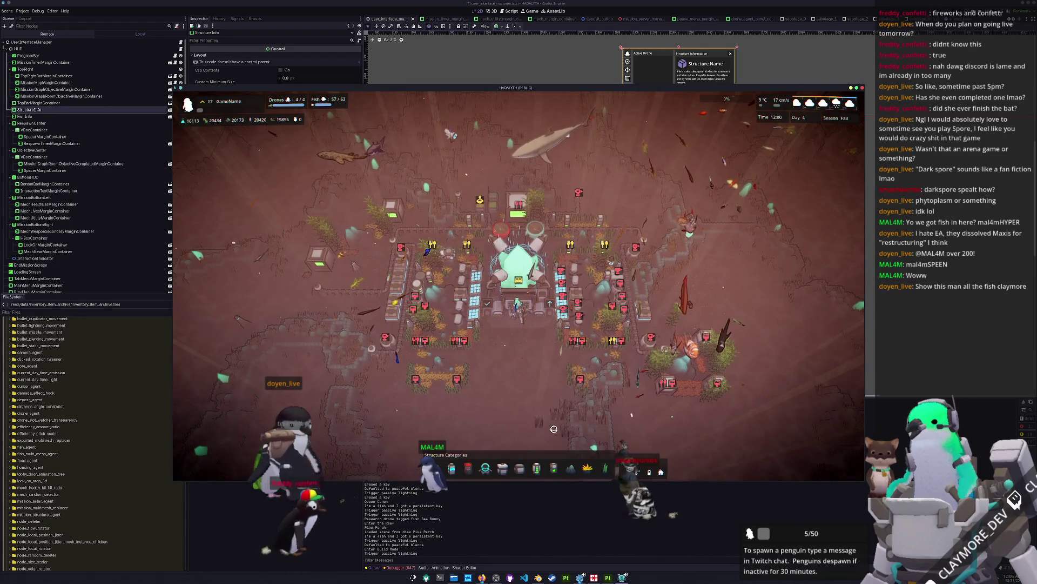
key("d")
key("w")
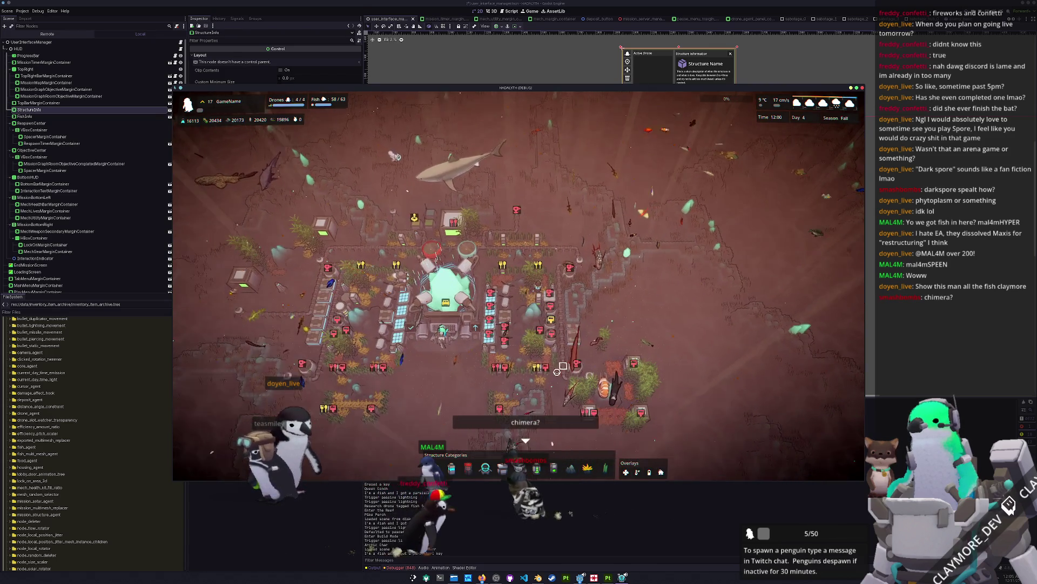
key("a")
key("s")
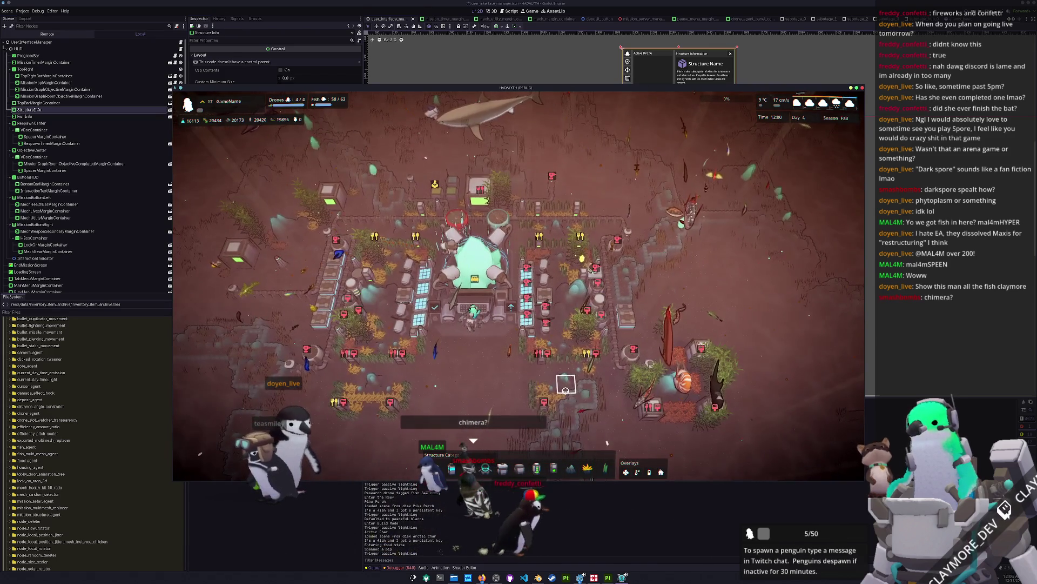
scroll(566, 390, "up", 5)
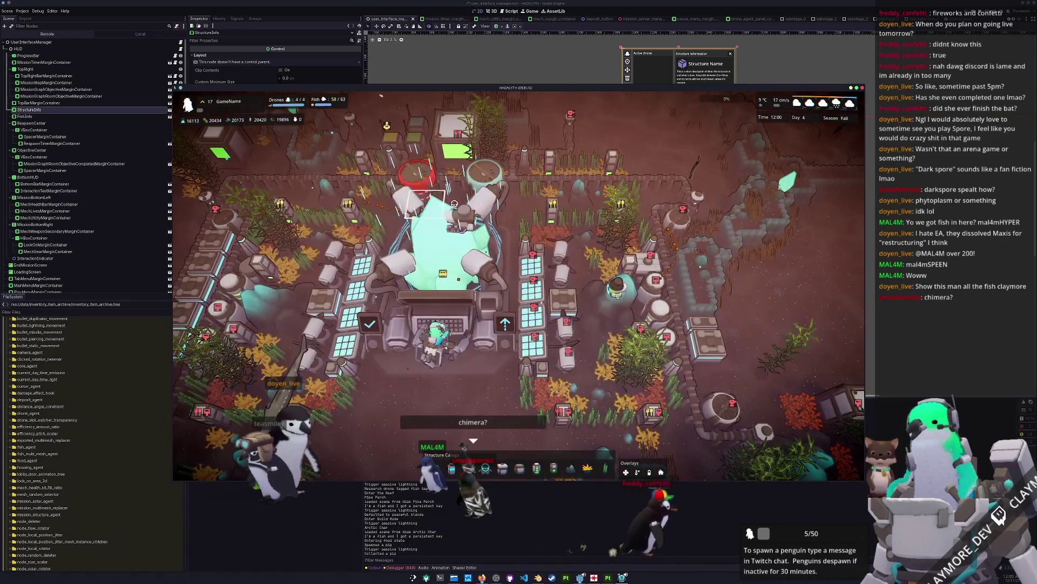
scroll(453, 203, "down", 5)
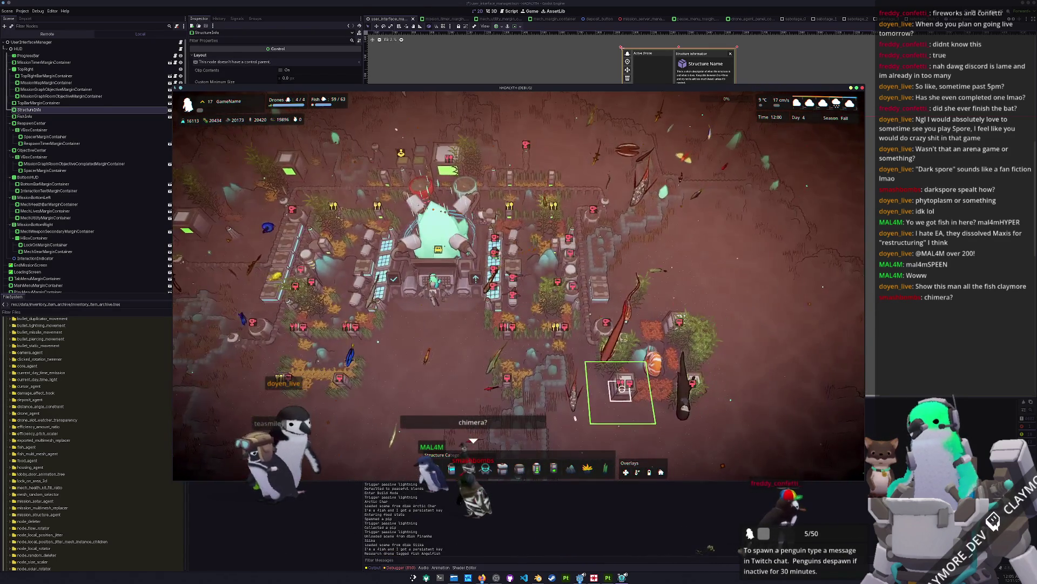
Inspect a Medium Housing and its resident Opah fish, rotating and zooming around it.
left_click(622, 388)
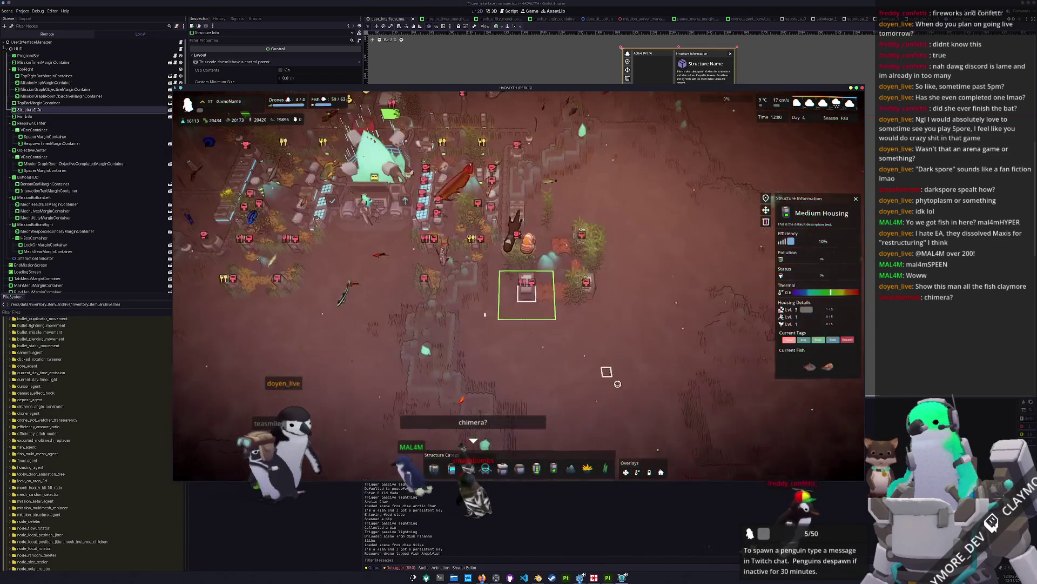
left_click(810, 367)
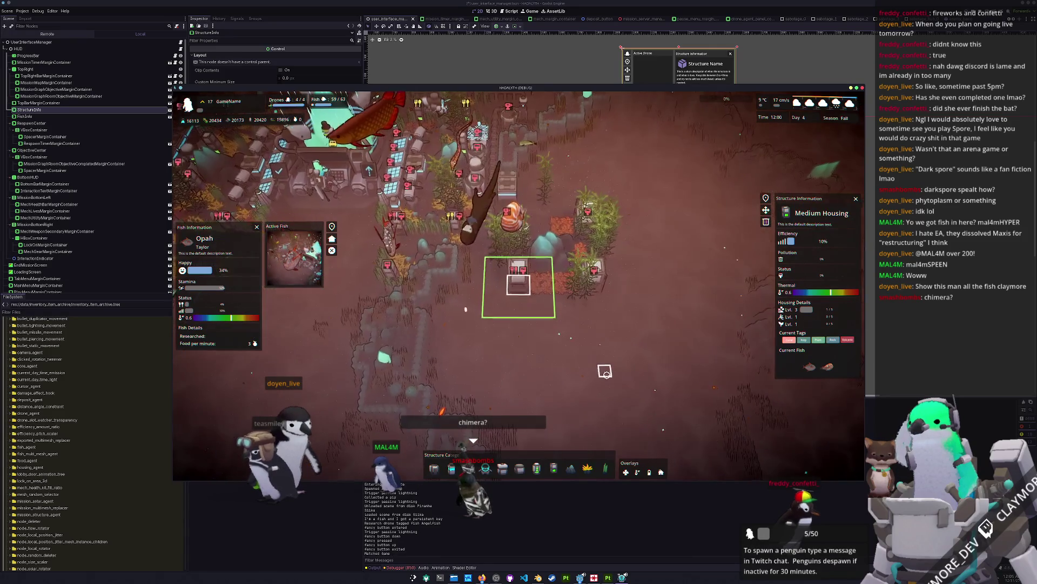
key("e")
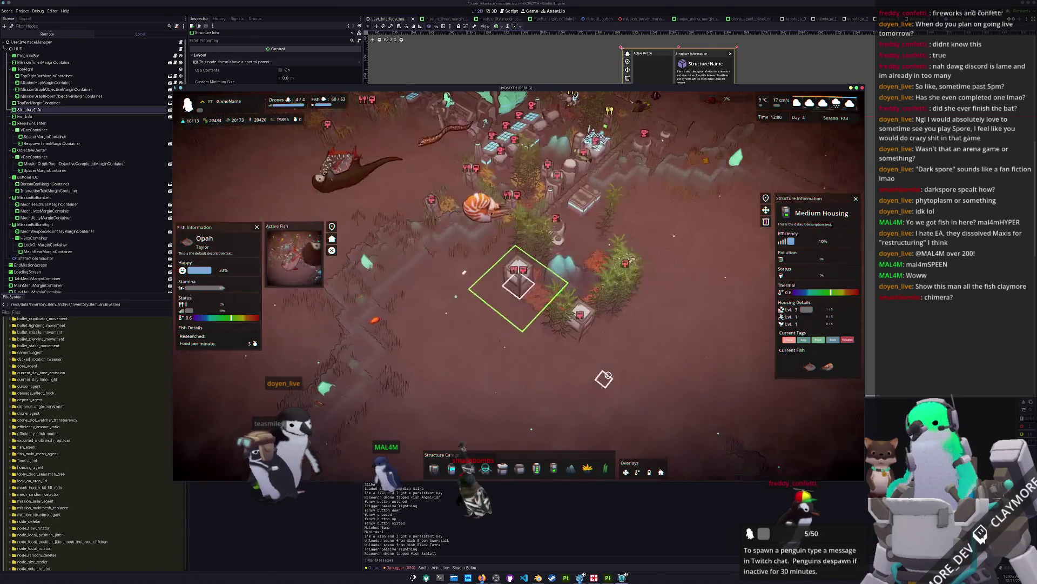
key("a")
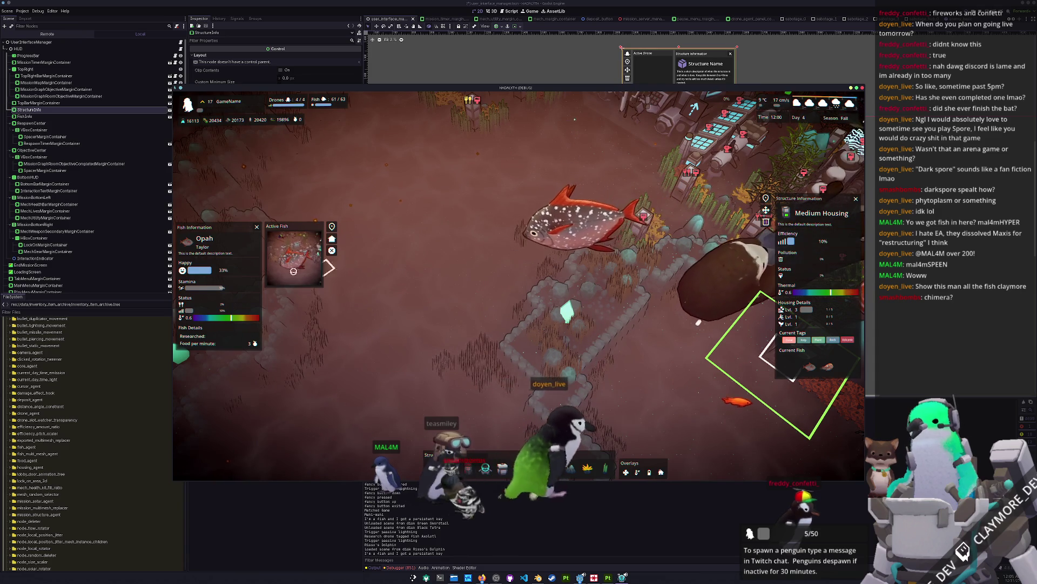
scroll(483, 343, "down", 5)
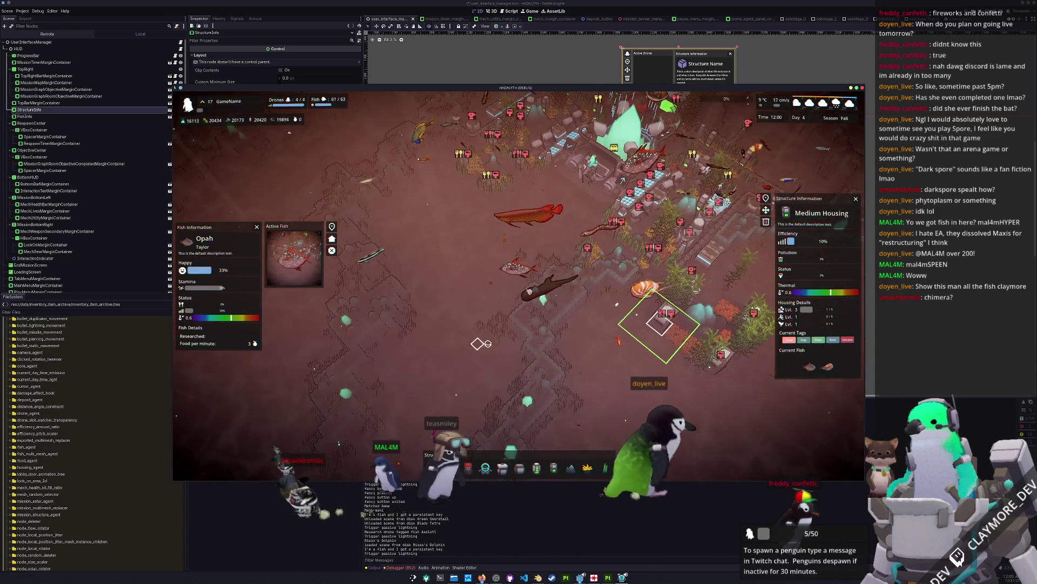
scroll(581, 312, "up", 3)
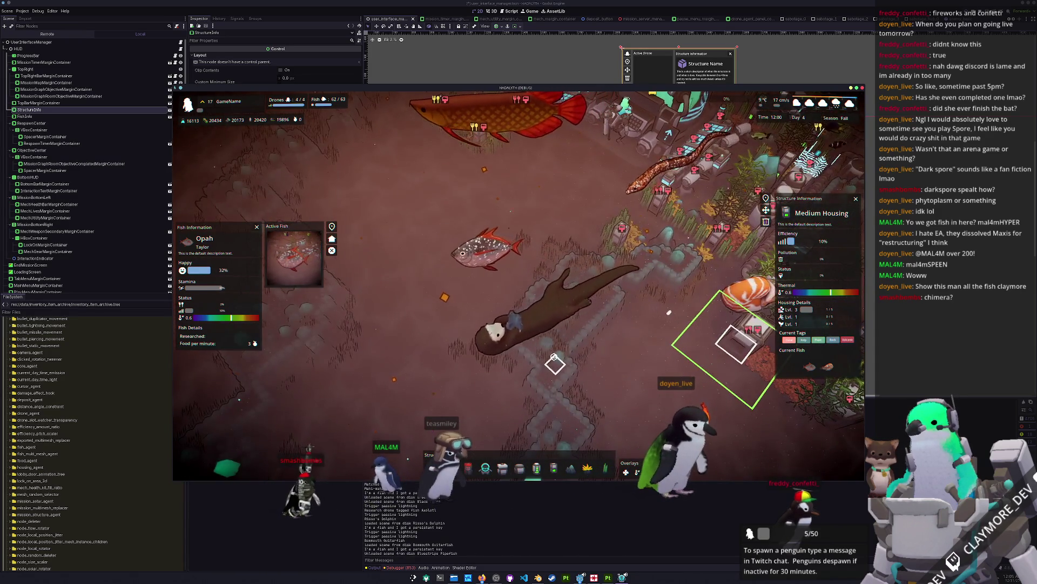
scroll(552, 354, "down", 4)
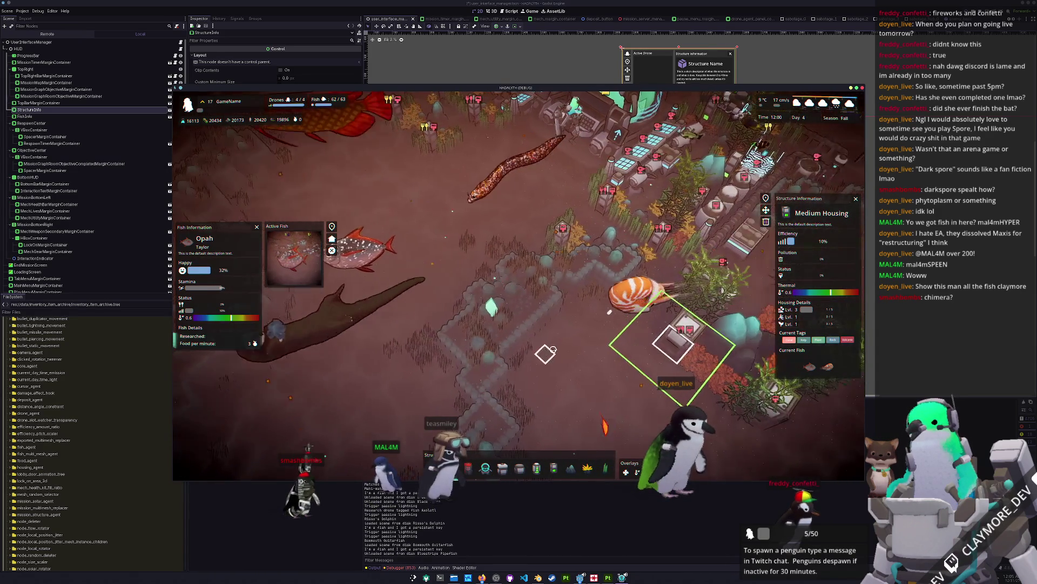
Dismiss the panels, inspect the Caulerpa Racemosa plant, and open the developer console.
left_click(541, 346)
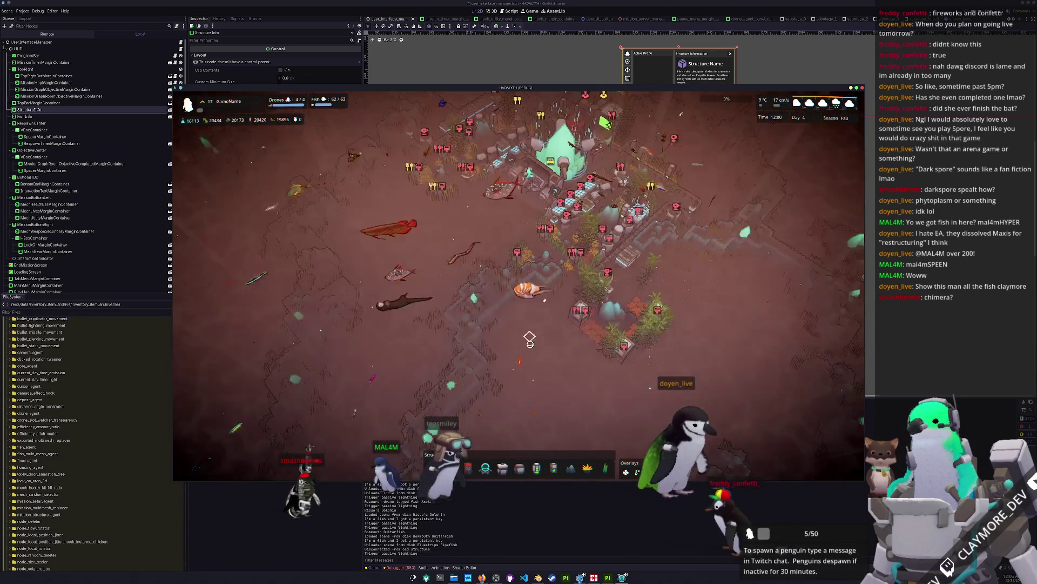
left_click(529, 339)
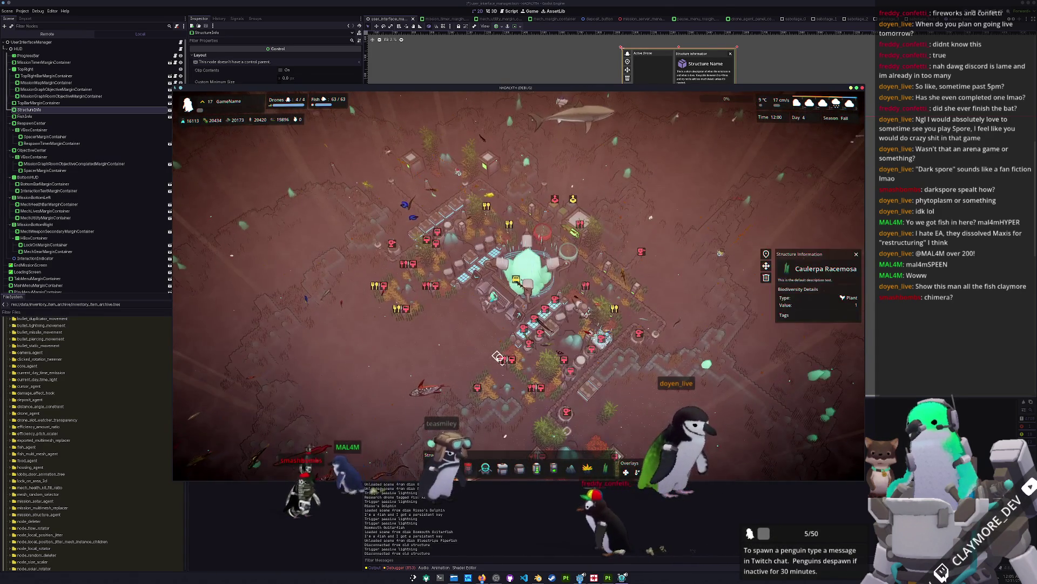
key("grave")
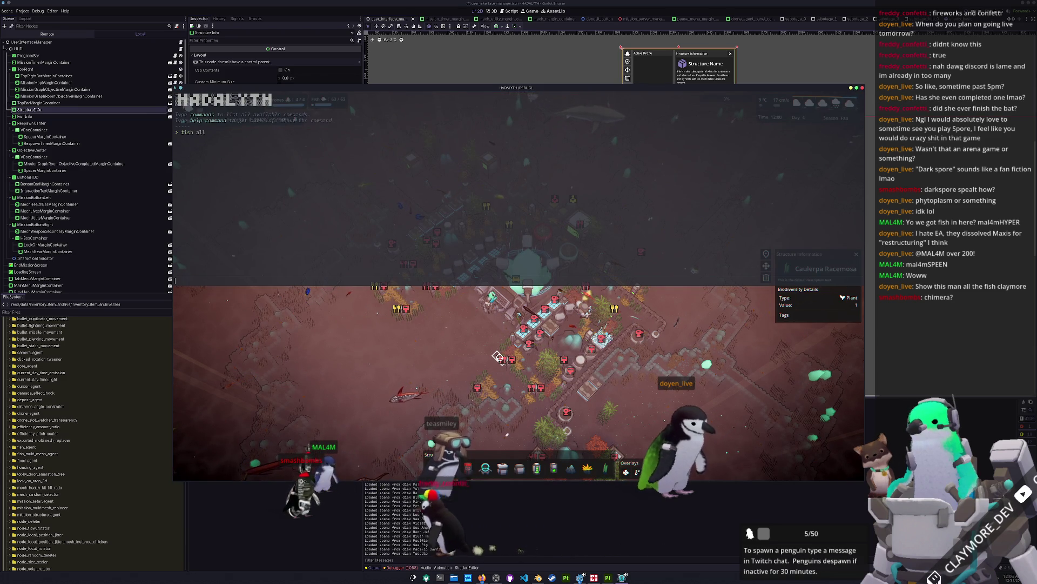
Close the console after 'fish all' and pan to follow the whale shark and squid.
key("grave")
key("e")
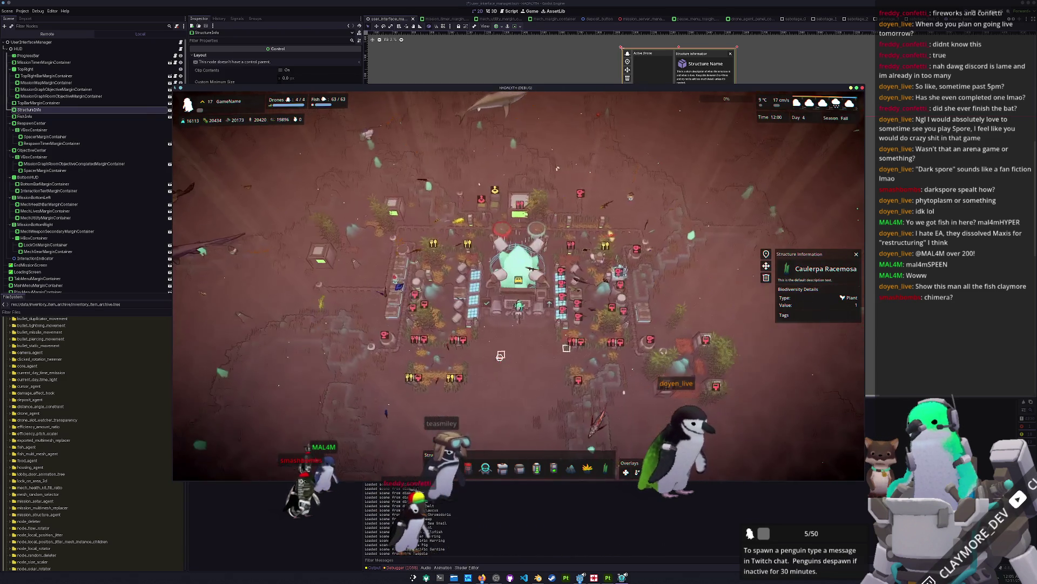
key("w")
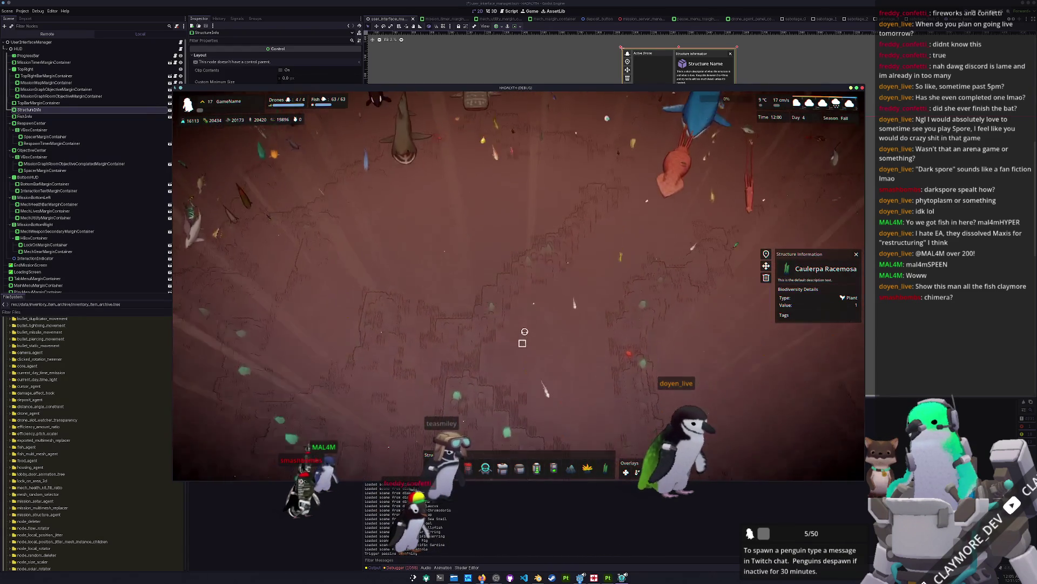
key("q")
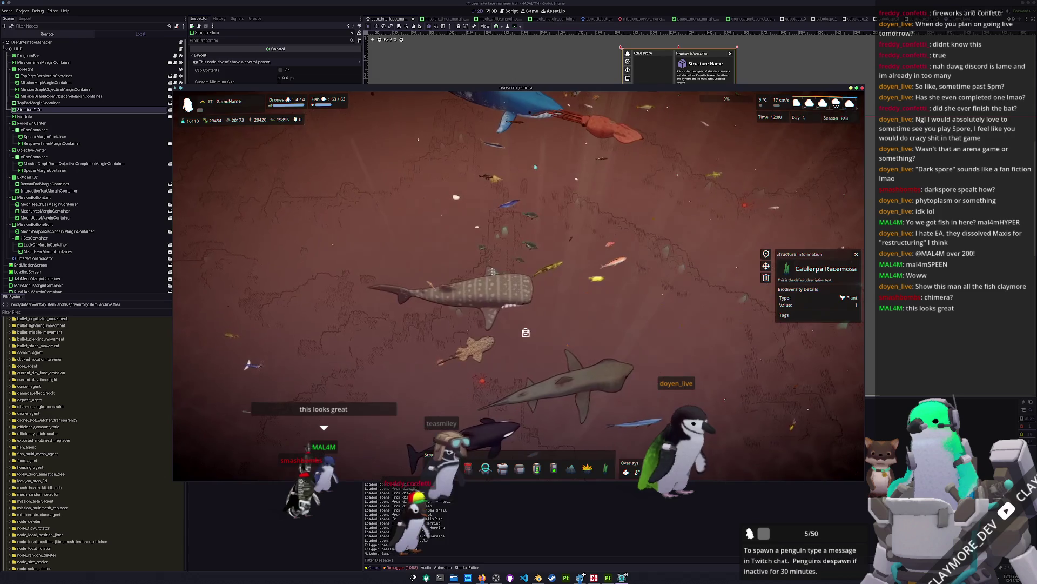
key("w")
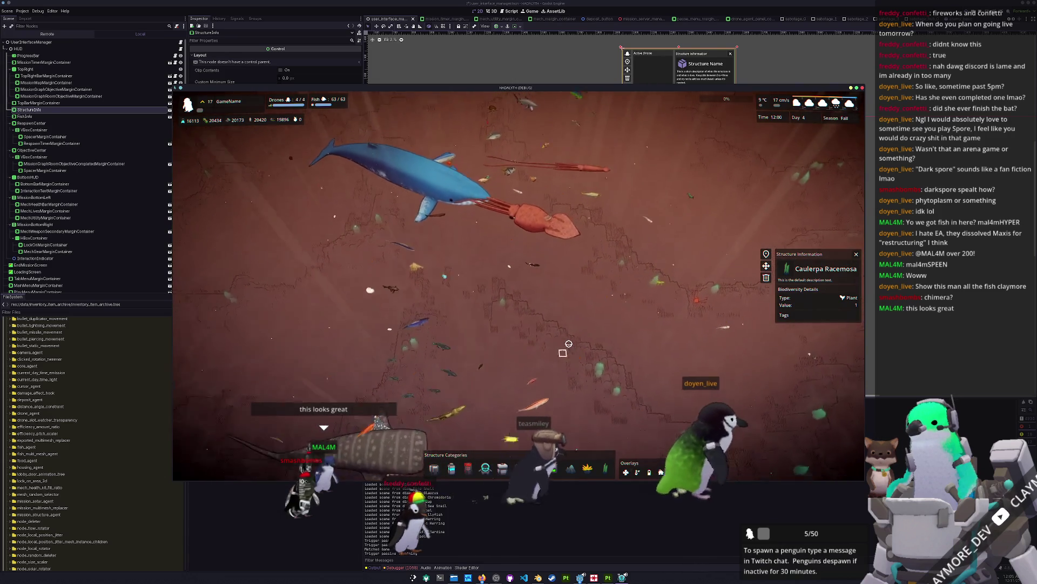
key("w")
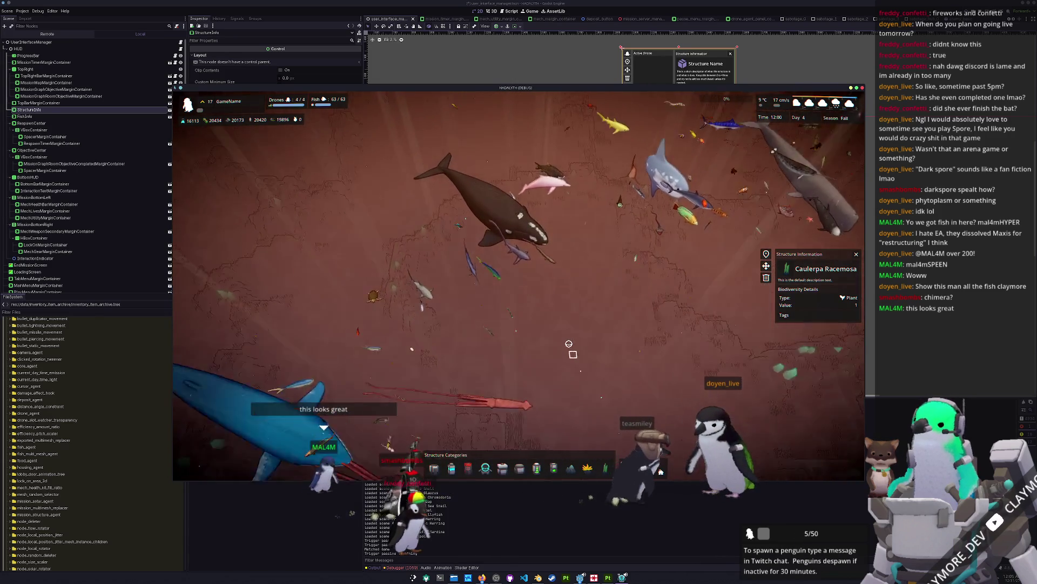
key("s")
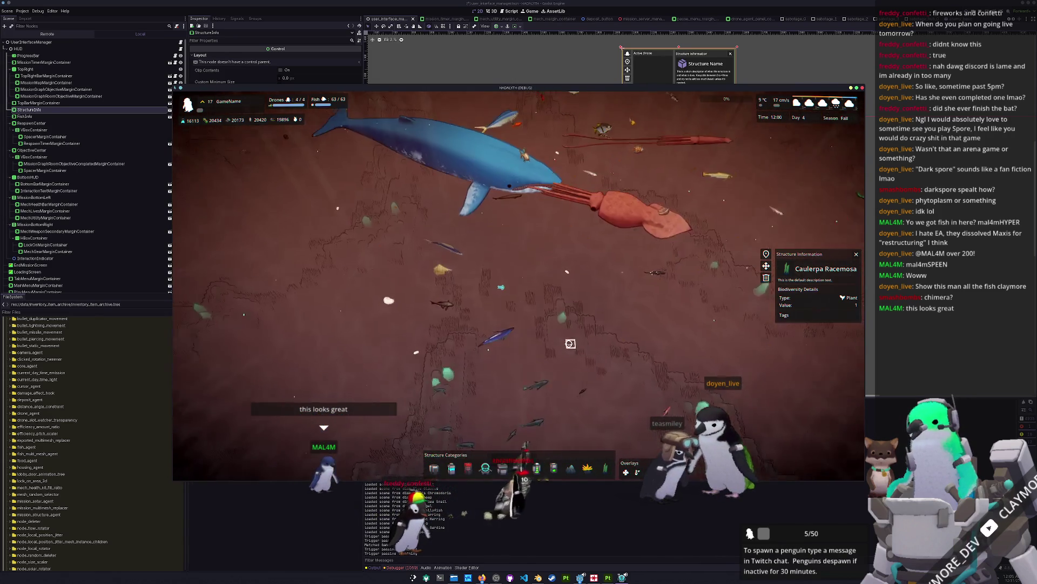
key("w")
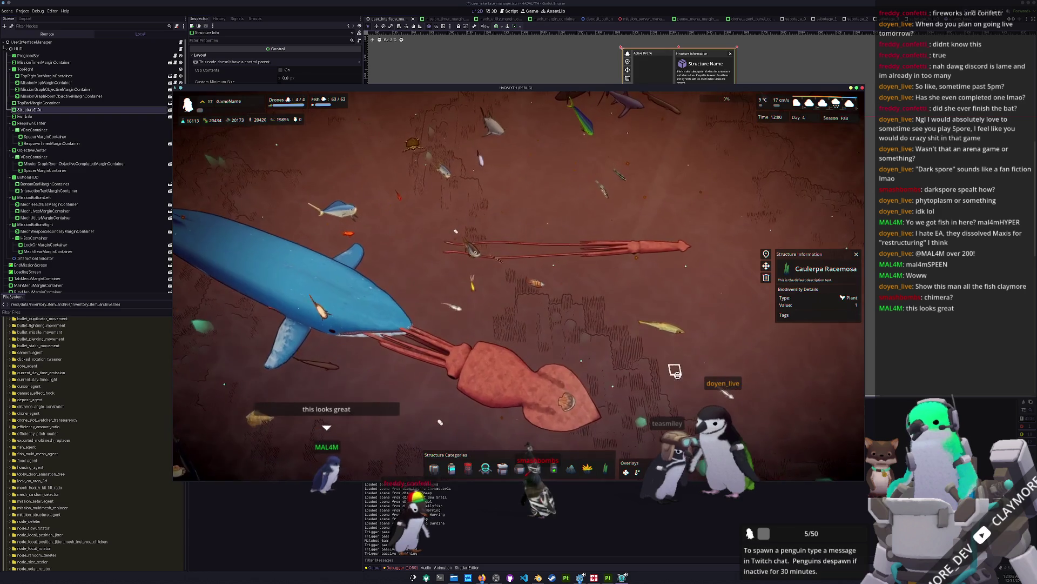
Pan across the sea to view the brown whale, pink dolphin, grey whale, white whale and orca.
key("w")
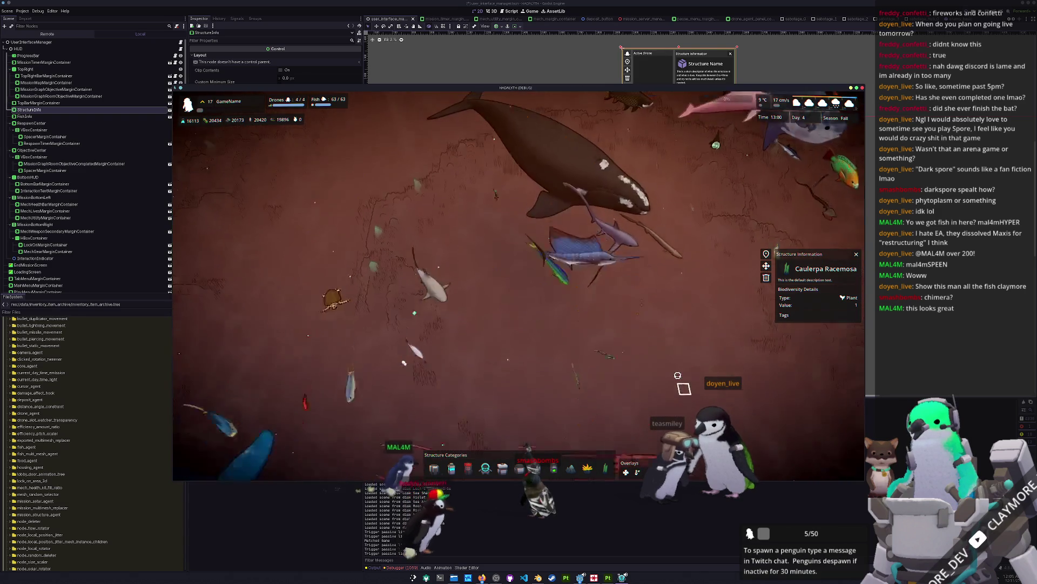
key("w")
key("d")
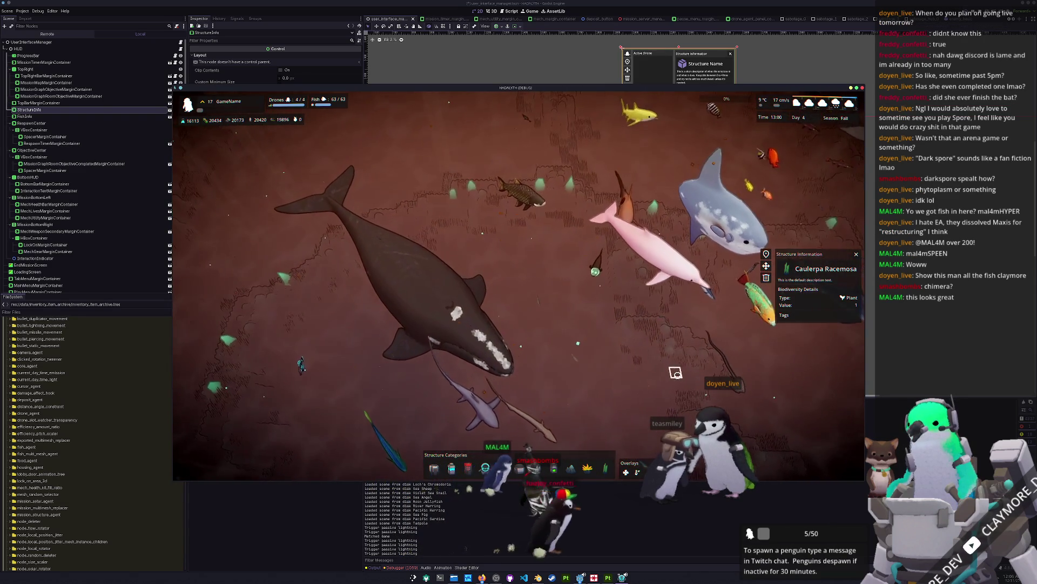
key("w")
key("d")
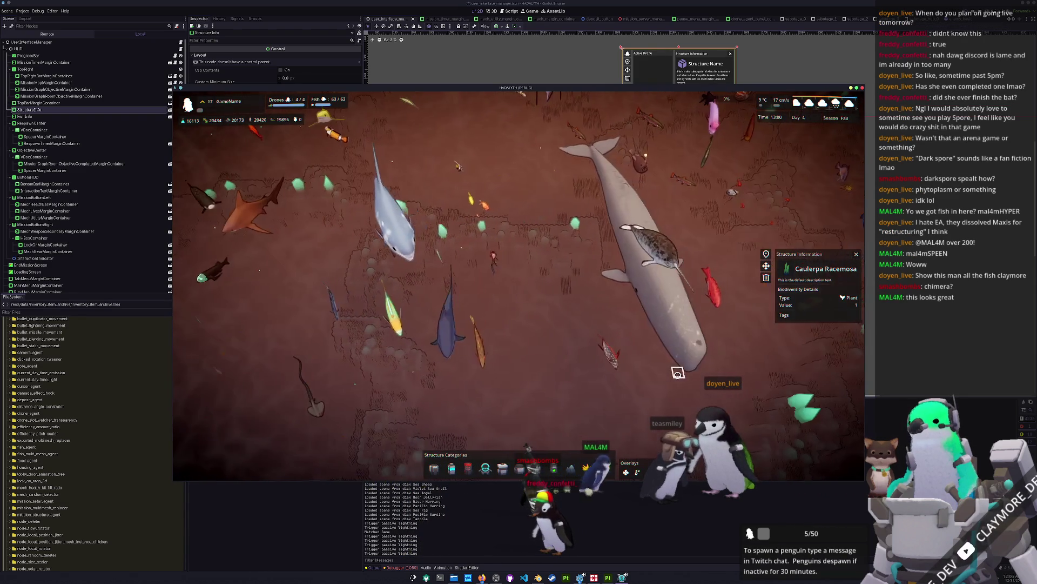
key("d")
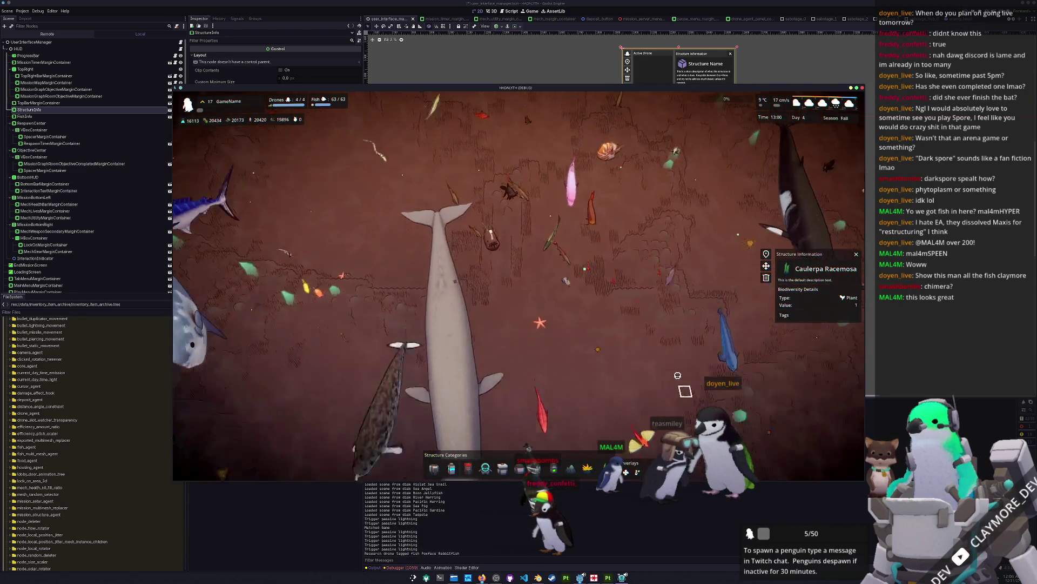
key("d")
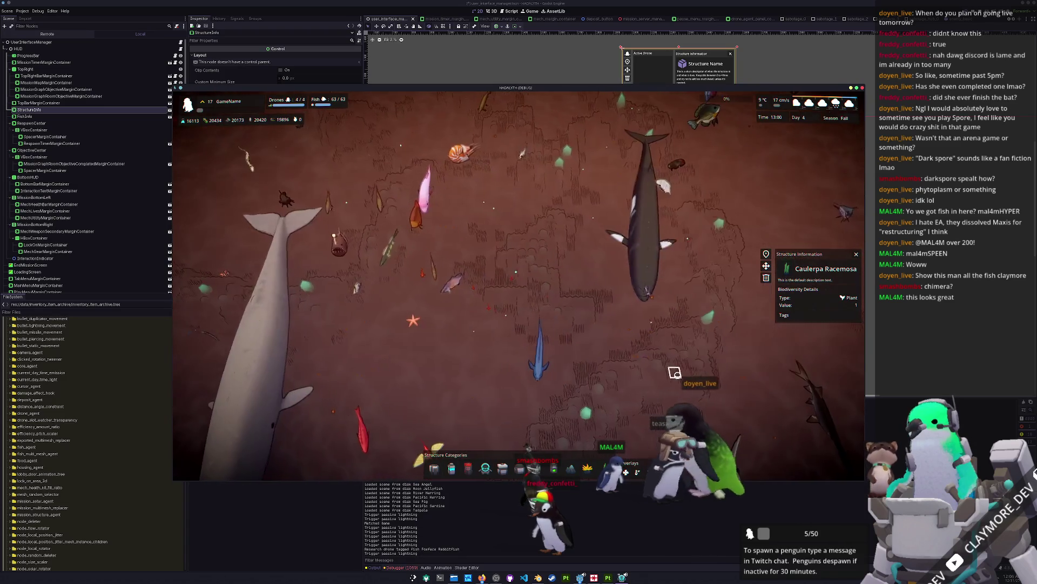
key("a")
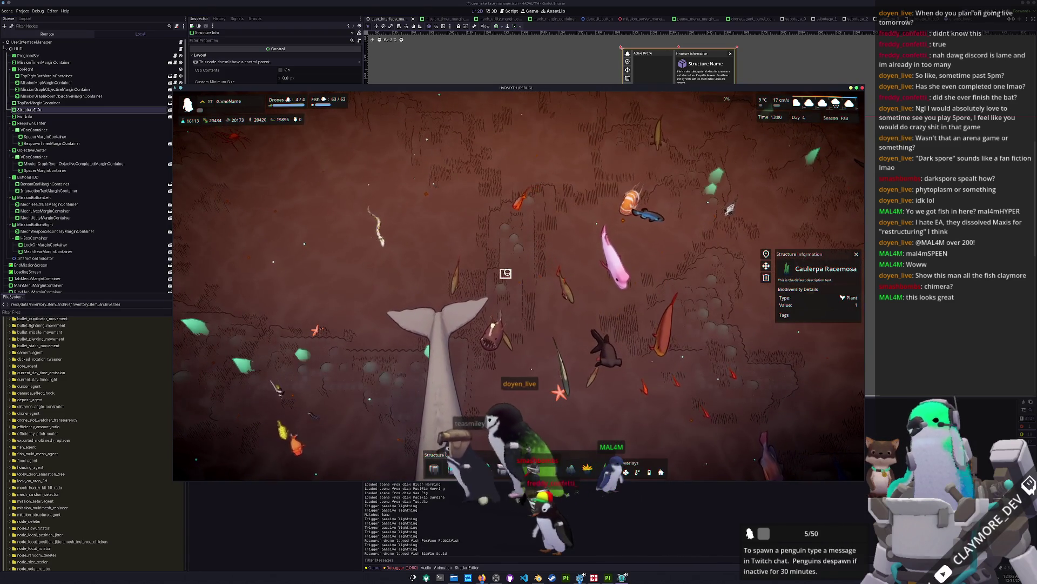
scroll(513, 278, "down", 2)
key("d")
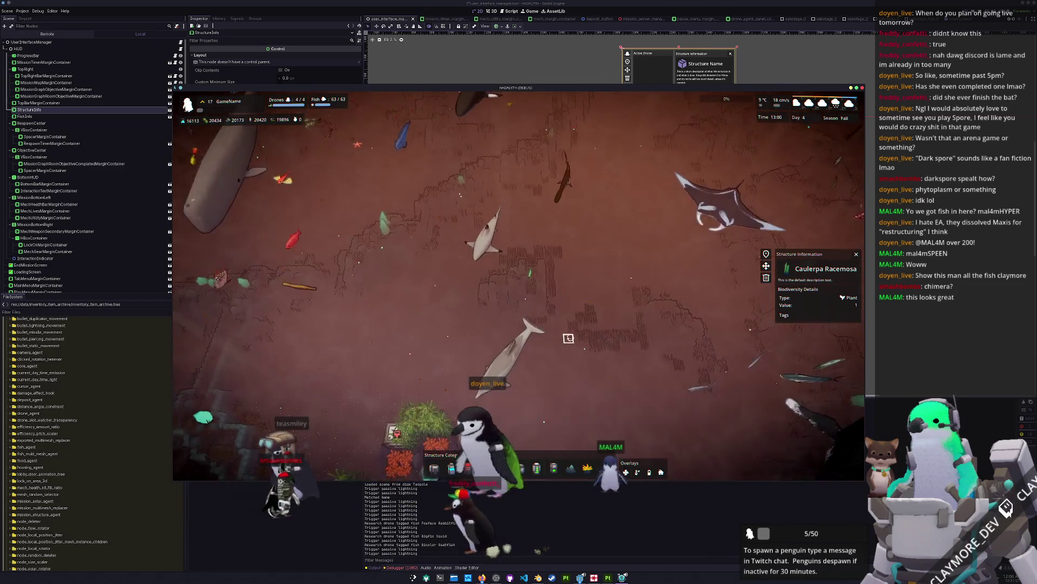
key("d")
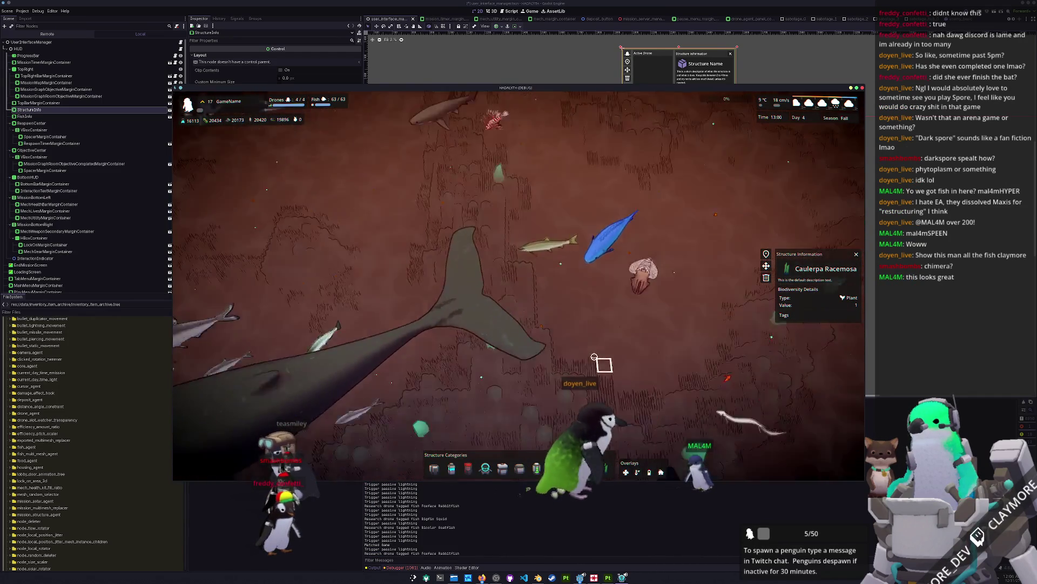
scroll(576, 373, "down", 5)
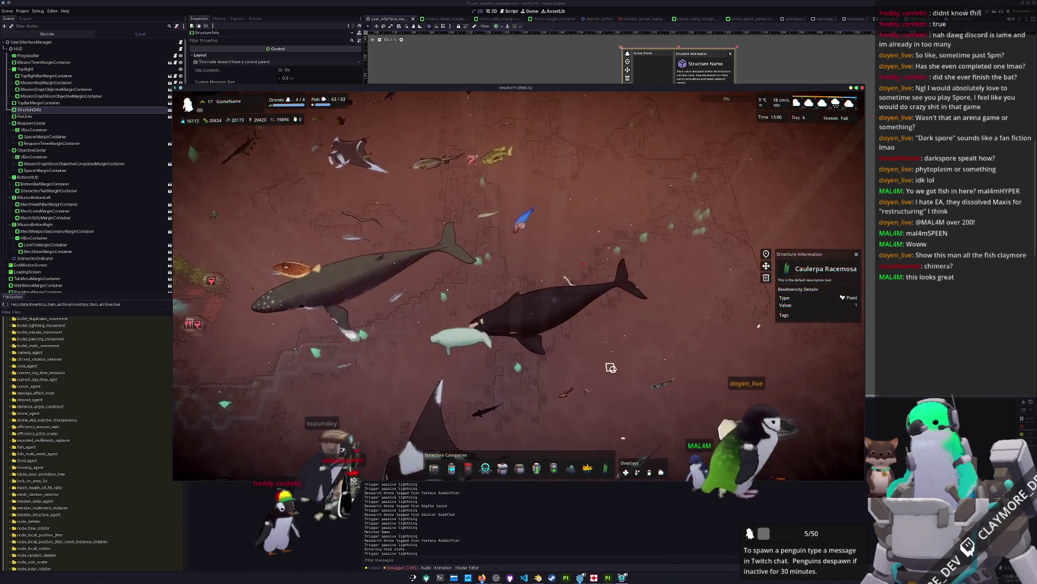
Zoom in and out around the game map, panning slightly right.
scroll(611, 367, "up", 5)
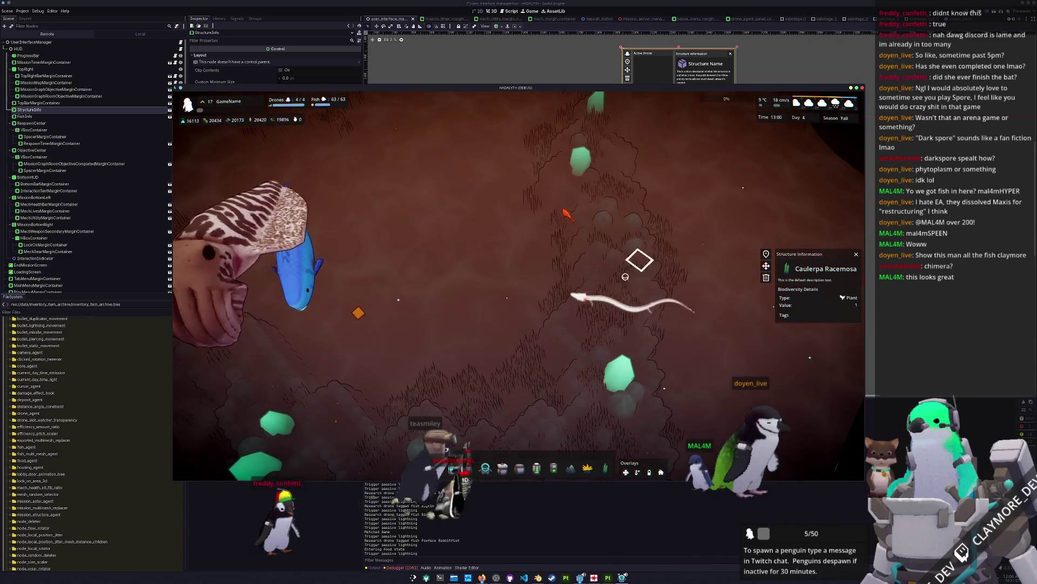
scroll(625, 276, "down", 5)
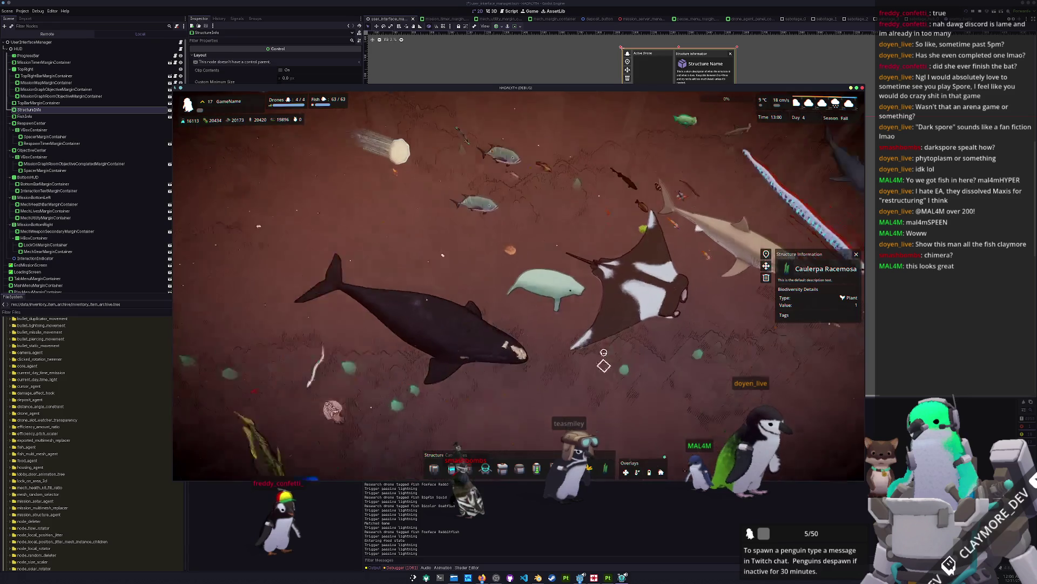
scroll(599, 360, "up", 3)
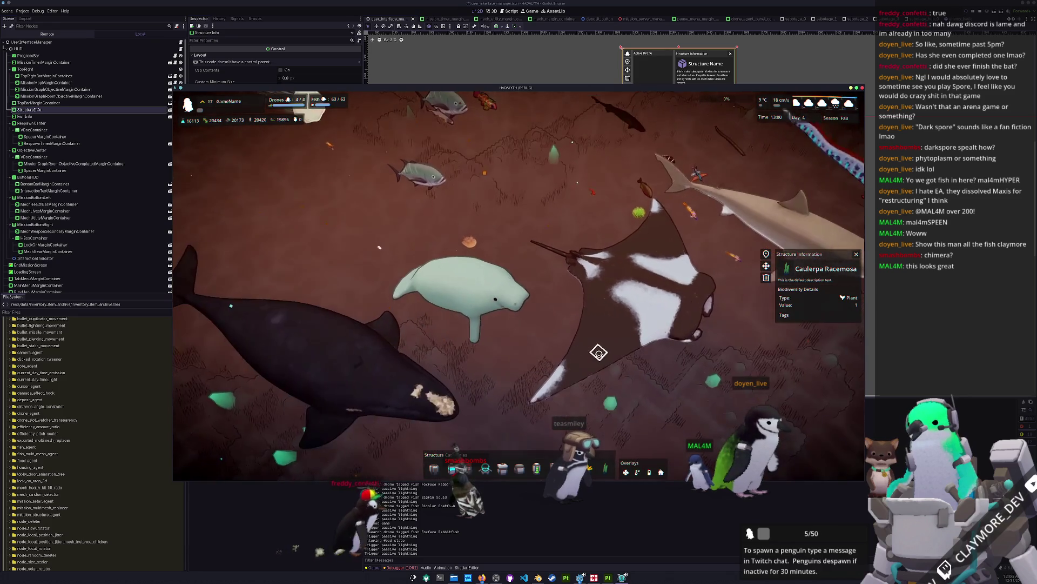
scroll(598, 352, "down", 2)
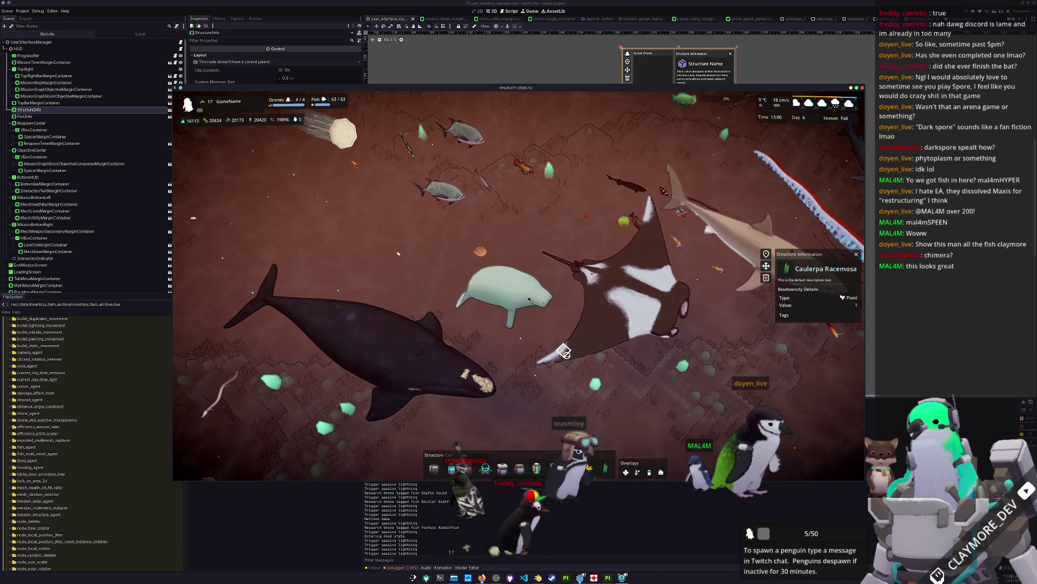
scroll(563, 345, "up", 2)
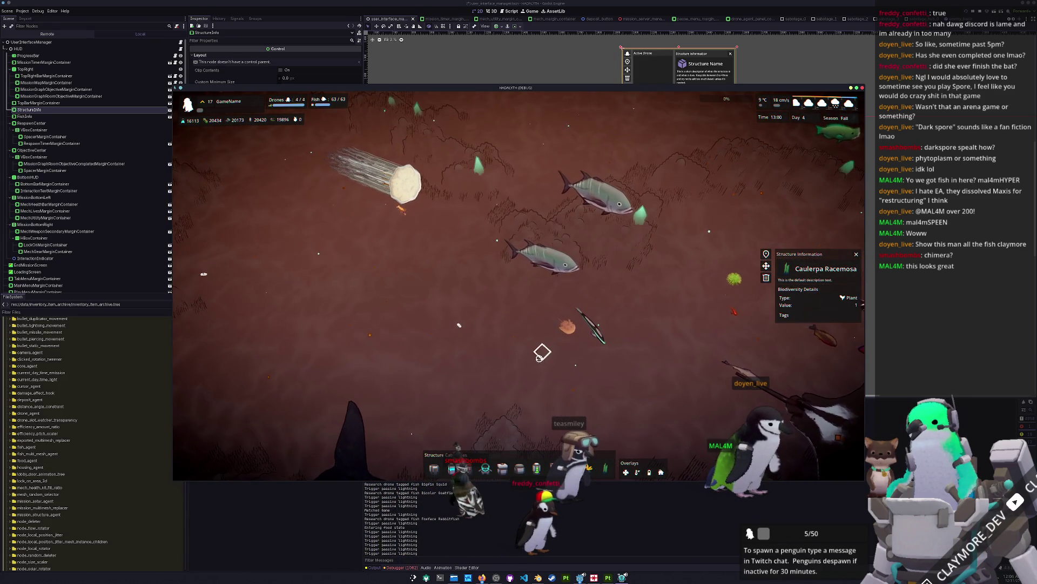
key("d")
scroll(577, 367, "down", 2)
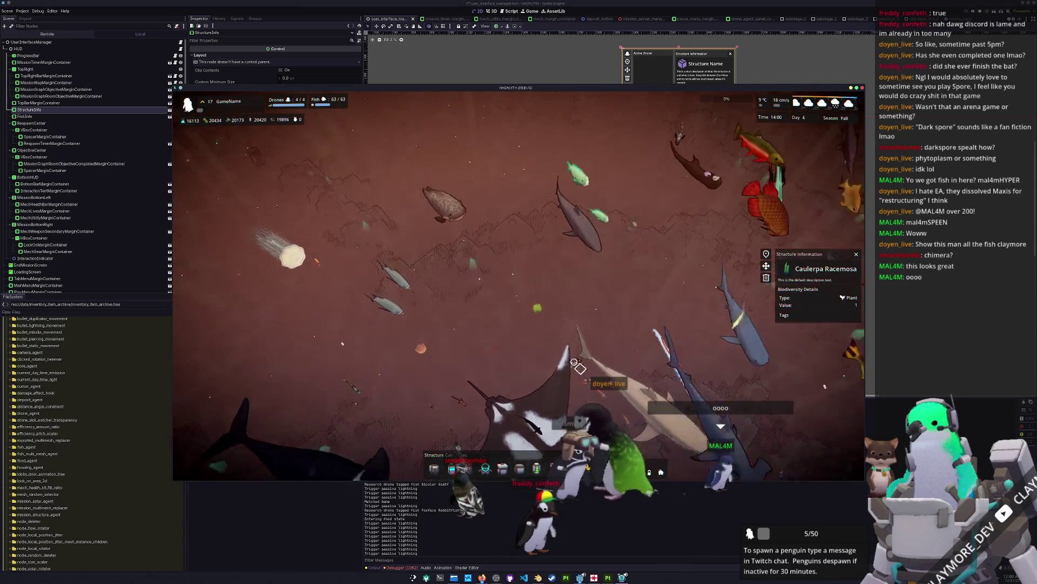
scroll(491, 242, "up", 2)
scroll(535, 298, "up", 2)
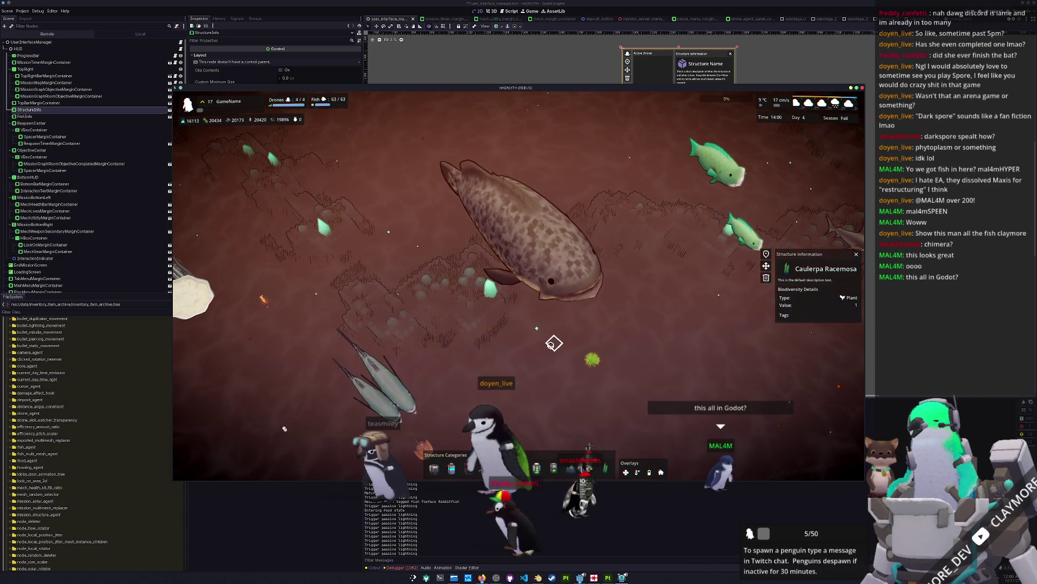
scroll(551, 342, "down", 3)
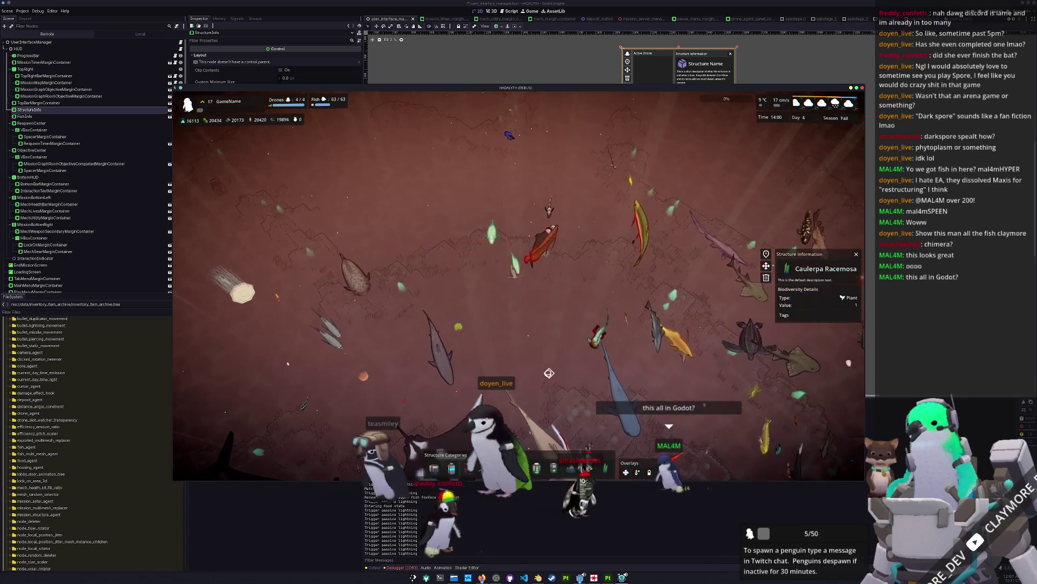
scroll(543, 371, "up", 2)
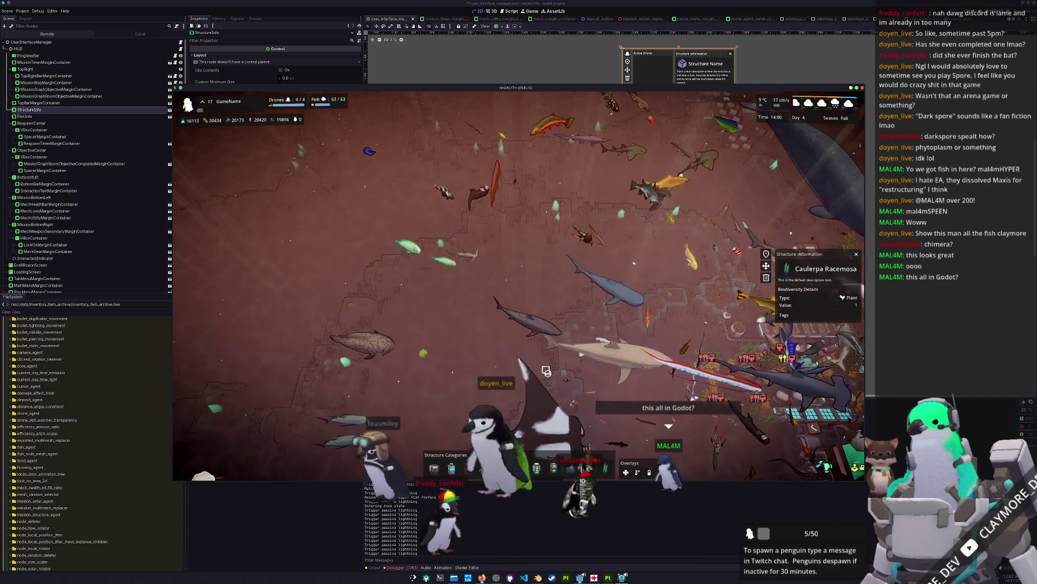
Pan the game camera around the seafloor in several directions.
key("w")
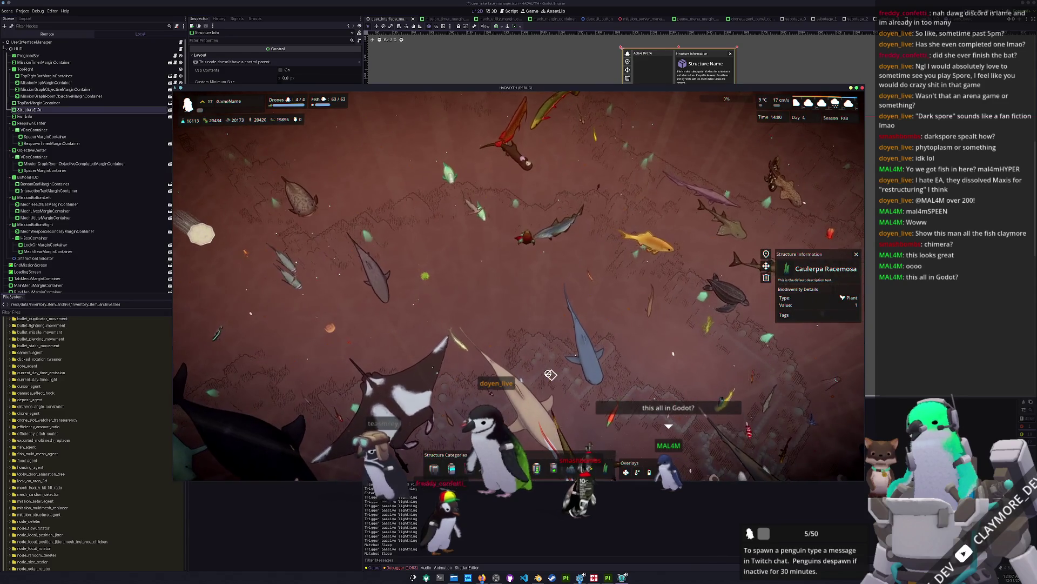
key("s")
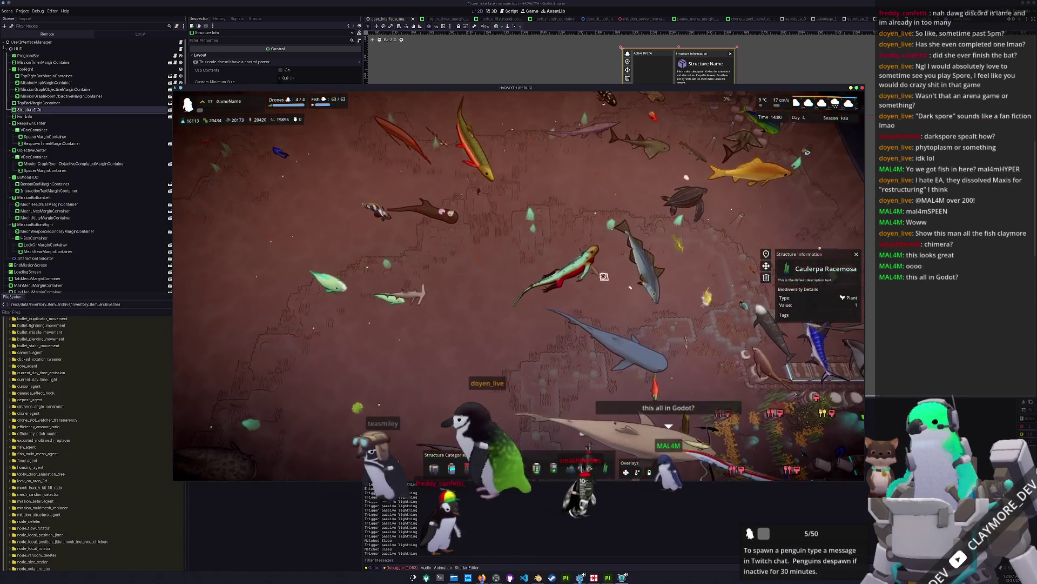
key("w")
key("d")
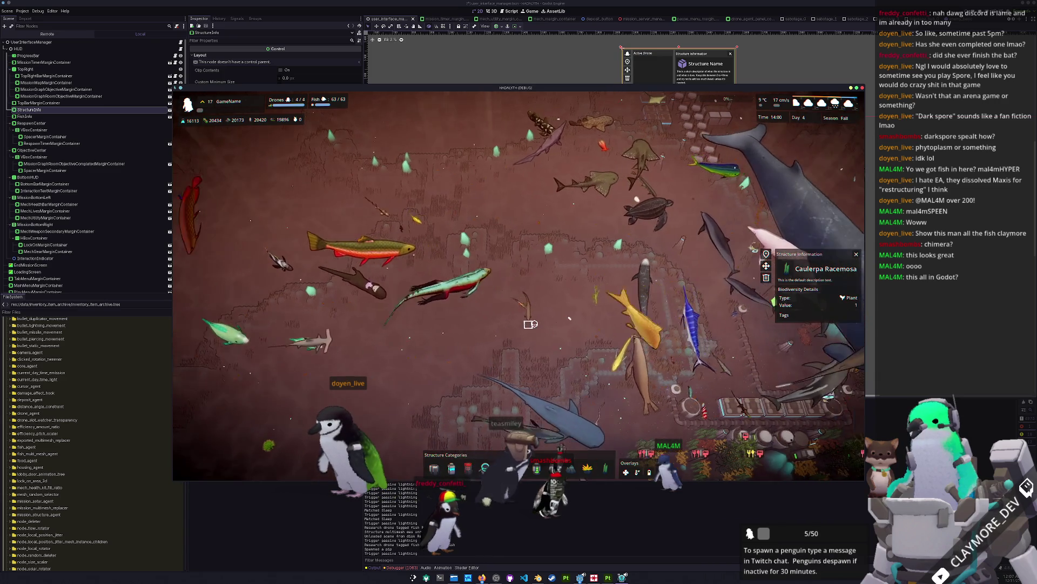
key("d")
key("s")
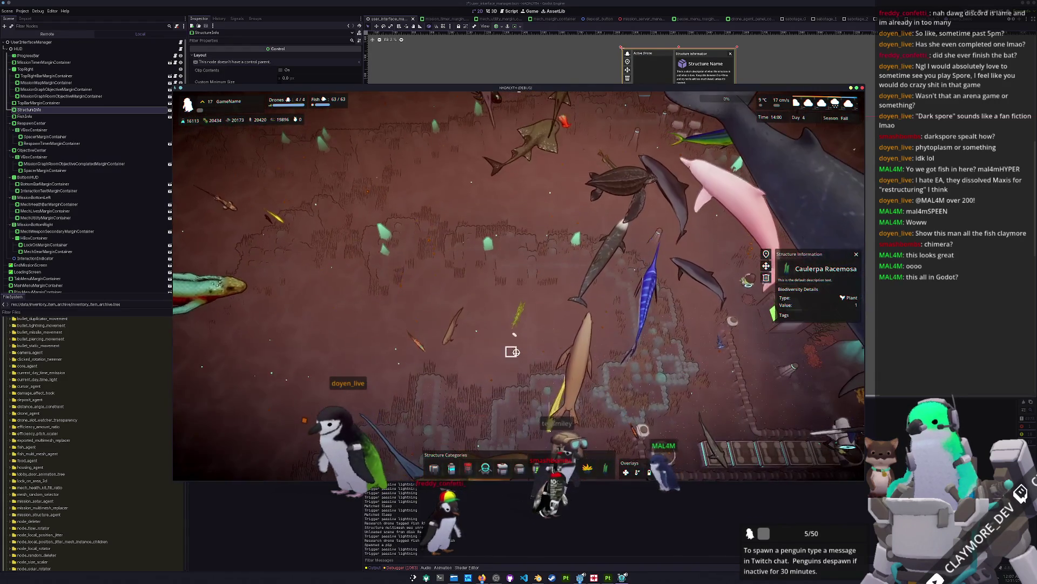
scroll(519, 347, "up", 3)
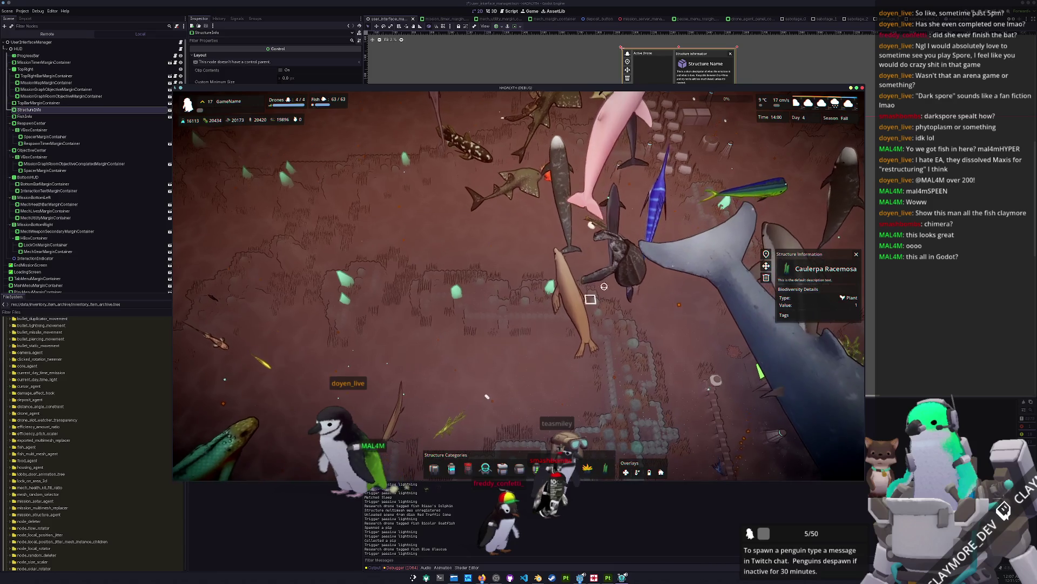
scroll(594, 318, "down", 3)
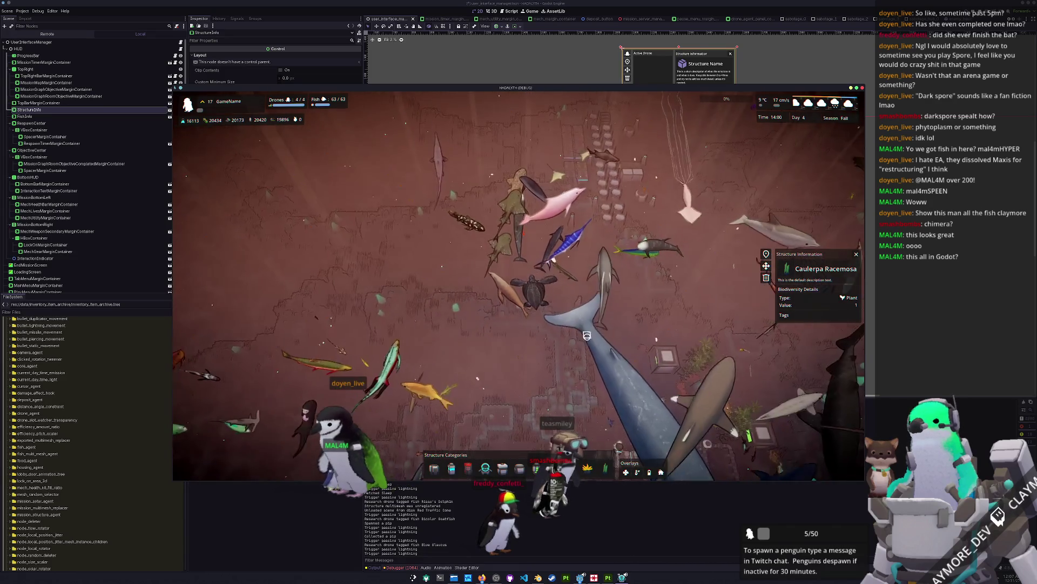
key("s")
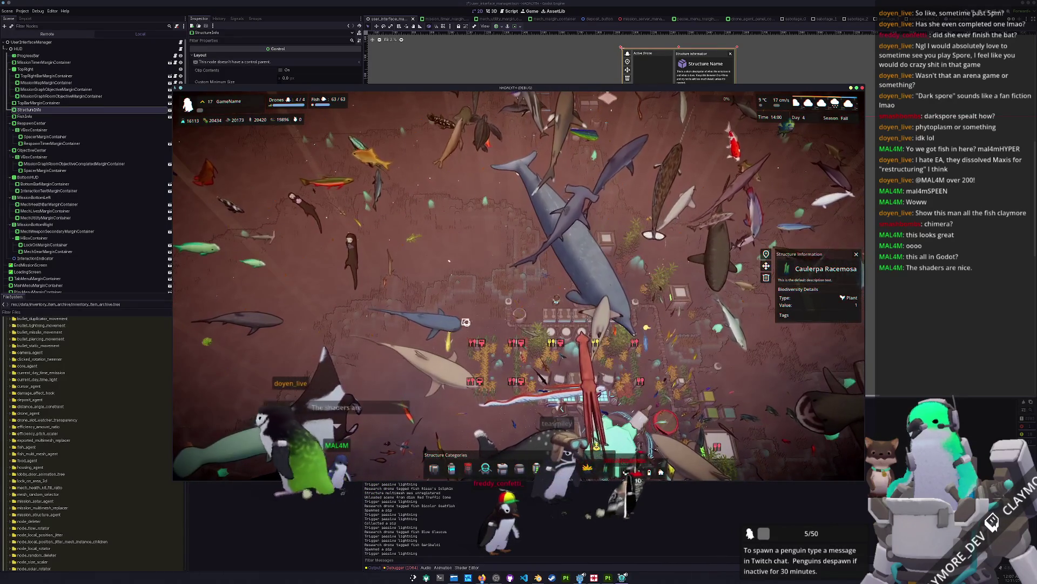
key("w")
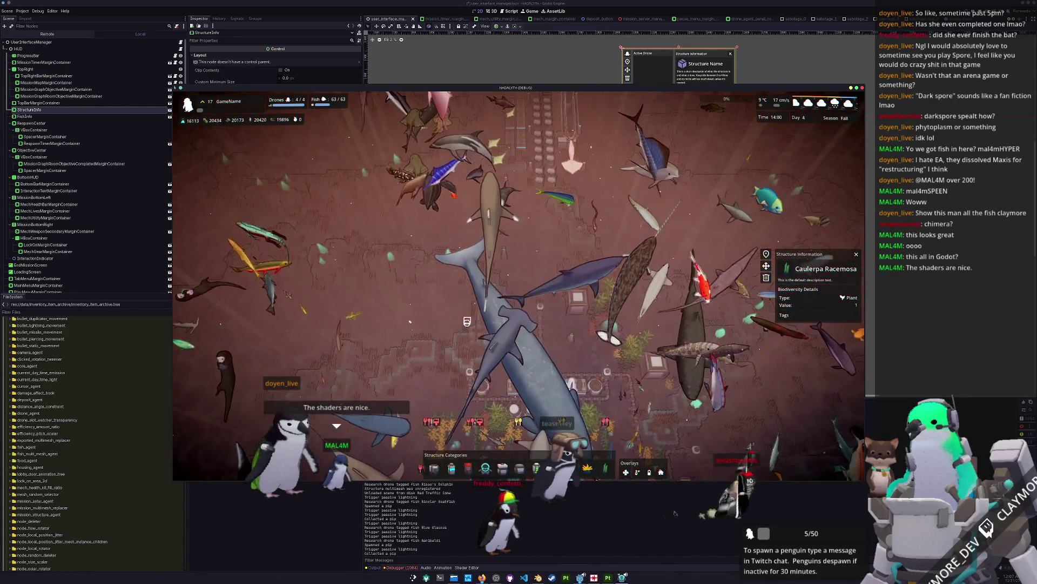
Run 'day set 0' then 'day set 8' in the console to jump to winter, Day 8.
key("grave")
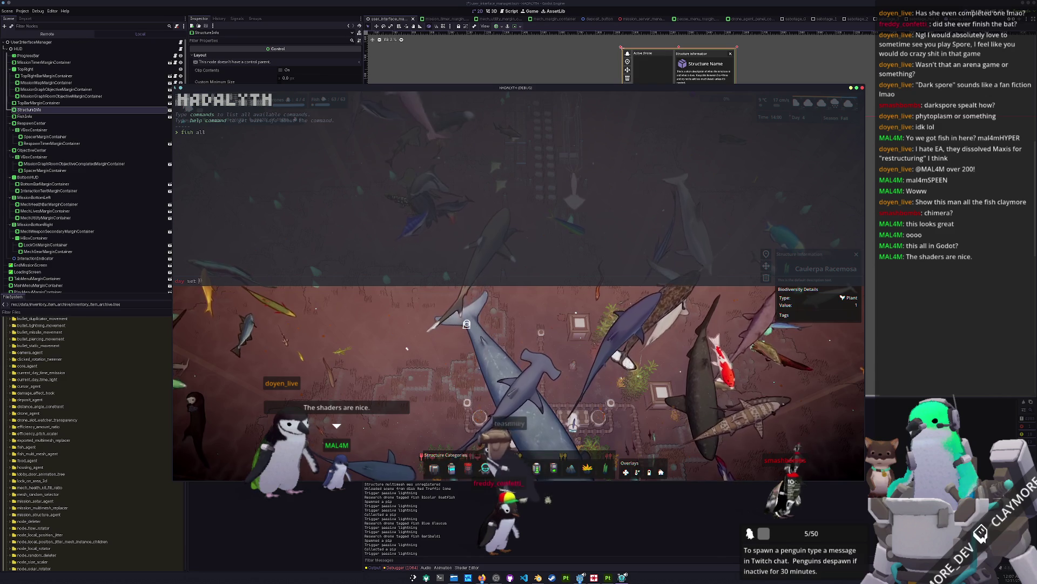
key("Return")
key("grave")
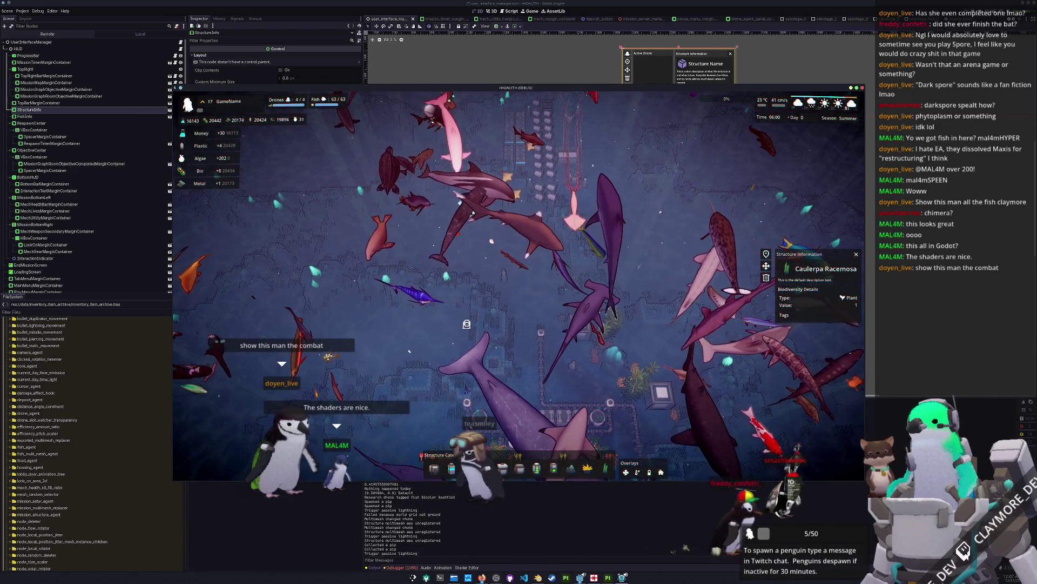
key("grave")
key("Return")
key("grave")
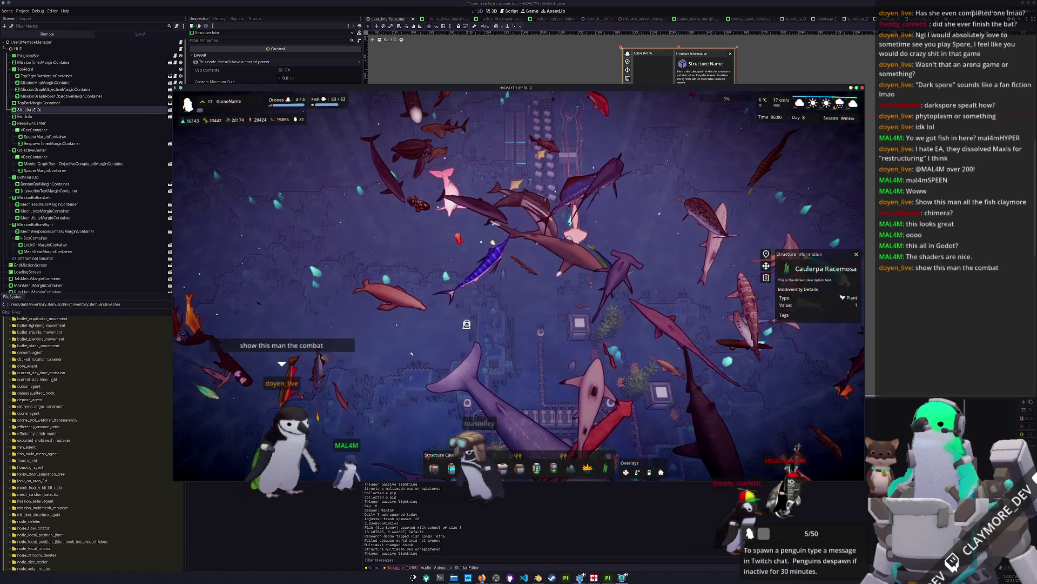
Pan across the winter map, then close the game with F8.
scroll(497, 340, "up", 3)
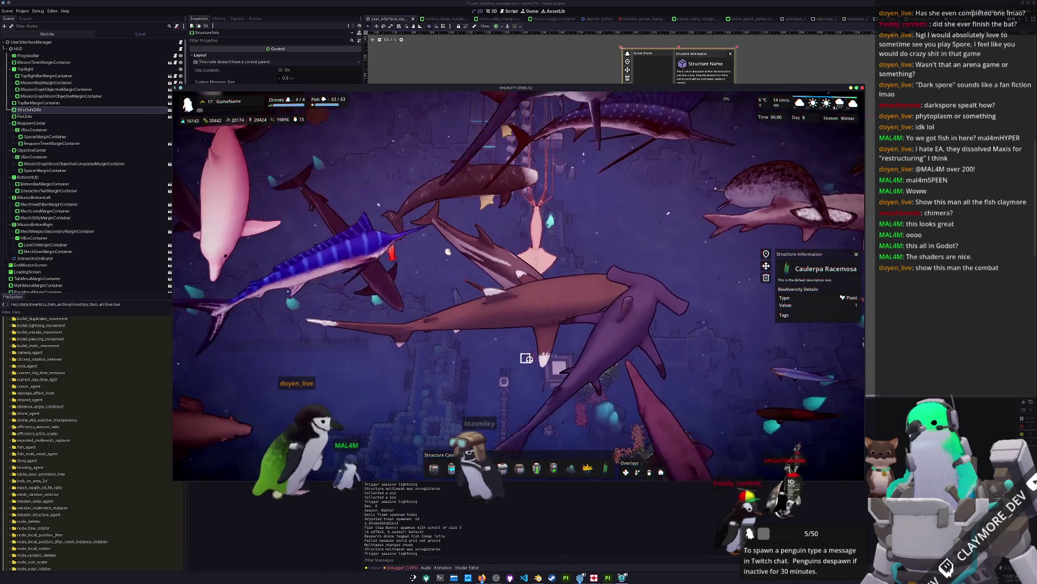
key("s")
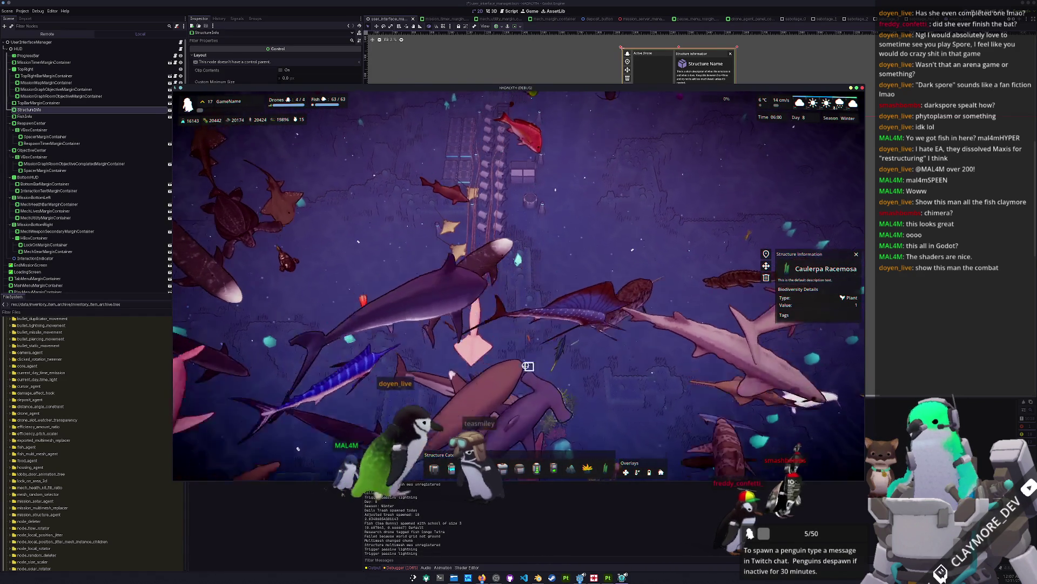
key("F8")
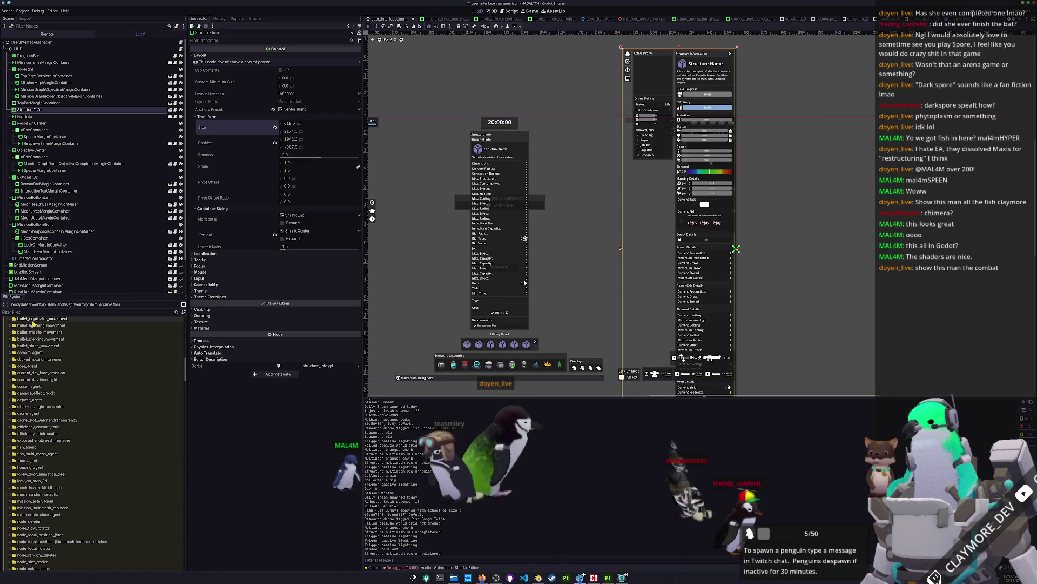
Filter the FileSystem for 'testing', open mission_stats_testing.tres, and run the project with F5.
left_click(32, 312)
type("mission_tes")
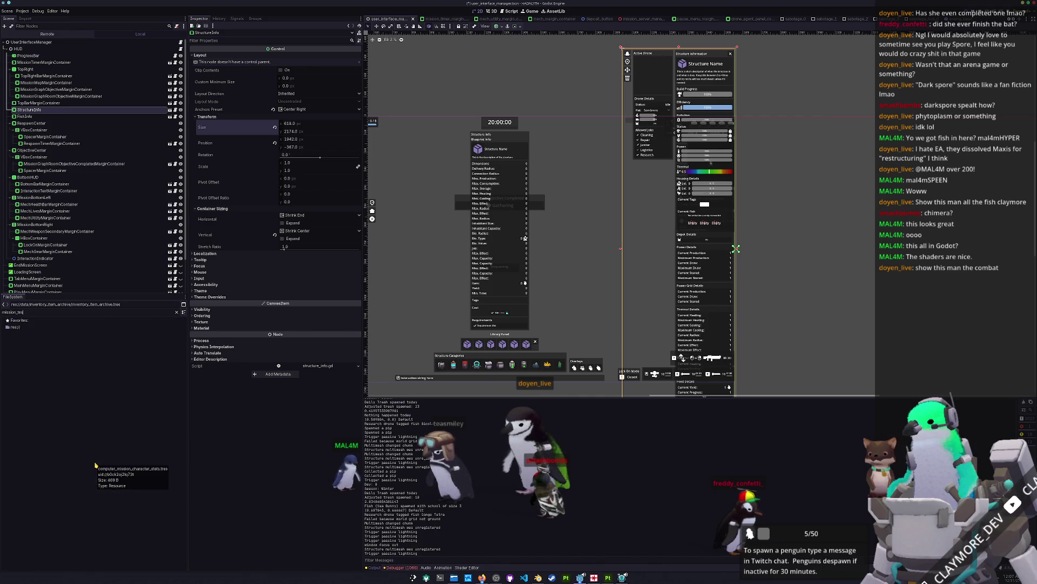
key("ctrl+a")
type("testing")
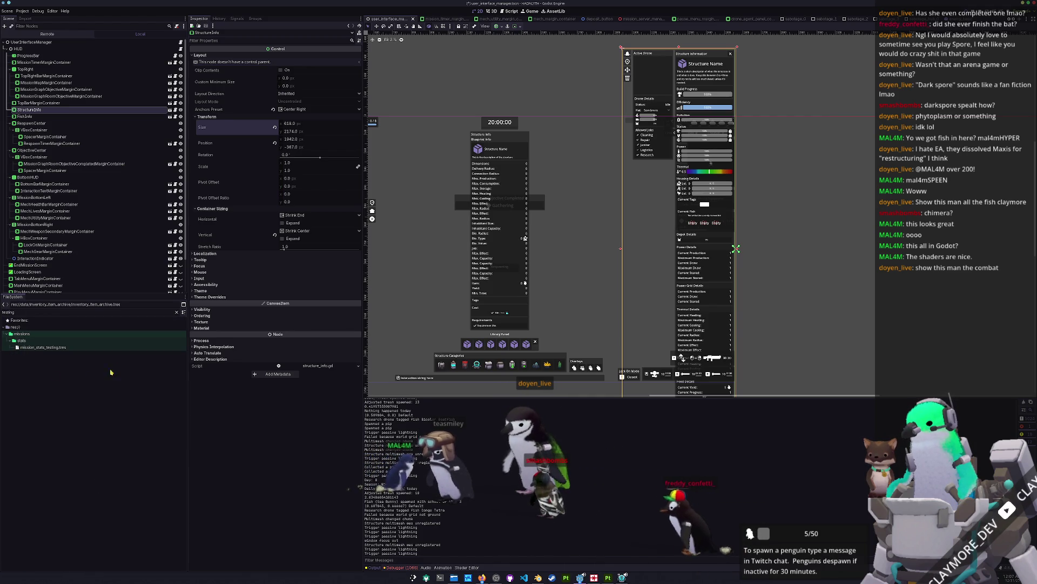
double_click(103, 347)
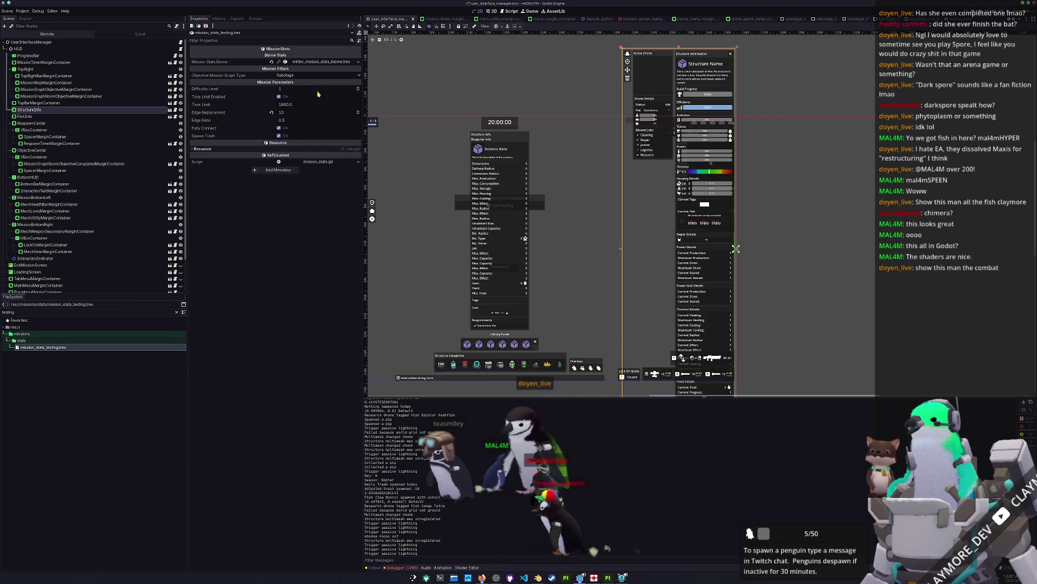
key("F5")
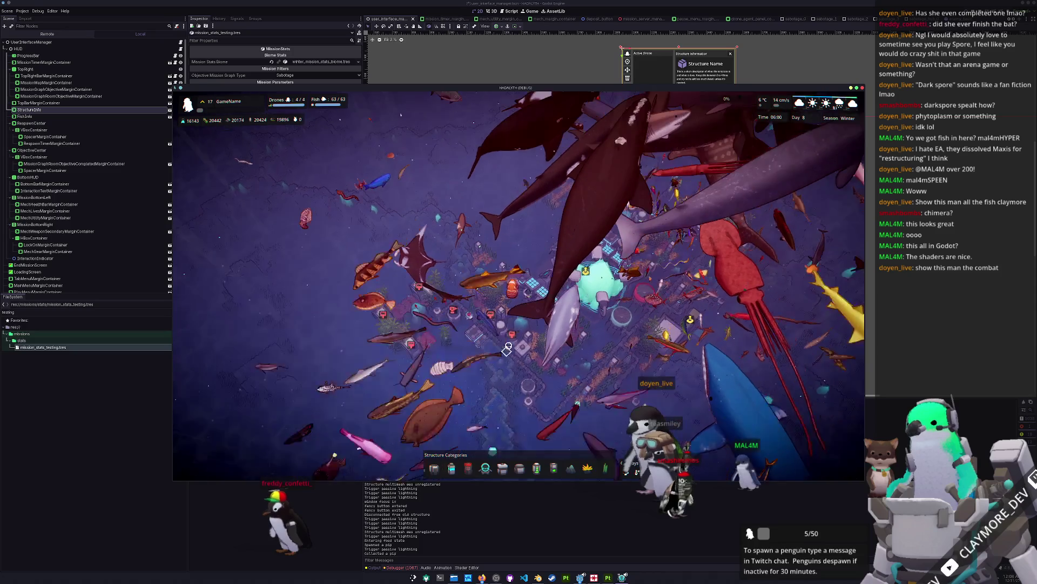
Leave build mode and walk the character off the platform to the Mission Selection terminal.
key("v")
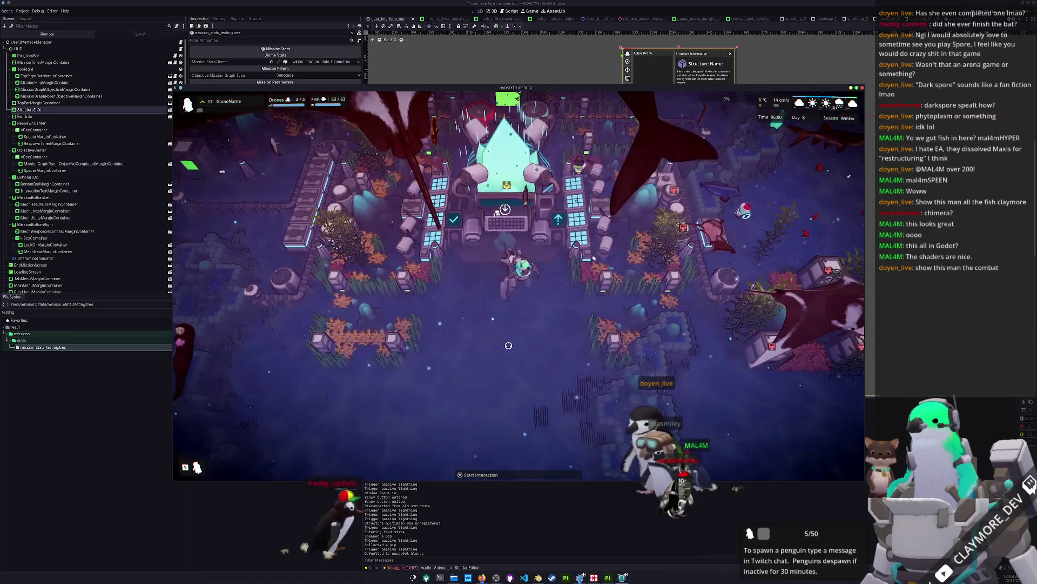
key("e")
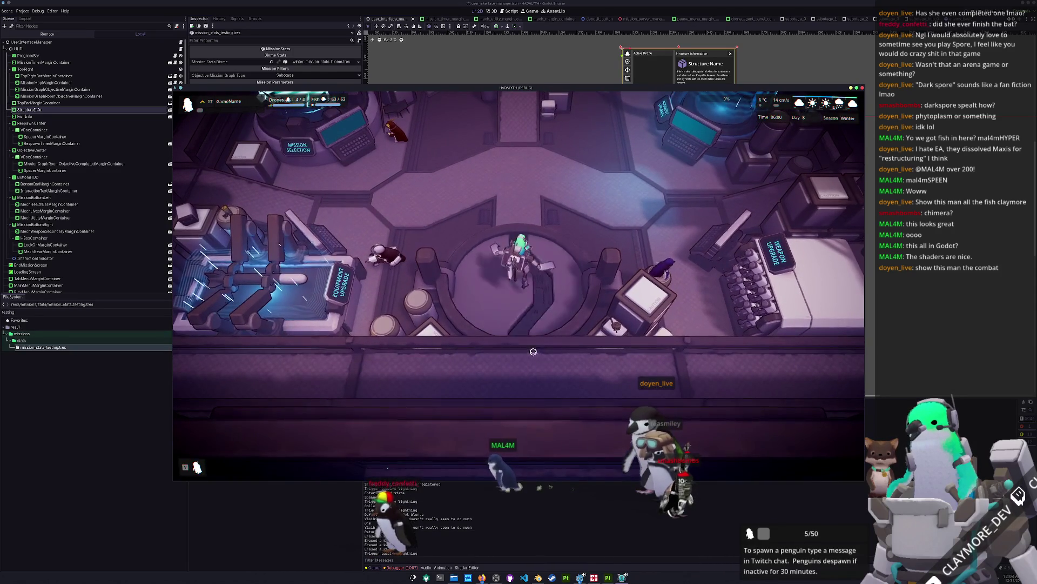
key("w")
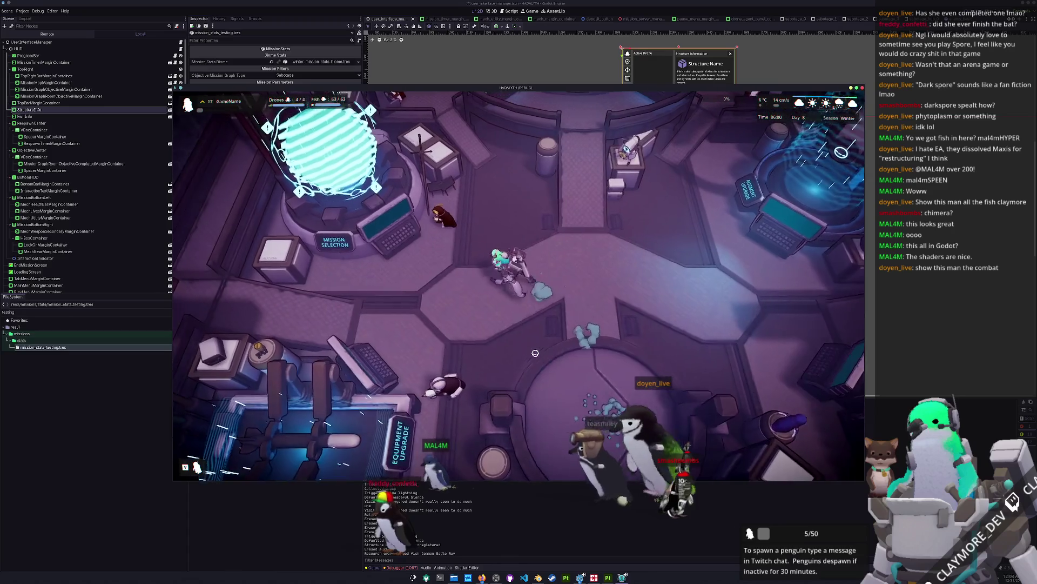
key("a")
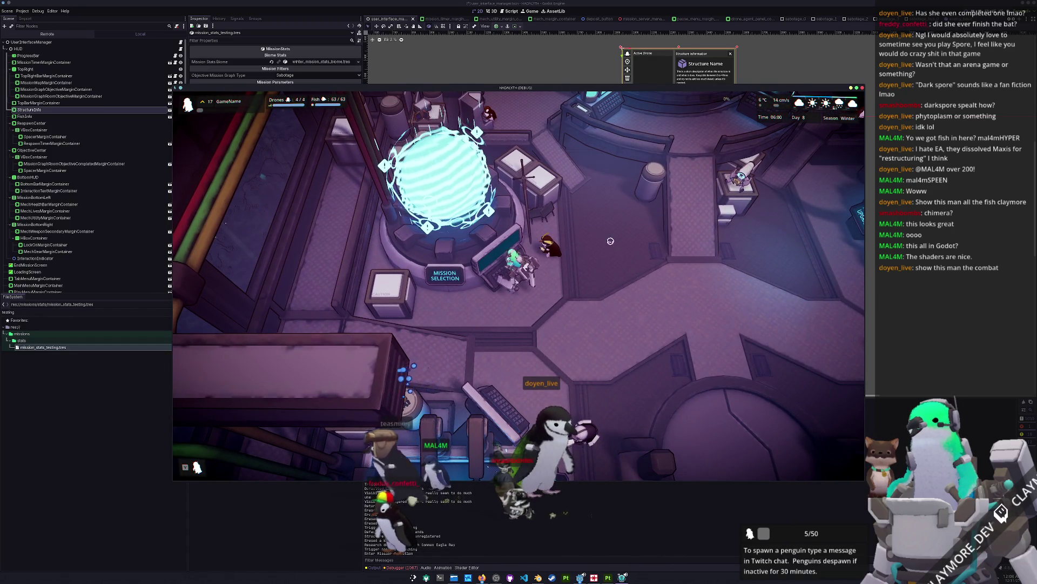
Open the Info panel at the terminal and deploy into the Sabotage mission.
key("d")
key("s")
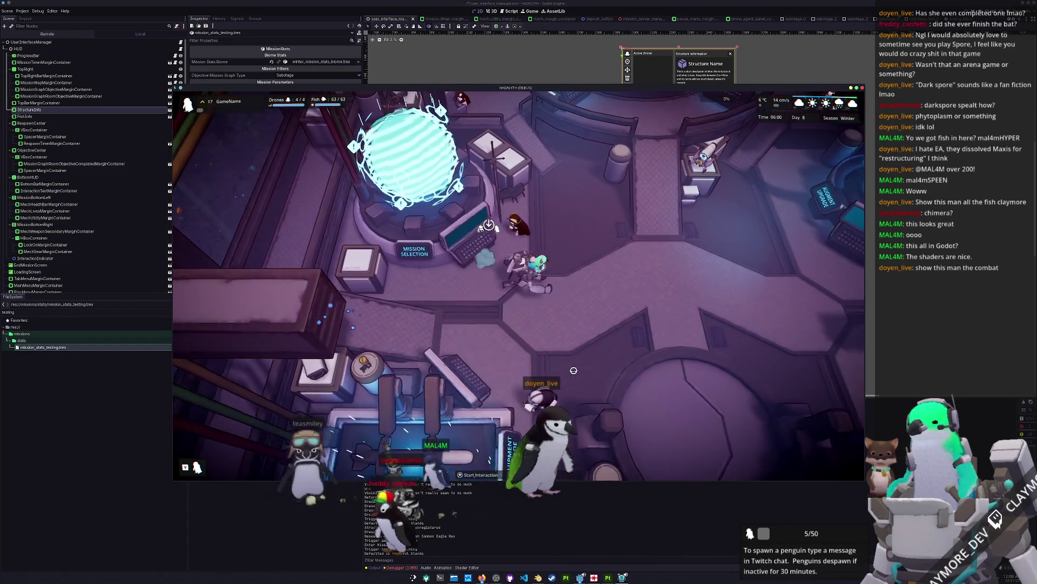
key("Tab")
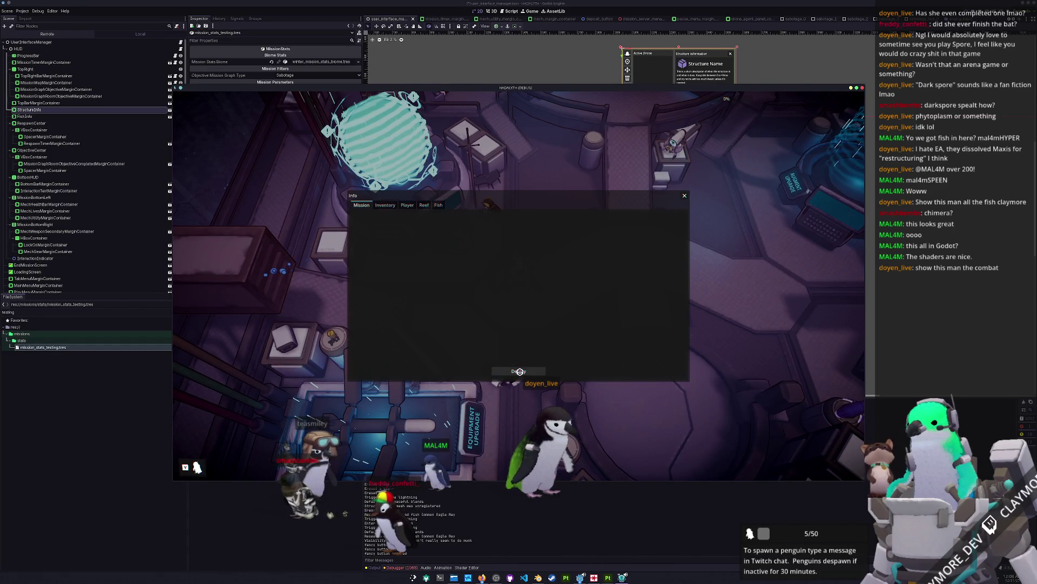
left_click(536, 370)
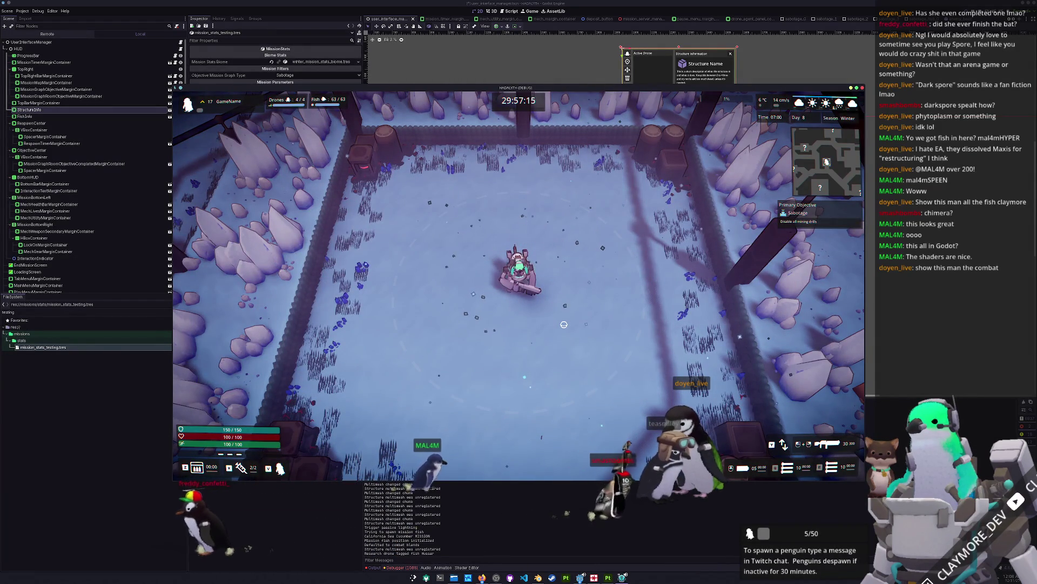
Check the mission map, then steer the mech south past the rock platforms.
key("Tab")
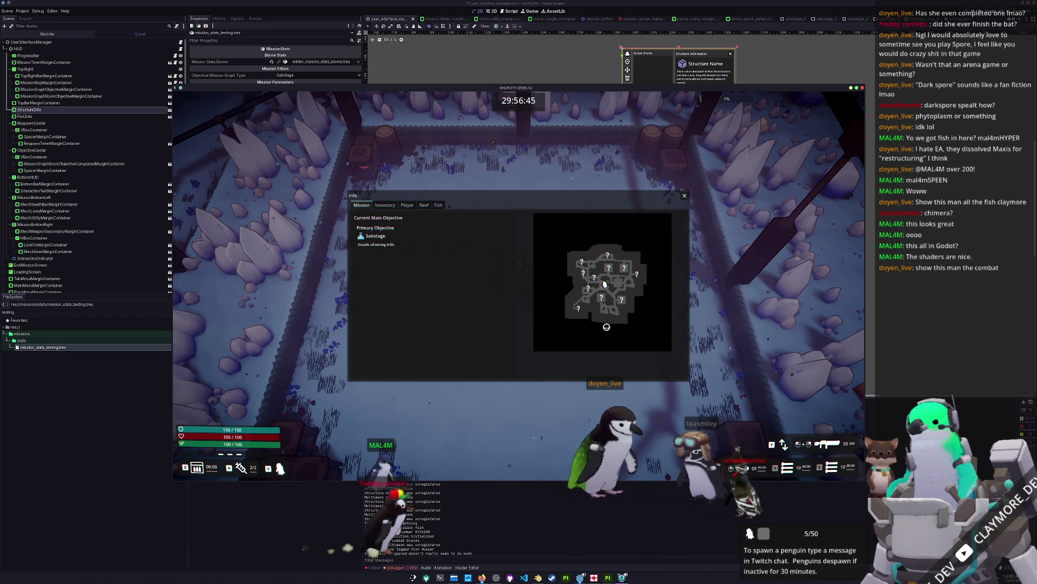
key("Tab")
key("w")
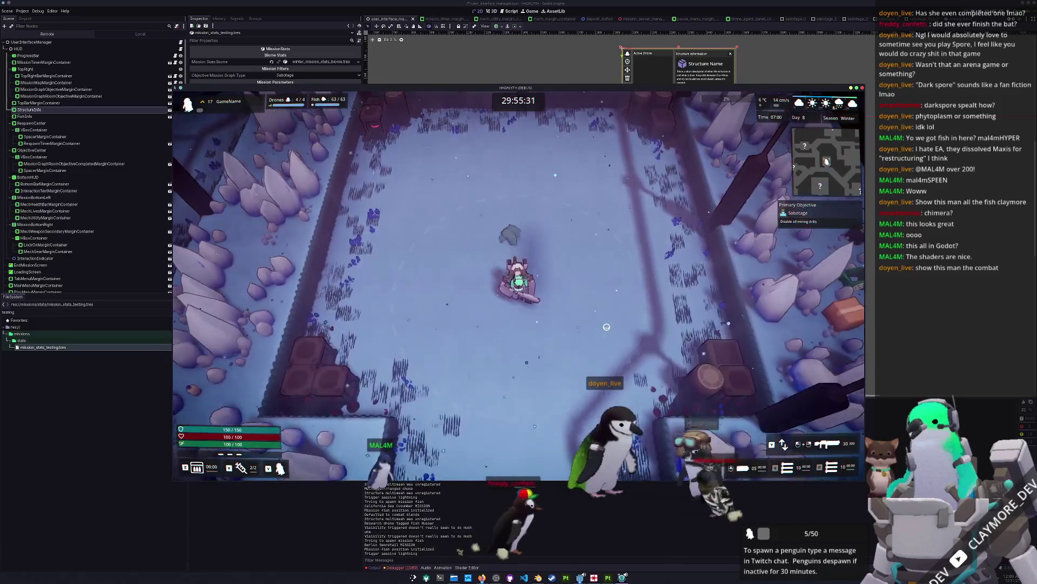
key("s")
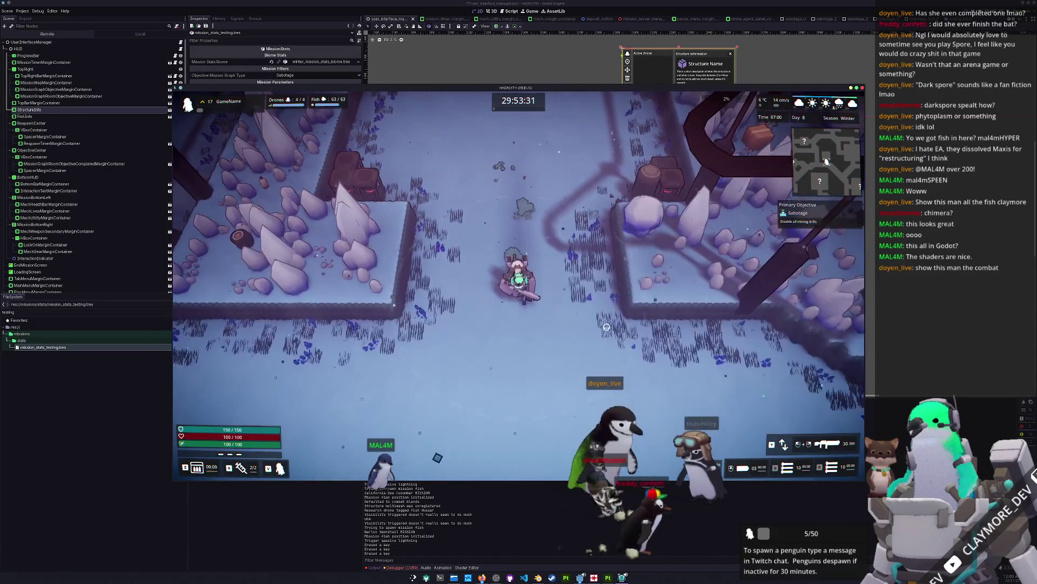
key("s")
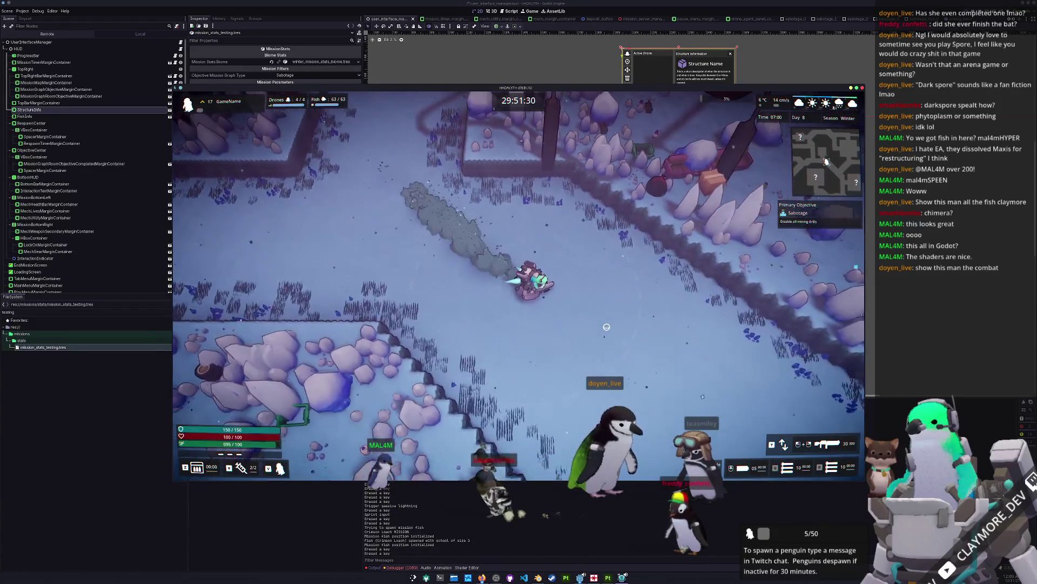
Continue south along the wall past the plateau, then head east to the giant drill.
key("s")
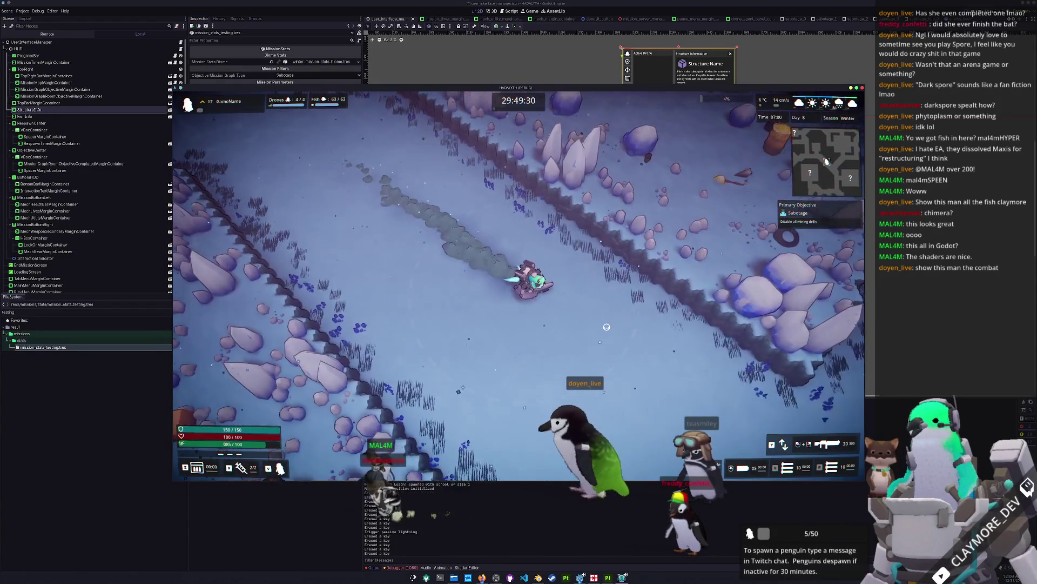
key("s")
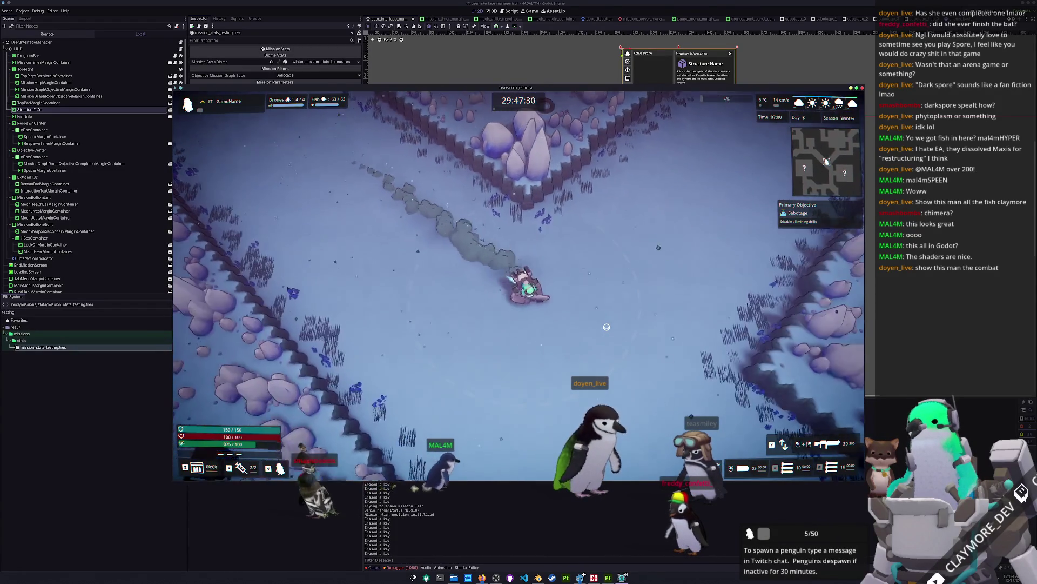
key("s")
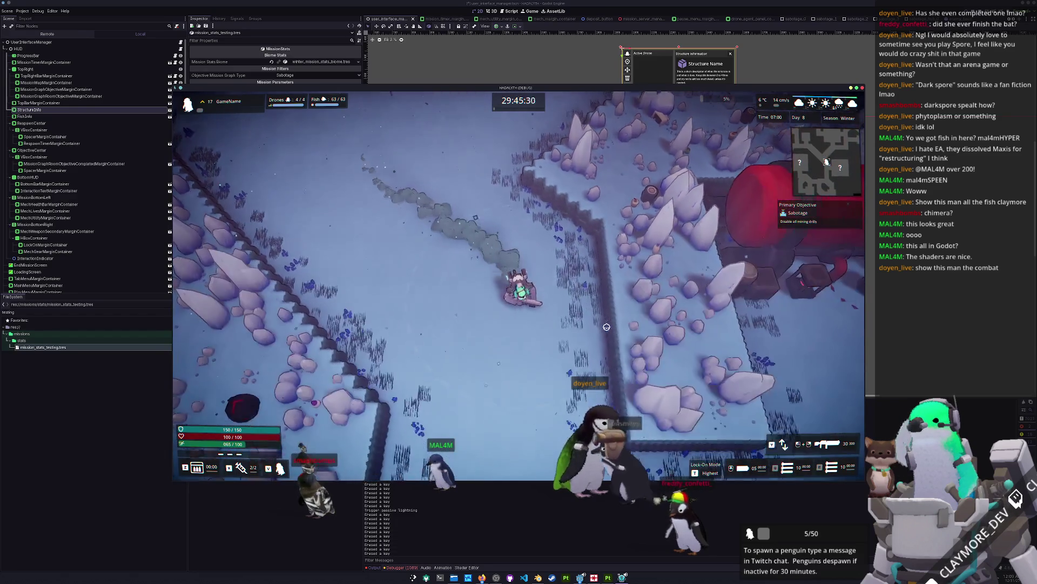
key("d")
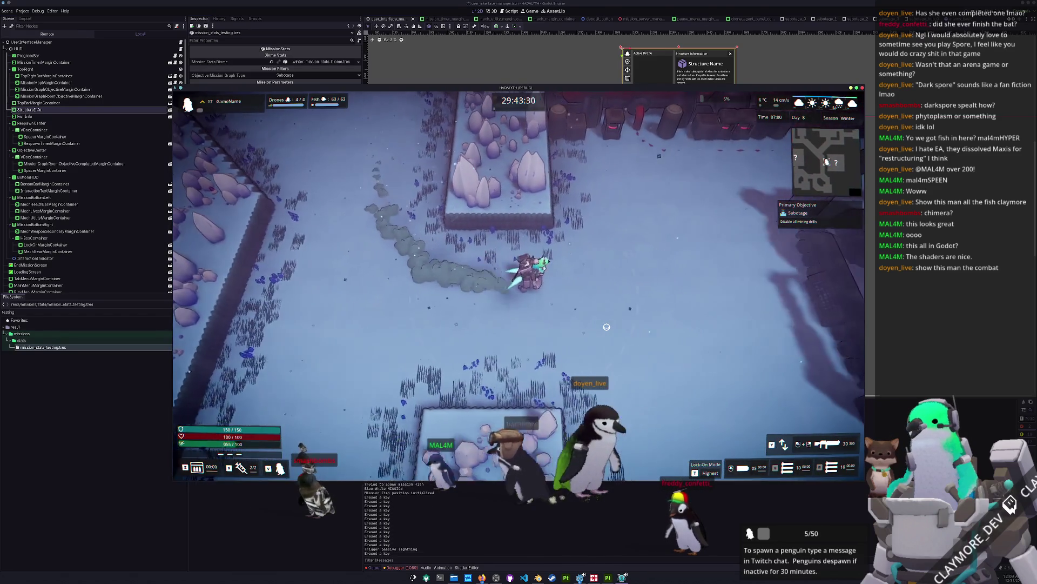
key("d")
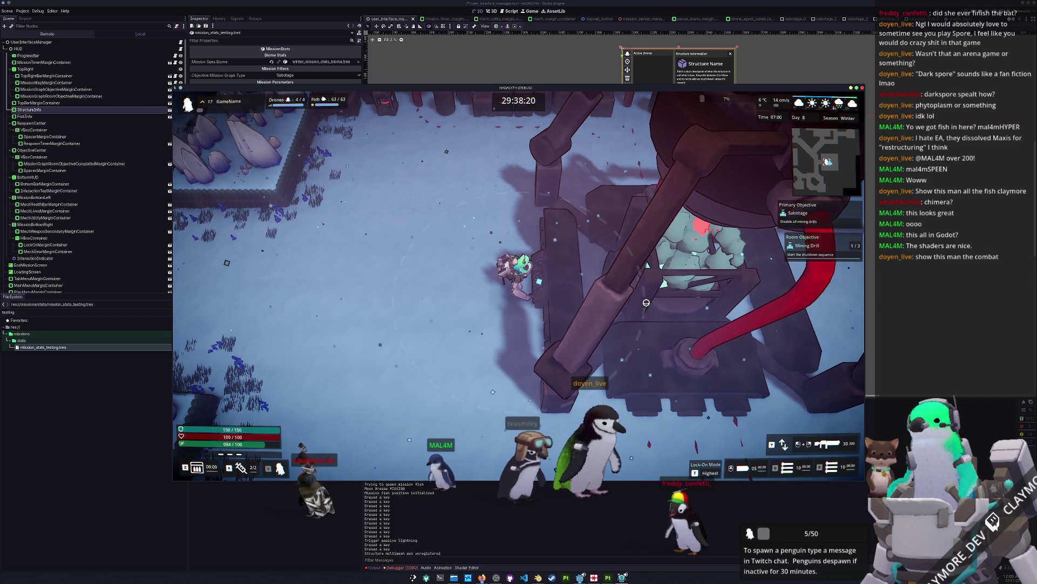
Maneuver around the drill and push the mech north to engage enemies.
key("a")
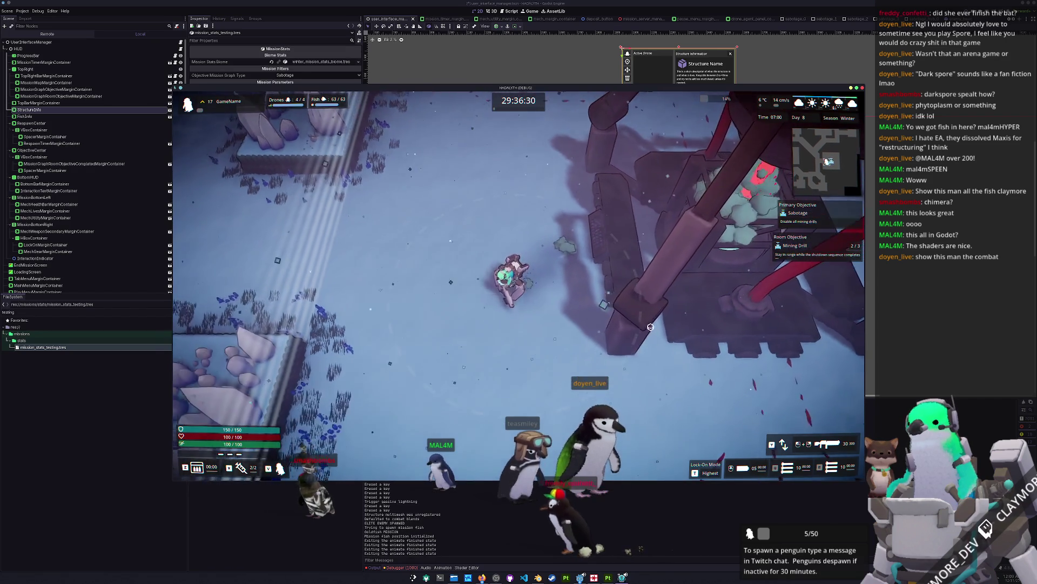
key("s")
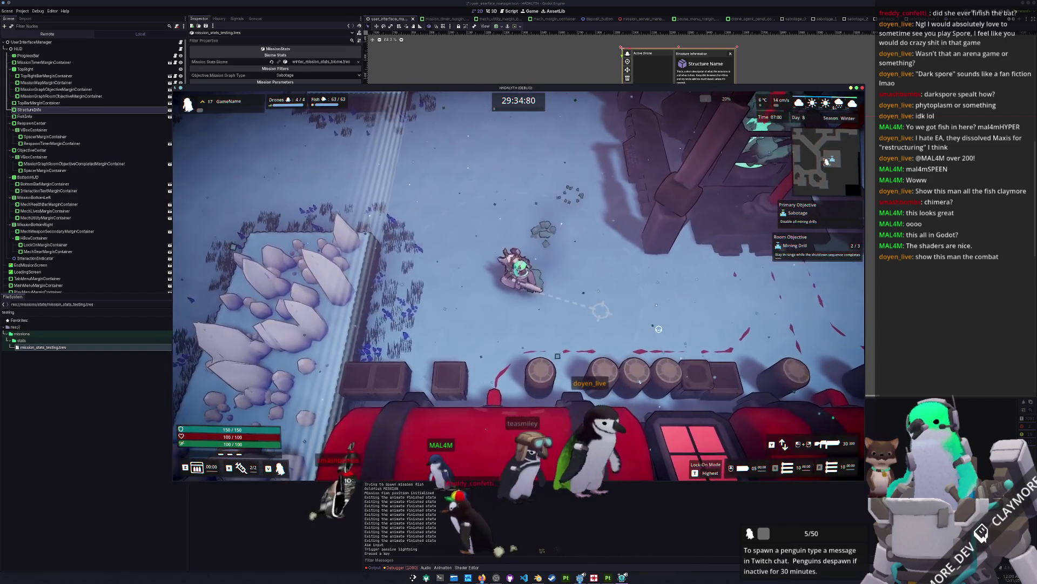
key("w")
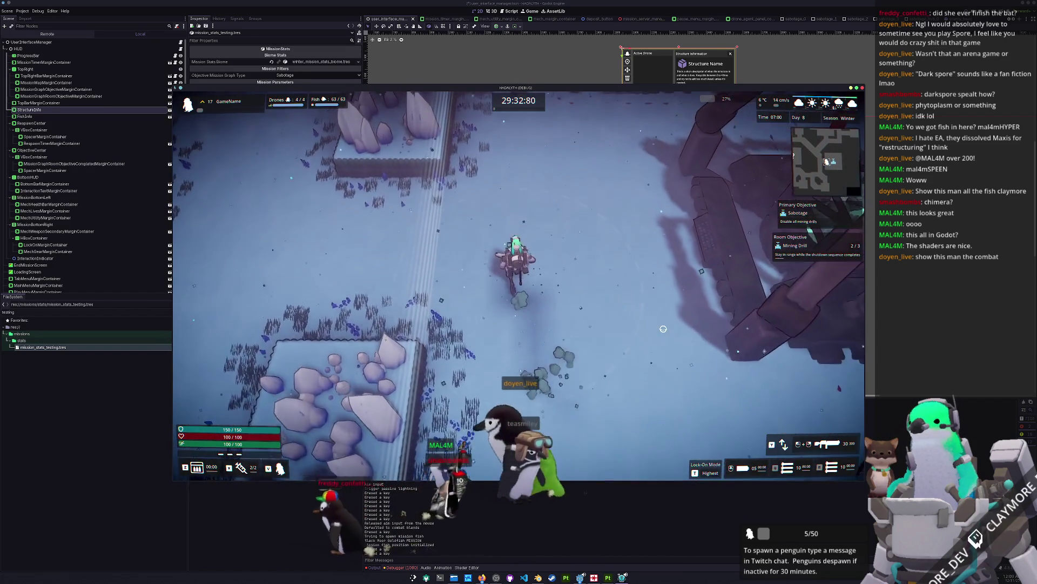
key("w")
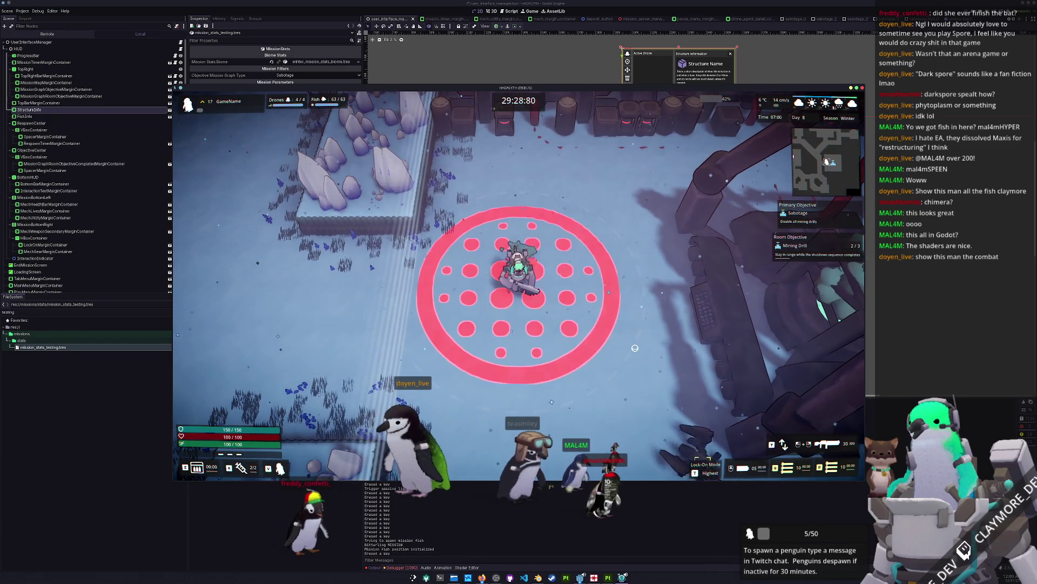
key("w")
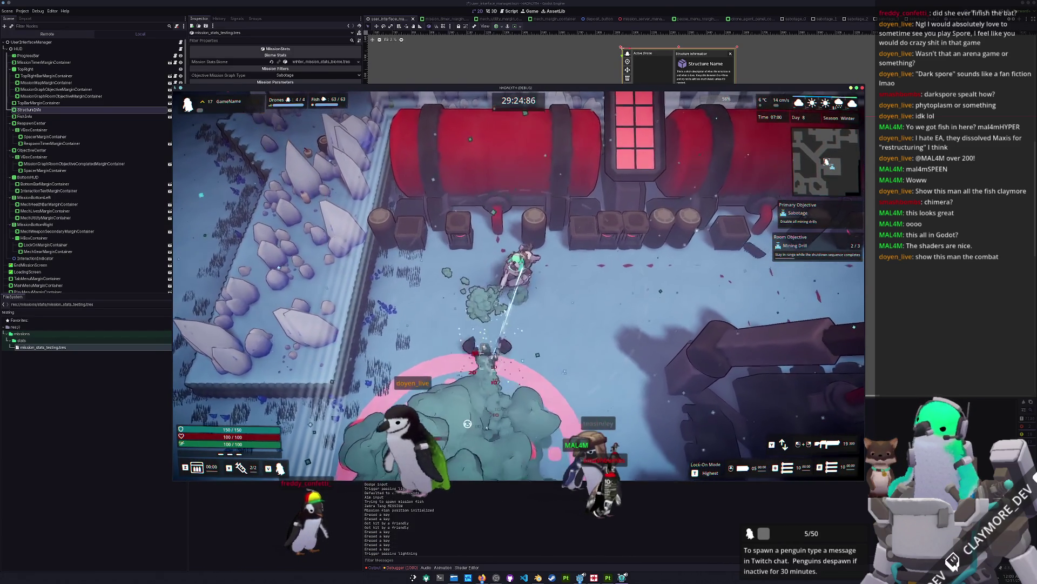
key("w")
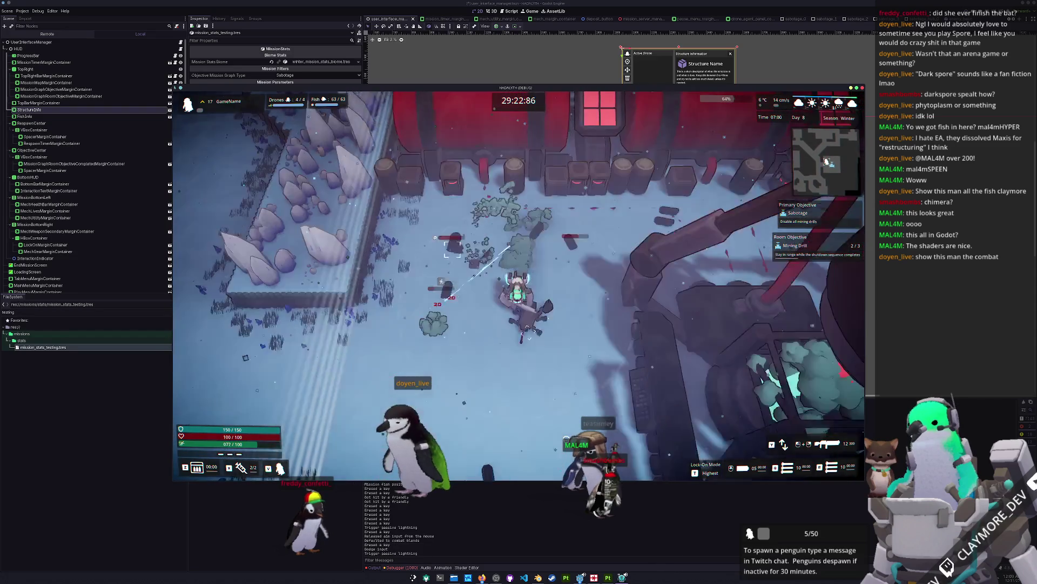
key("w")
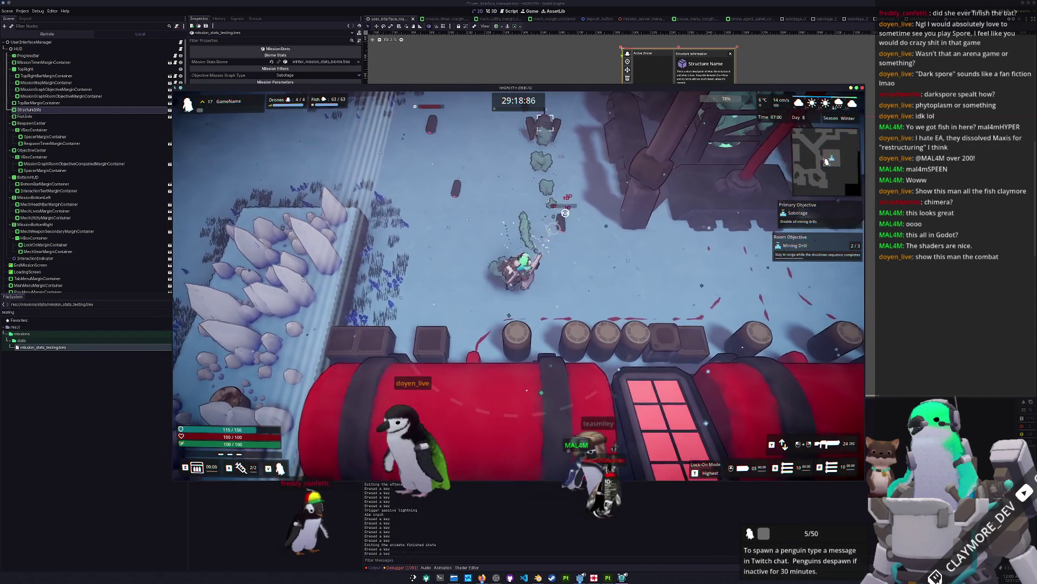
Fire the beam at enemies until the Mining Drill objective reaches 3/3, then pause.
key("s")
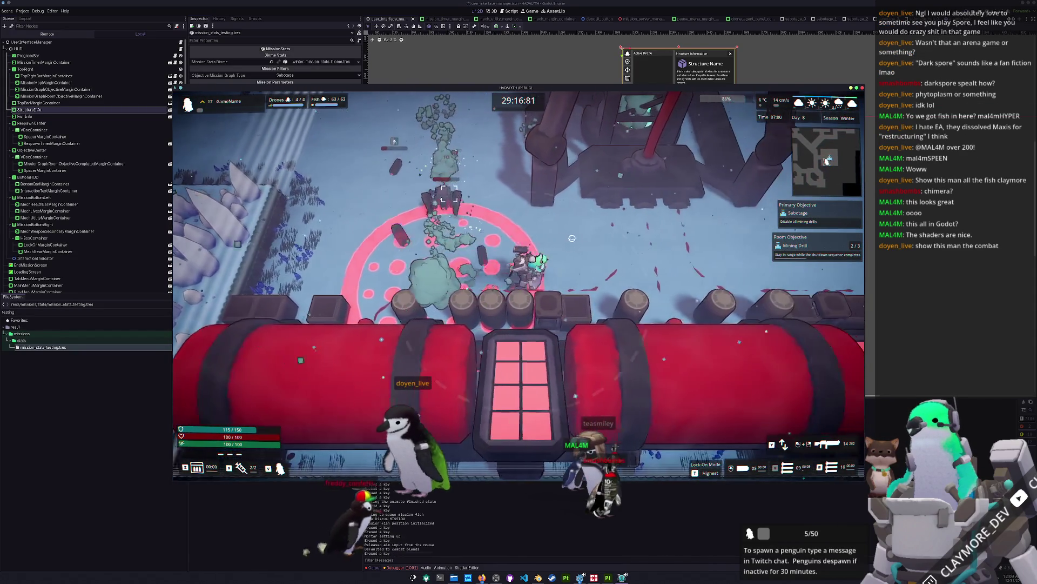
key("d")
left_click_drag(384, 300, 418, 296)
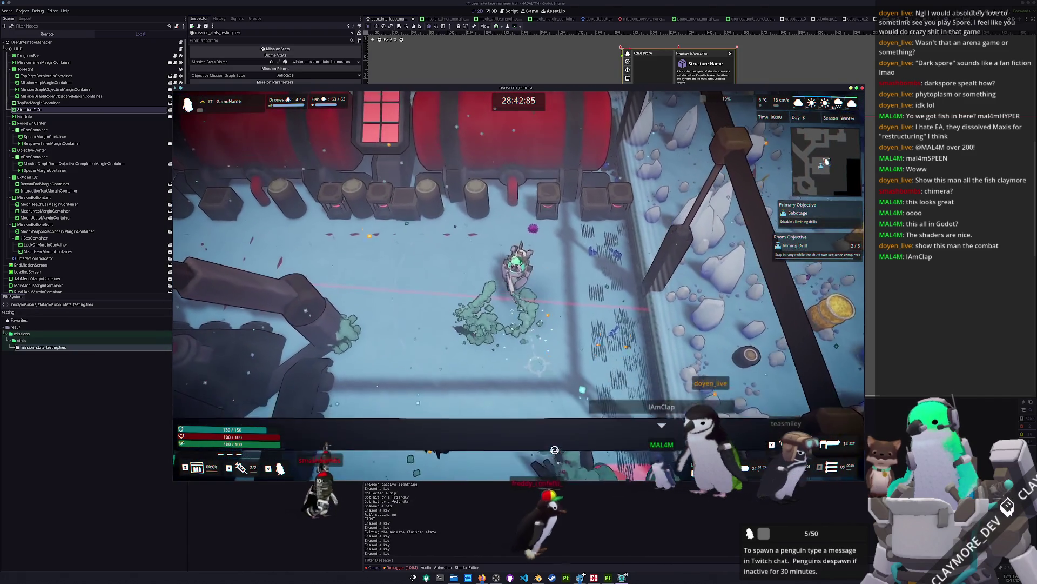
key("a")
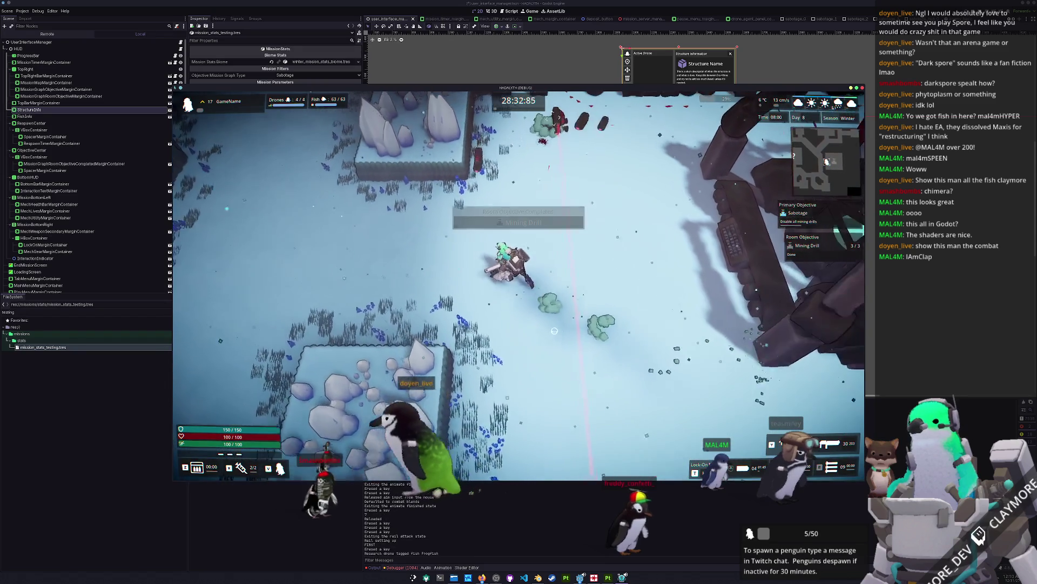
key("Escape")
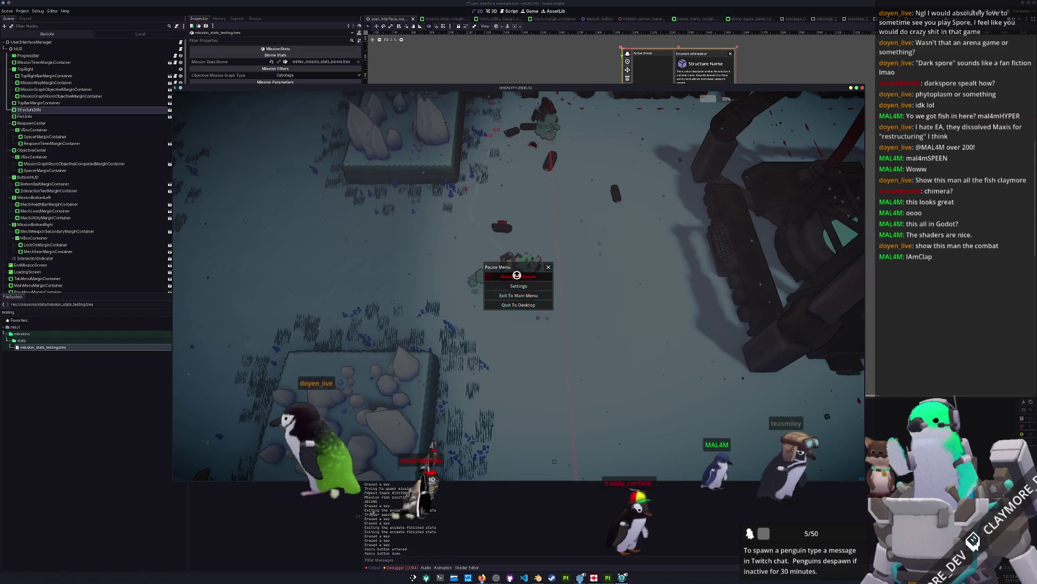
Abandon the mission, dismiss the Mission Failure summary, and walk south into the reef.
left_click(517, 275)
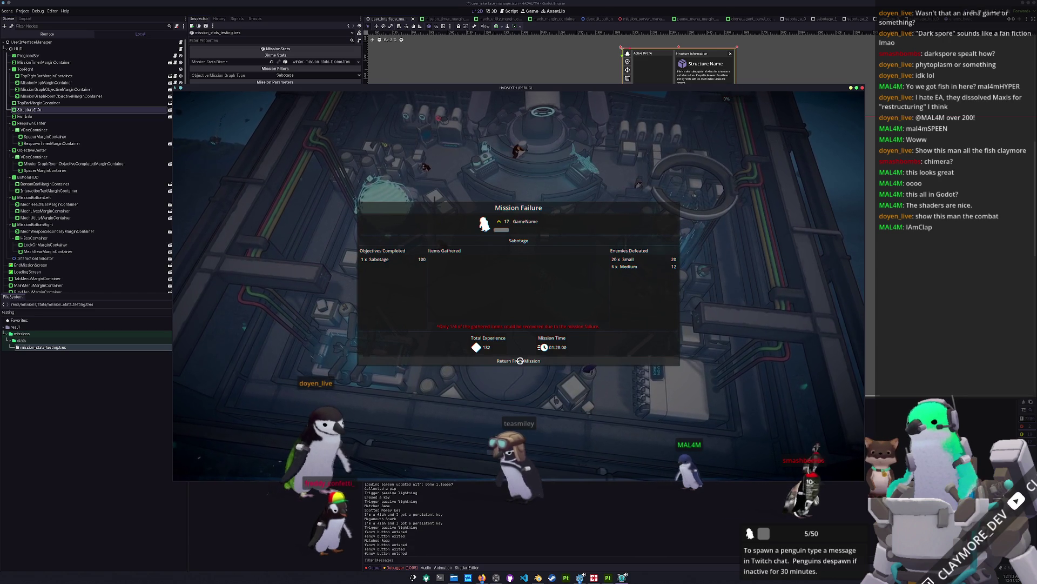
left_click(521, 363)
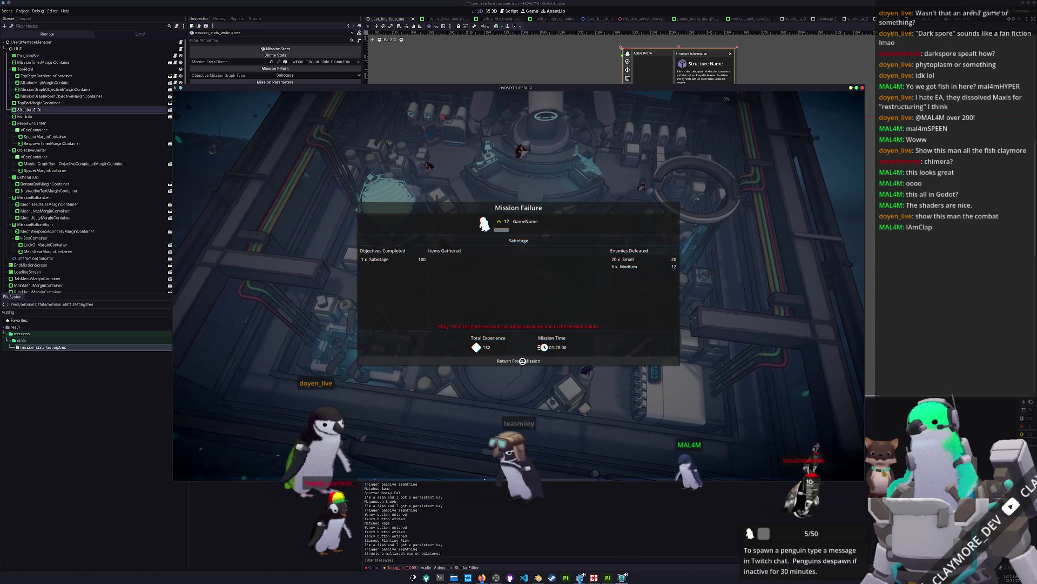
key("s")
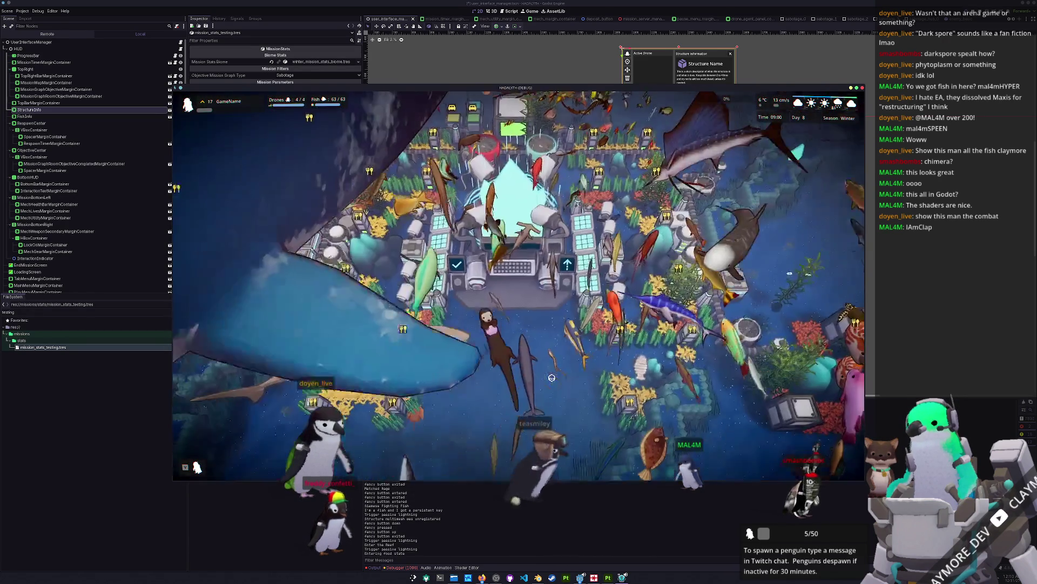
View the Inventory in the Info panel, close it, and enter build mode.
key("Tab")
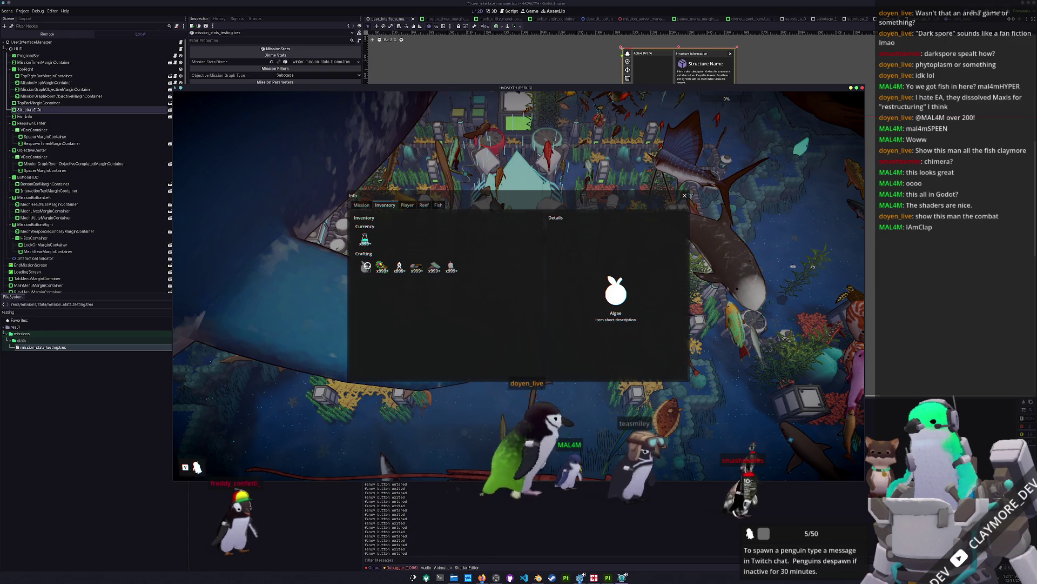
key("Tab")
key("b")
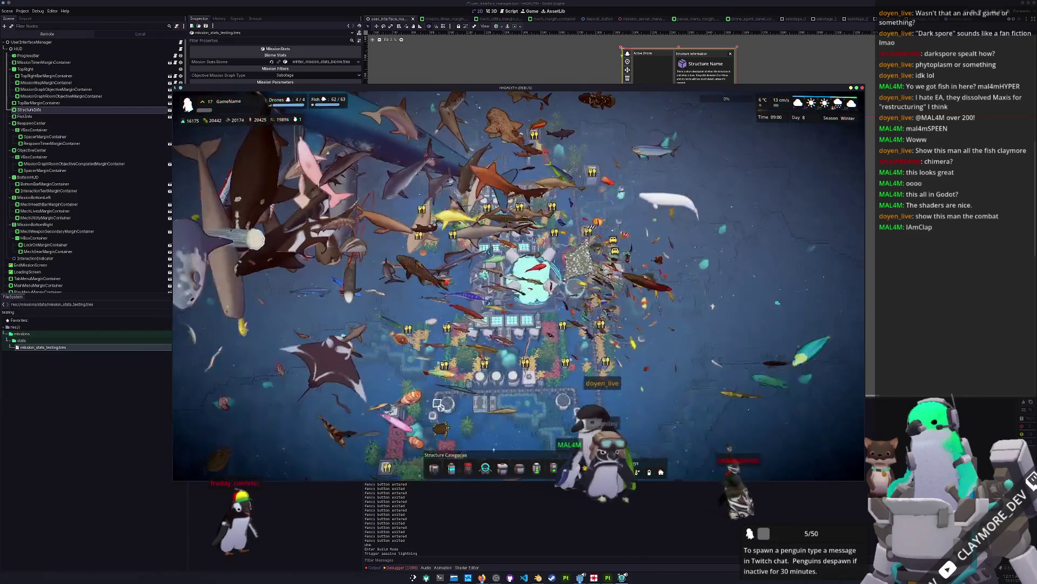
Remove all fish with the 'fish kill' console command and turn the camera to an axis-aligned view.
key("grave")
type("fish kill")
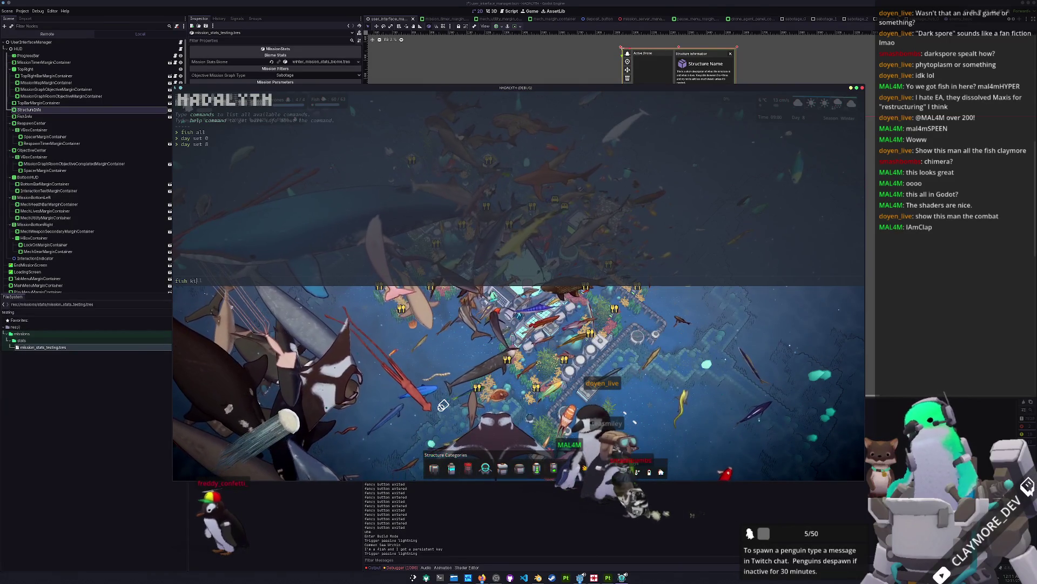
key("Return")
key("grave")
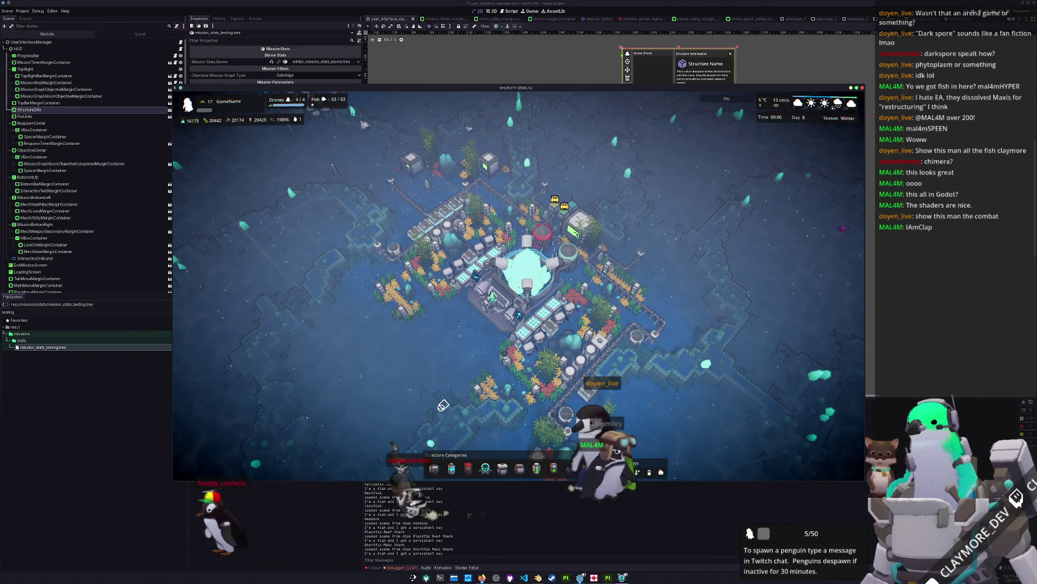
key("q")
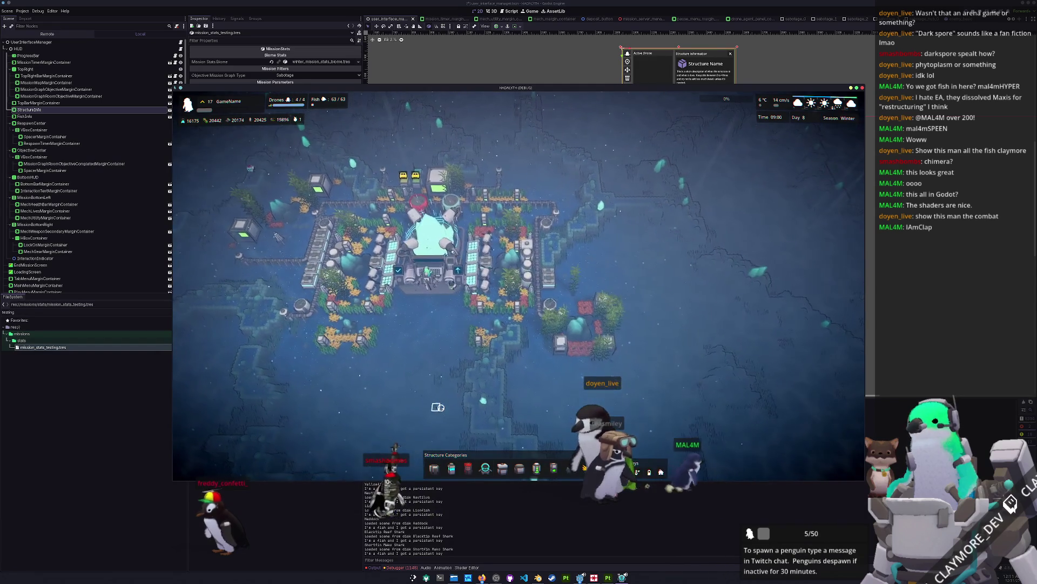
scroll(441, 406, "up", 2)
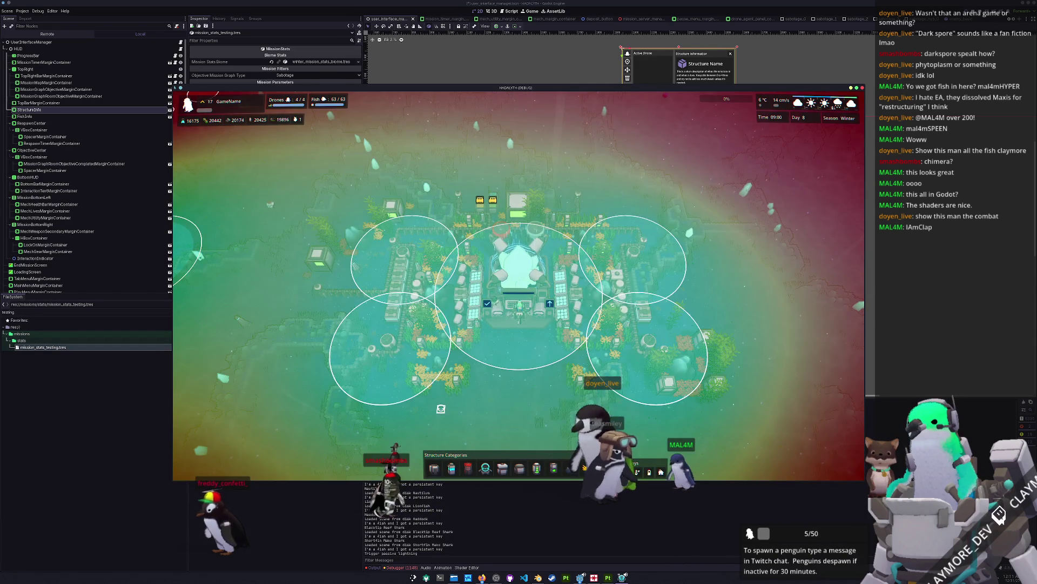
Pan across the base and inspect the Small Filter structure's details.
scroll(440, 409, "down", 2)
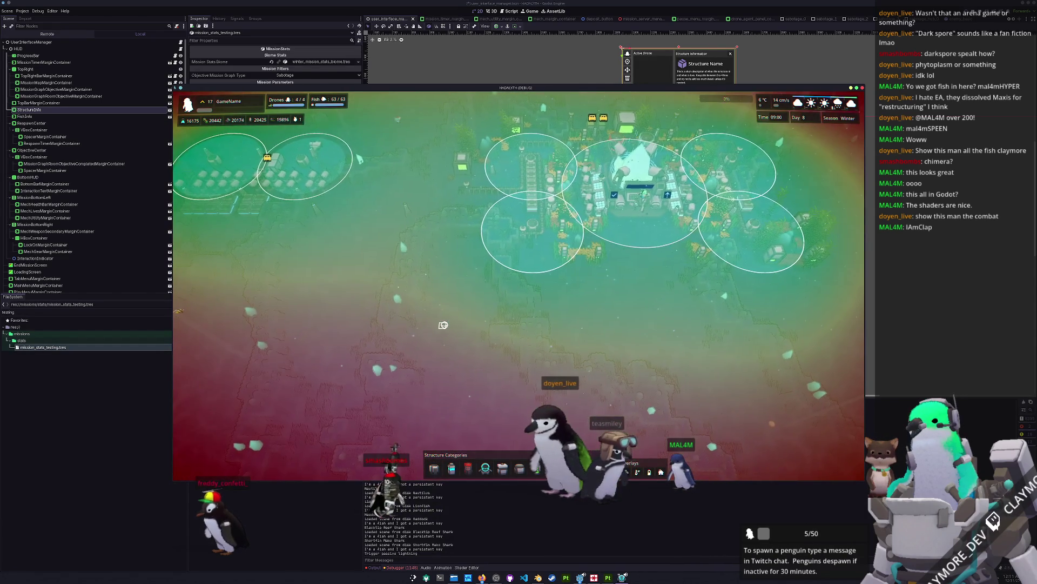
key("a")
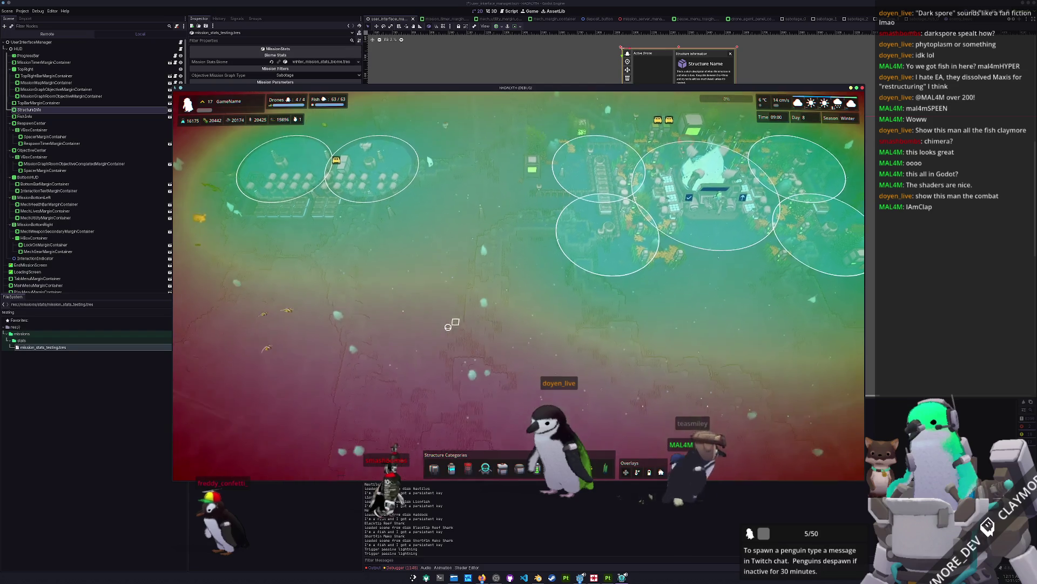
left_click(585, 251)
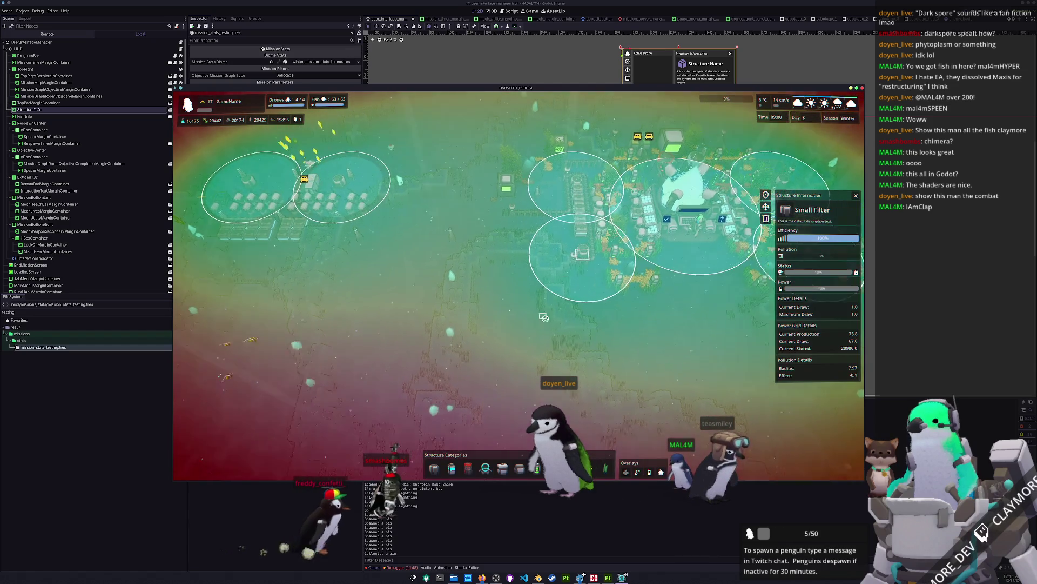
scroll(548, 314, "up", 3)
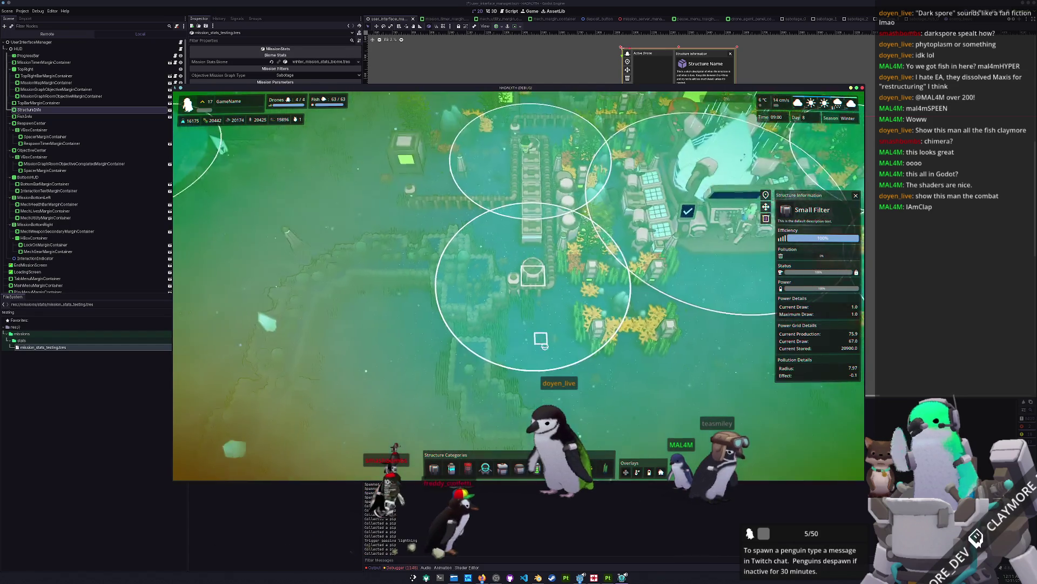
scroll(541, 340, "down", 5)
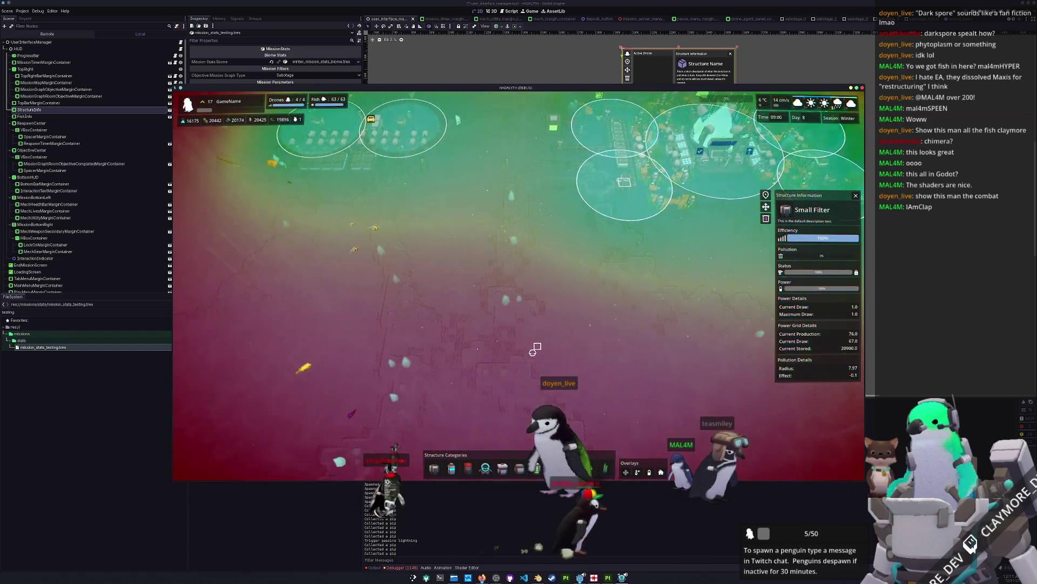
Inspect the Car Battery, Computer and Garbage Bag debris items below the base.
key("s")
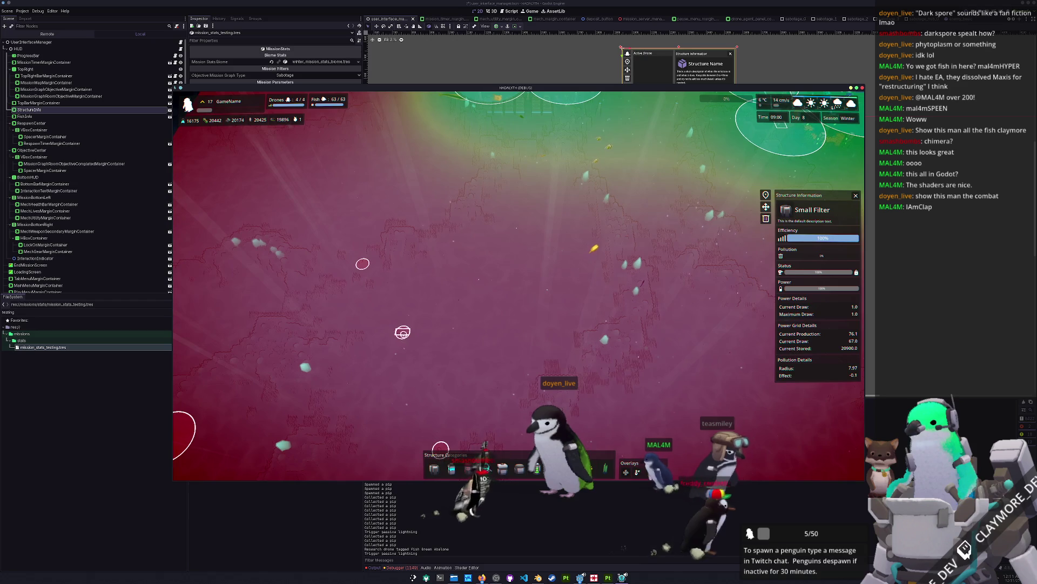
left_click(402, 332)
scroll(486, 341, "up", 3)
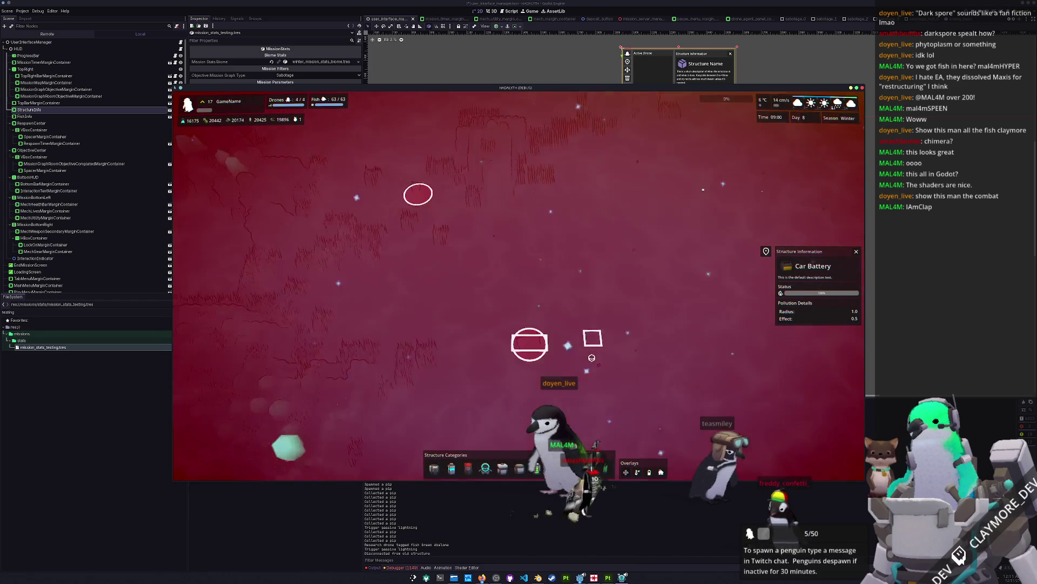
key("s")
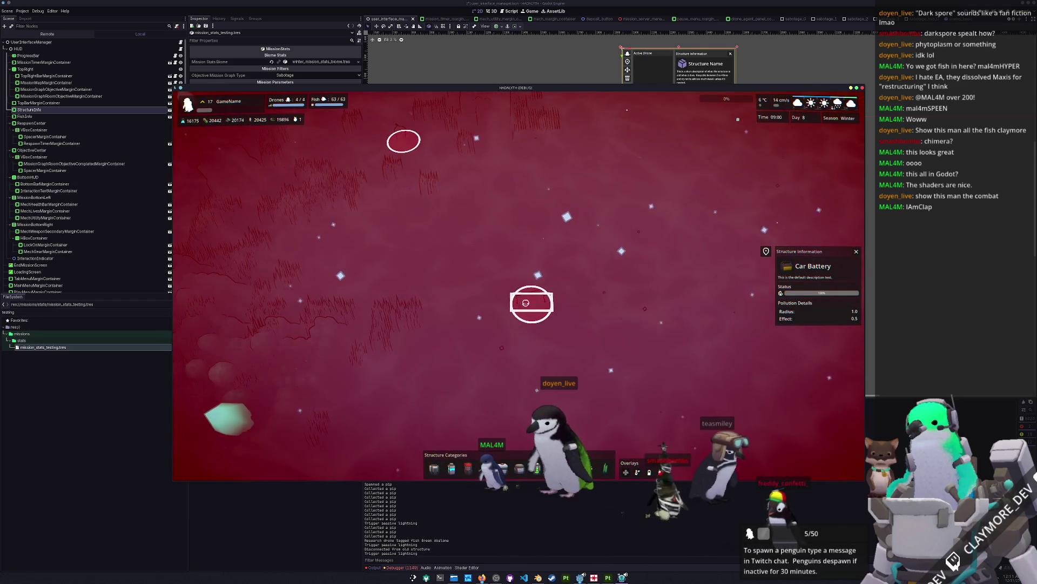
scroll(533, 306, "down", 3)
left_click(481, 338)
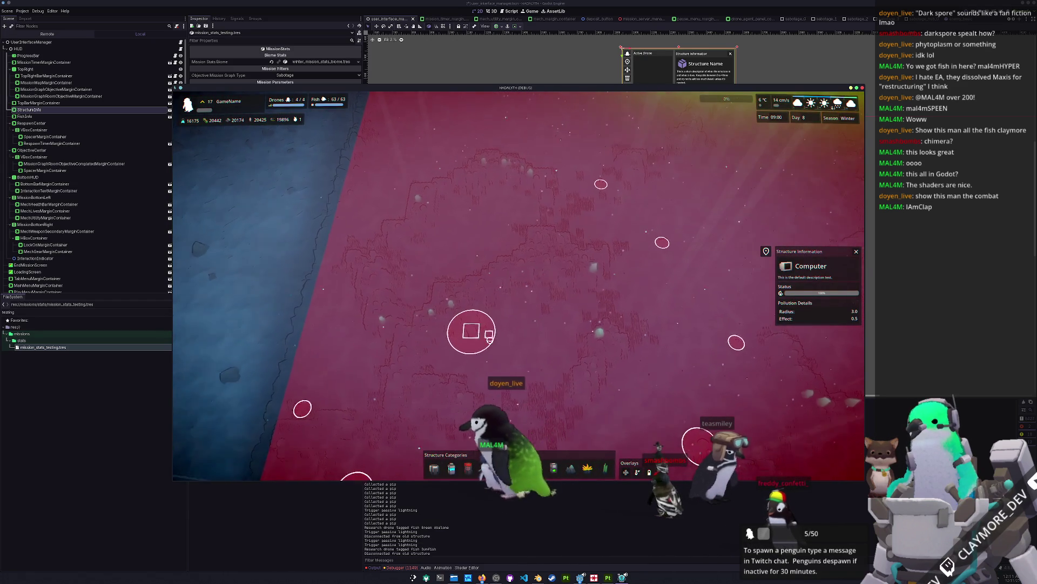
scroll(562, 339, "up", 3)
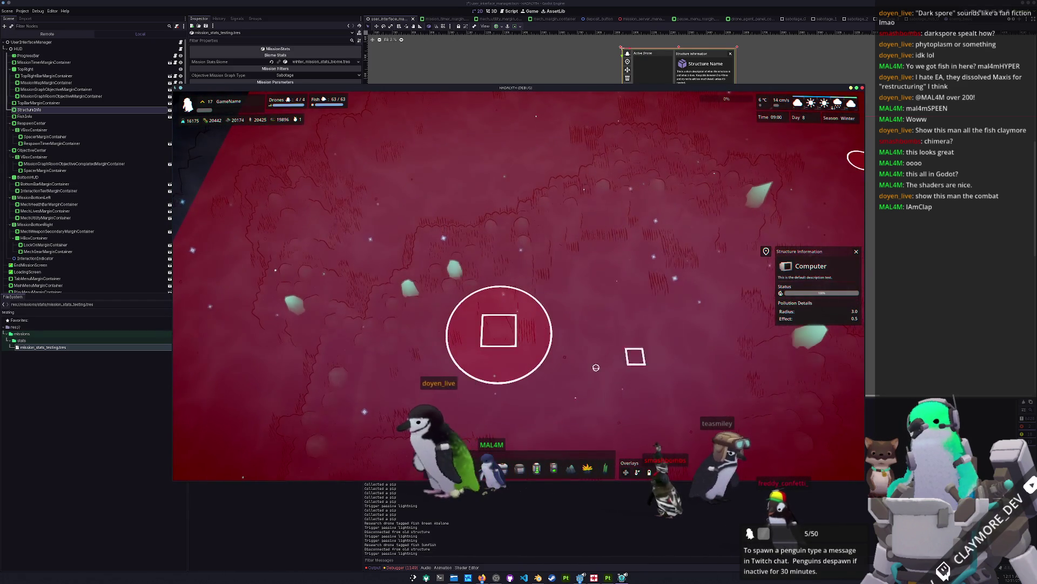
scroll(596, 367, "down", 3)
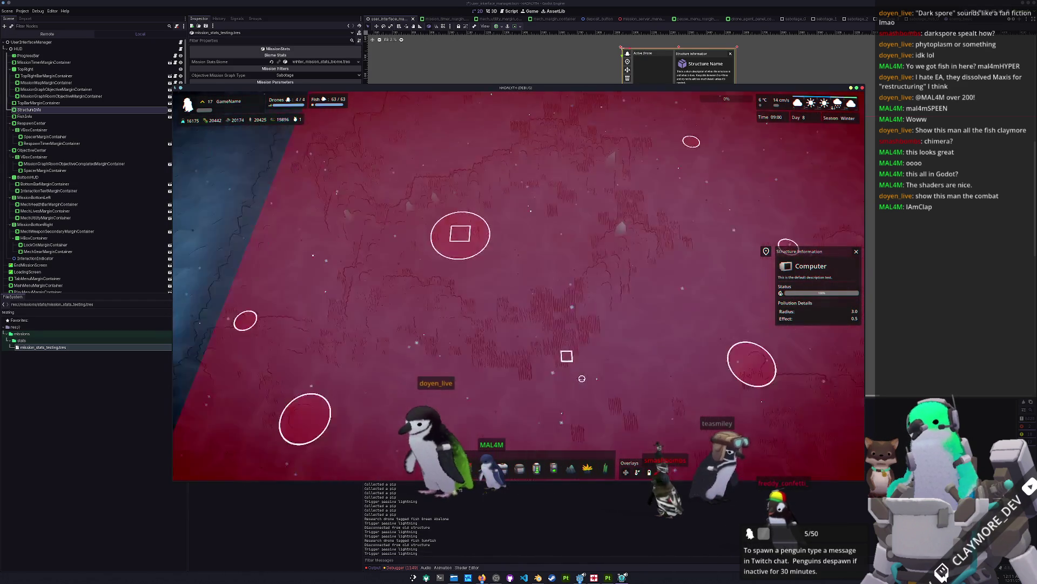
left_click(391, 346)
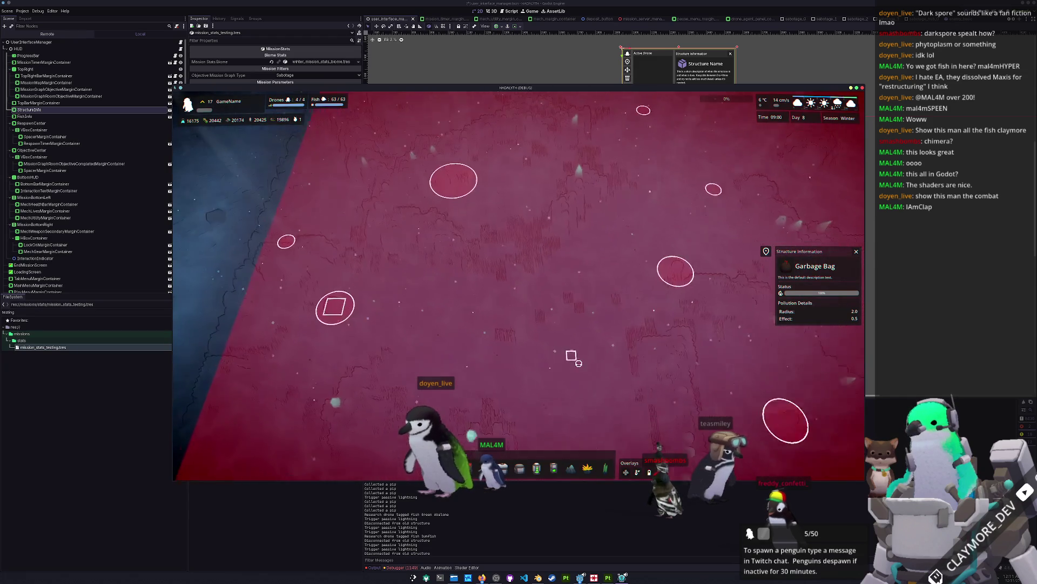
Inspect the Car Tire, Recycling Bin, Shopping Cart, Bus and Car debris items.
left_click(651, 354)
left_click(625, 358)
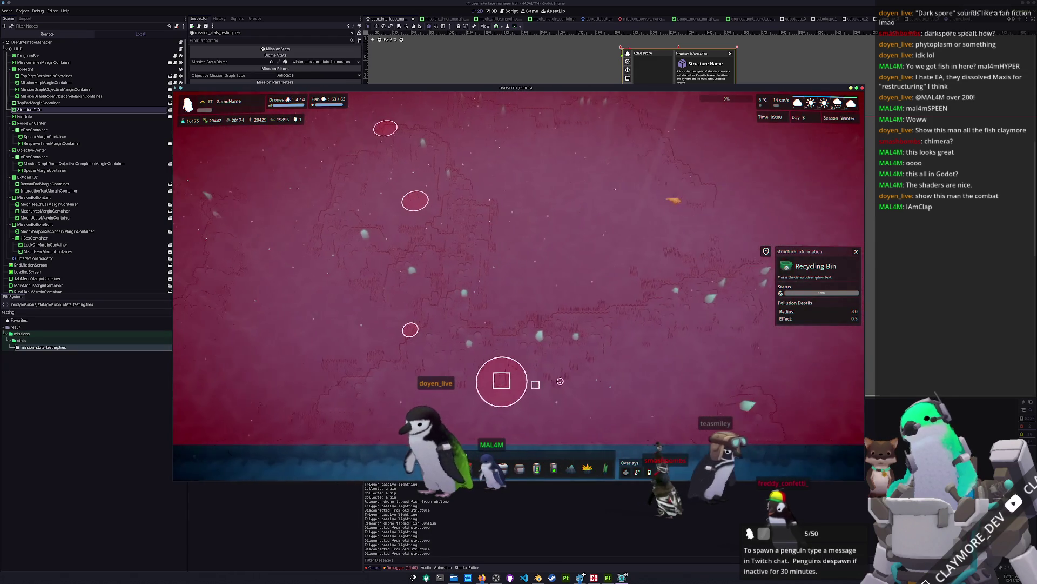
left_click(704, 264)
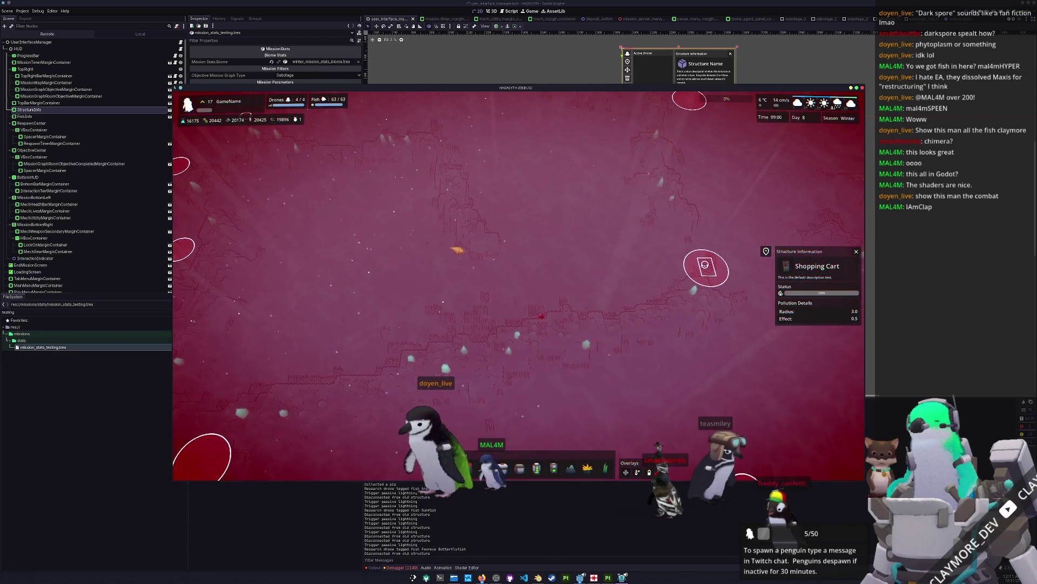
left_click(688, 382)
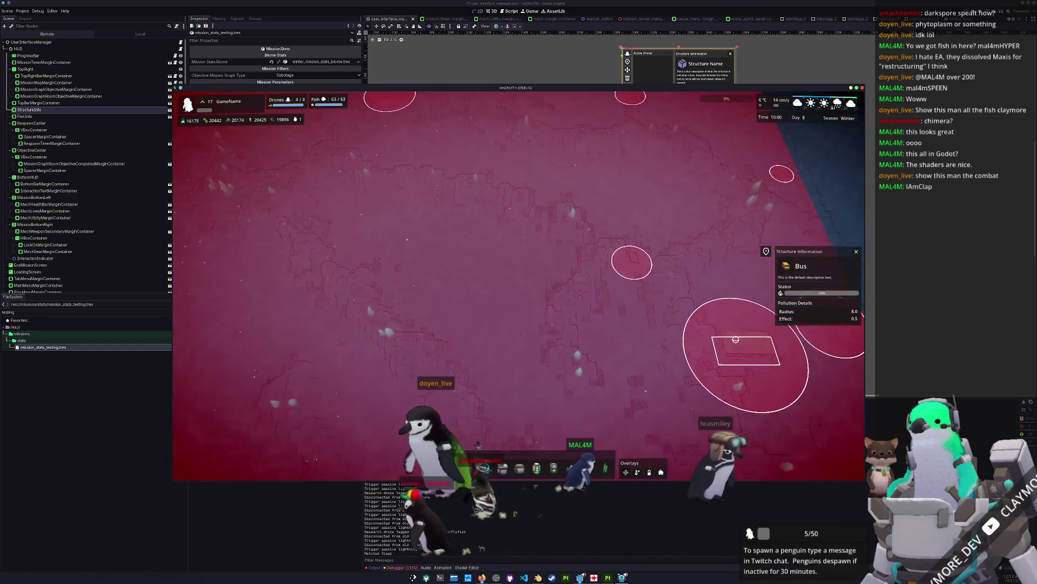
left_click(660, 322)
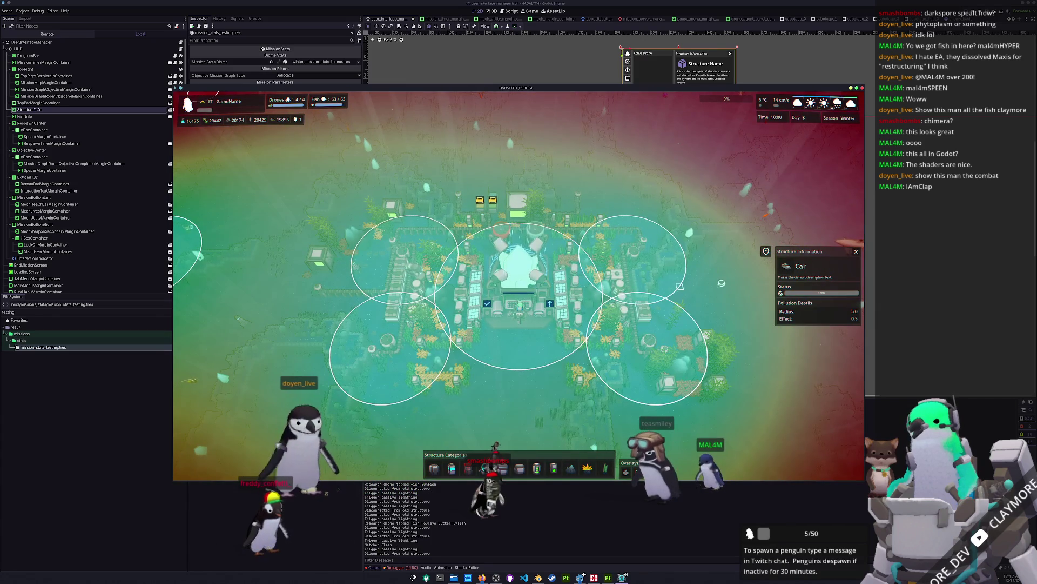
Dismiss the range overlay, then inspect and close the orange Thermal Pipe's information.
left_click(645, 345)
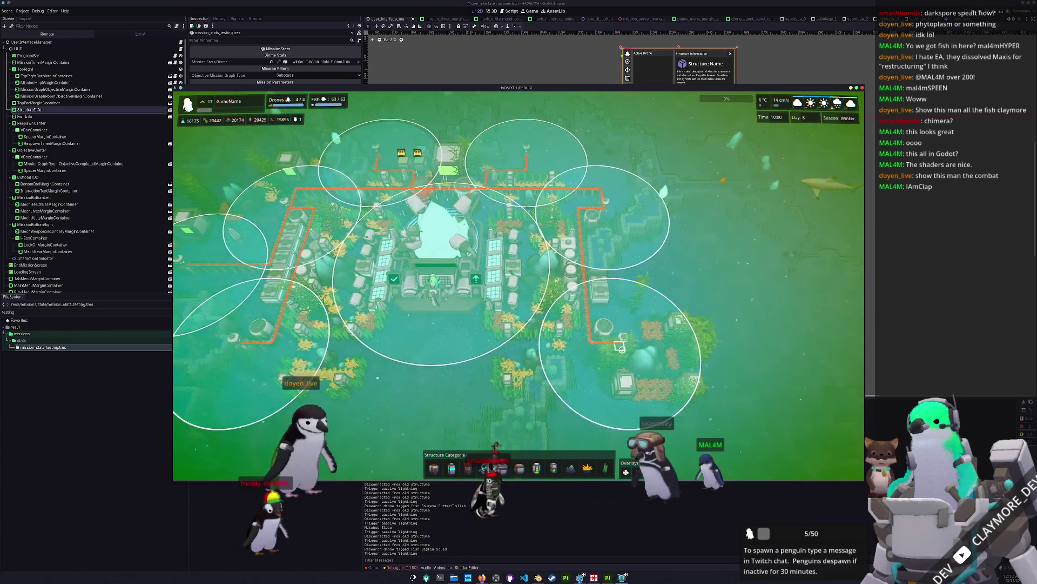
left_click(595, 304)
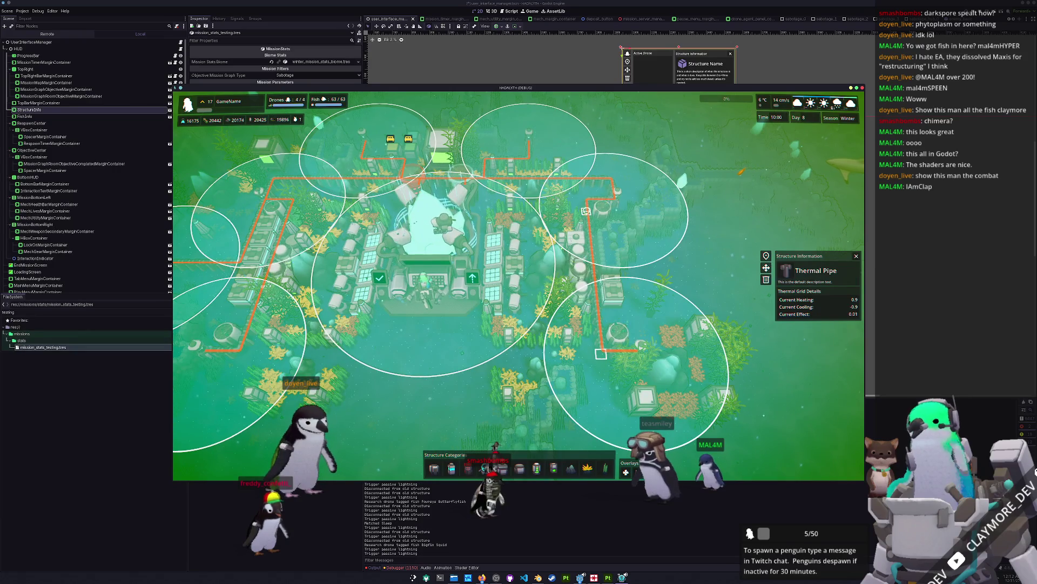
scroll(647, 354, "down", 3)
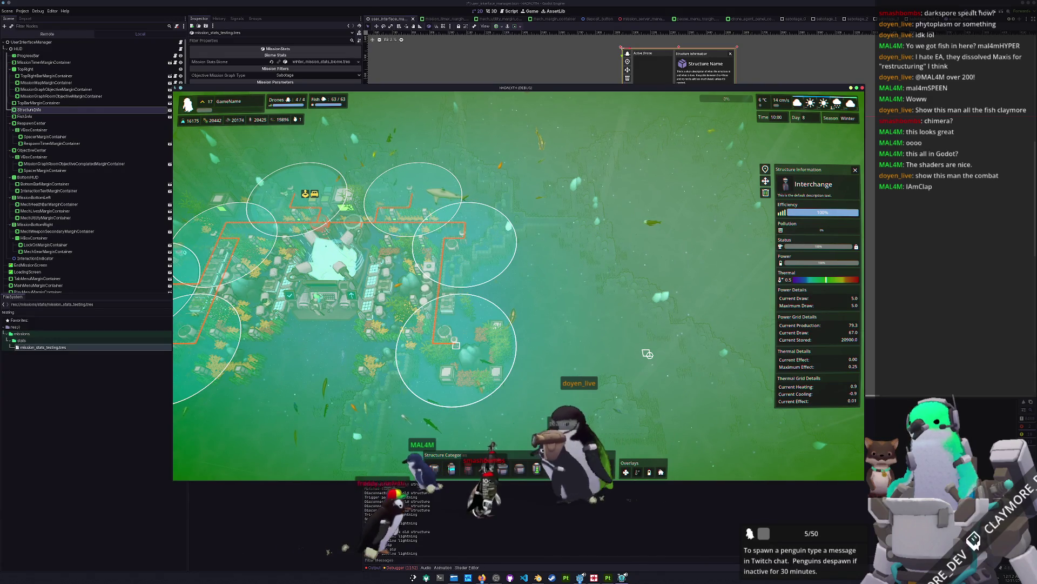
left_click_drag(647, 354, 594, 375)
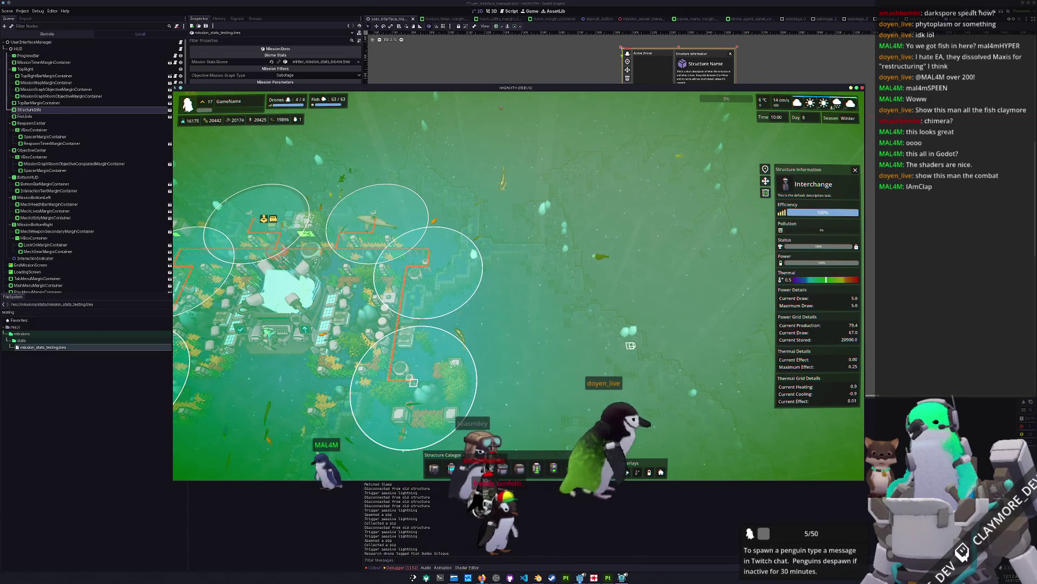
key("Escape")
Pan back to the base and inspect the Interchange building's information panel.
scroll(631, 345, "up", 3)
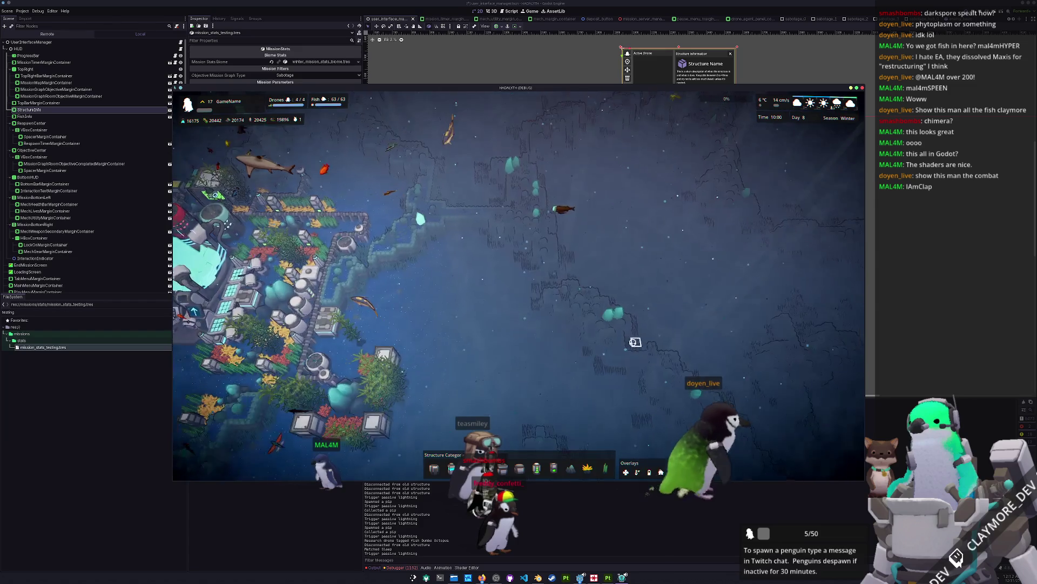
scroll(637, 349, "up", 3)
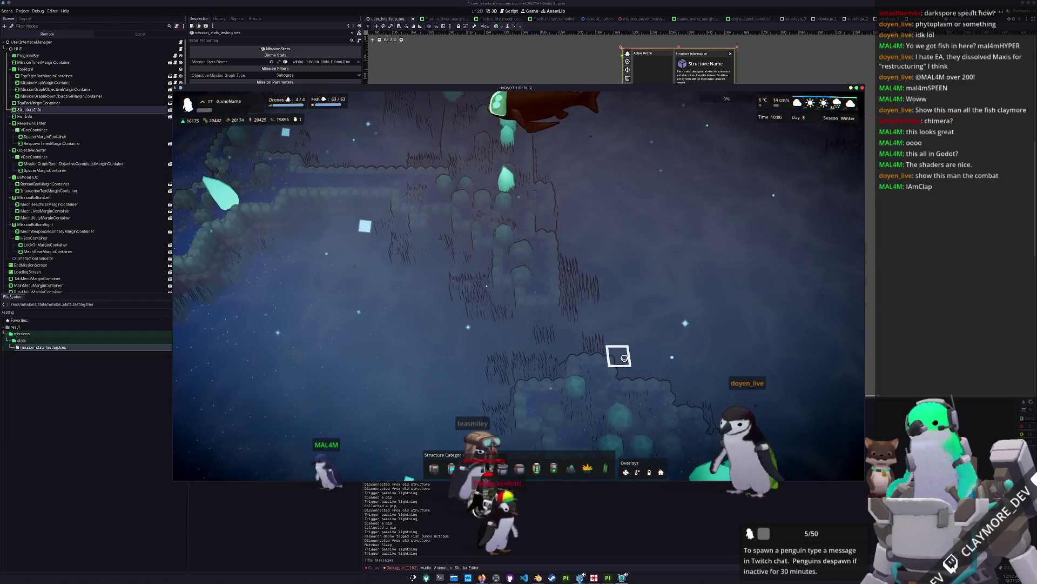
scroll(624, 357, "down", 5)
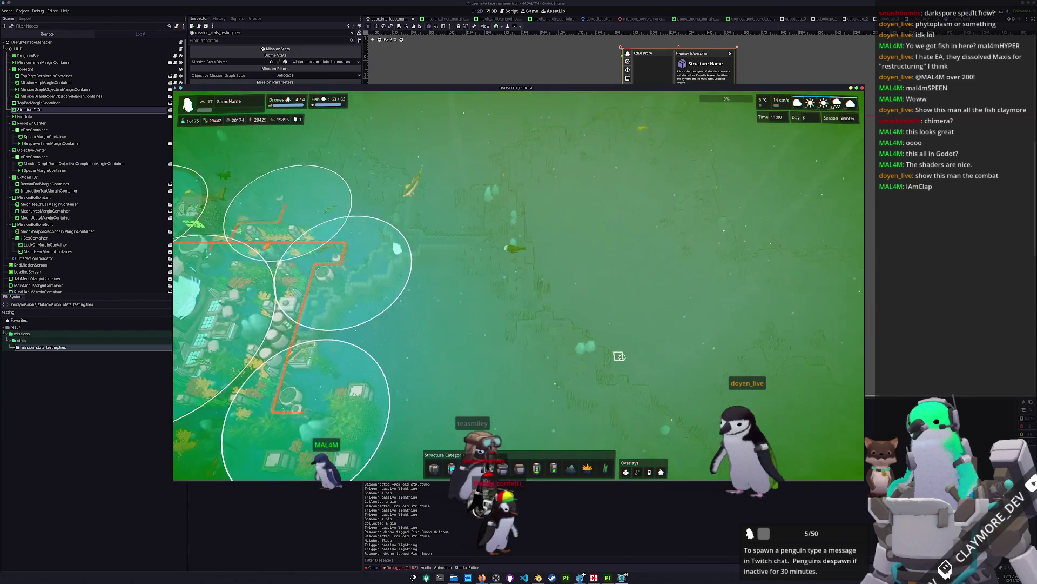
scroll(621, 350, "down", 2)
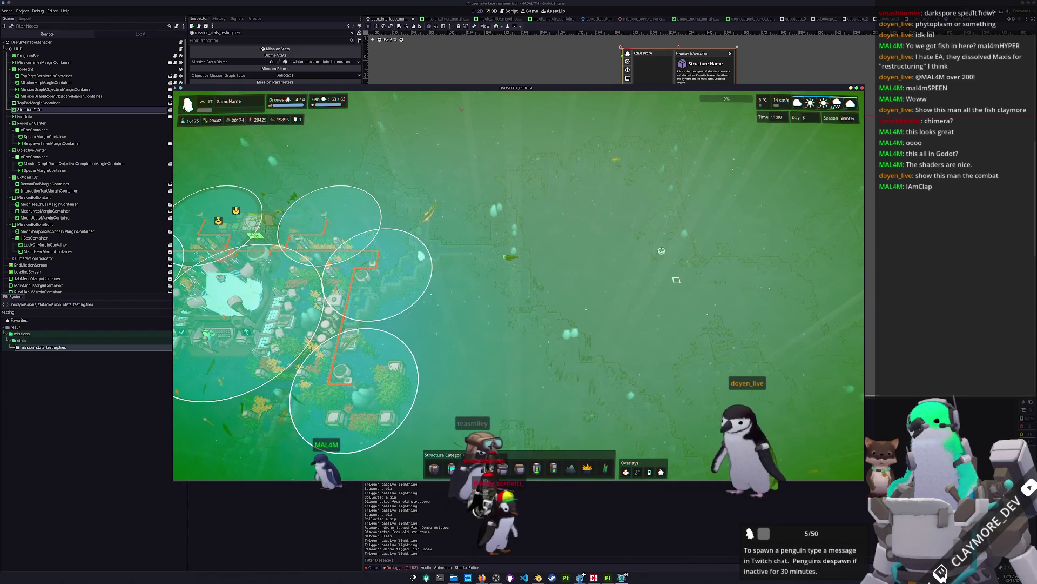
key("d")
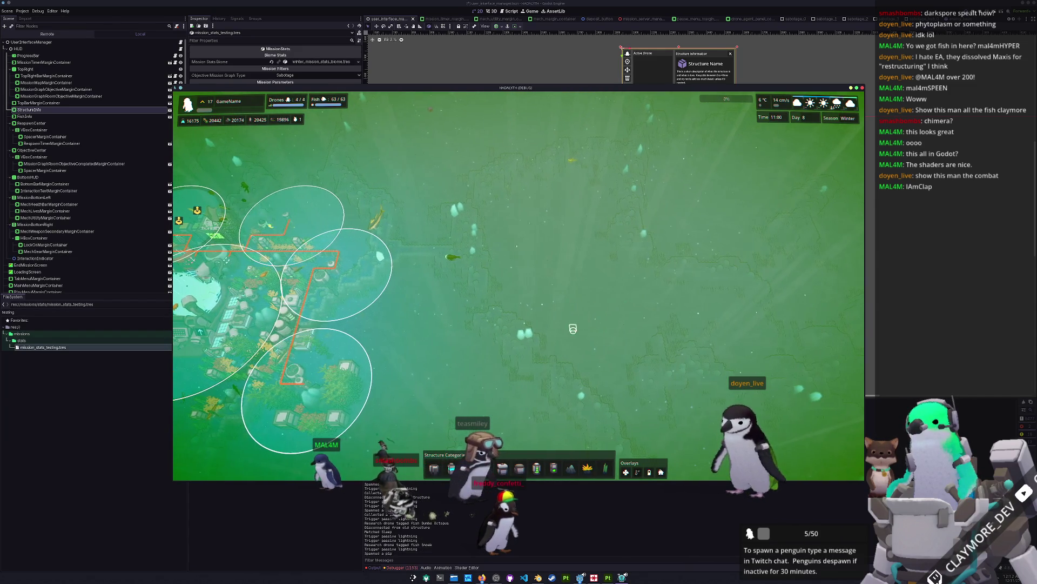
key("a")
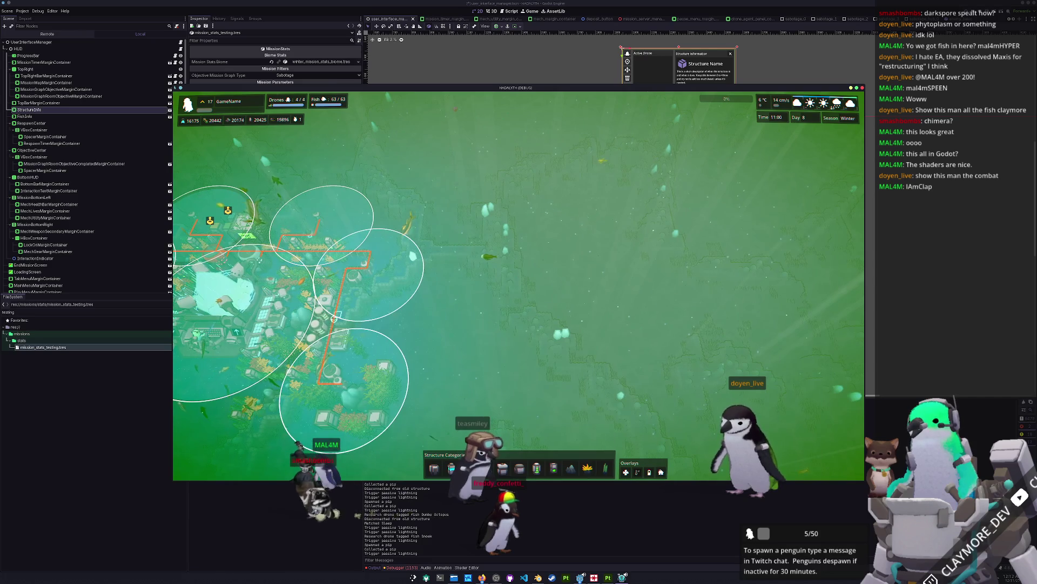
key("a")
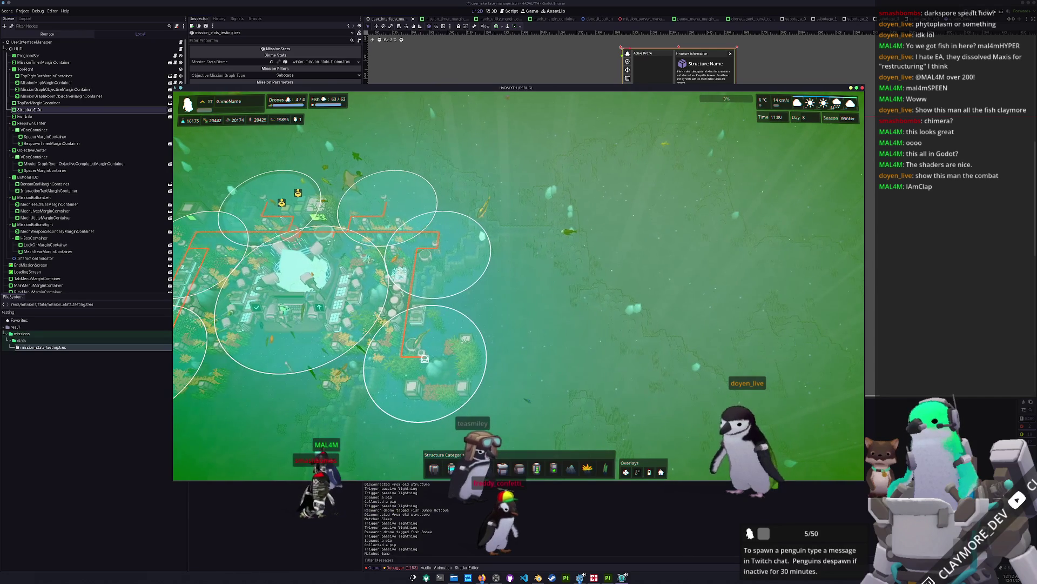
left_click(424, 358)
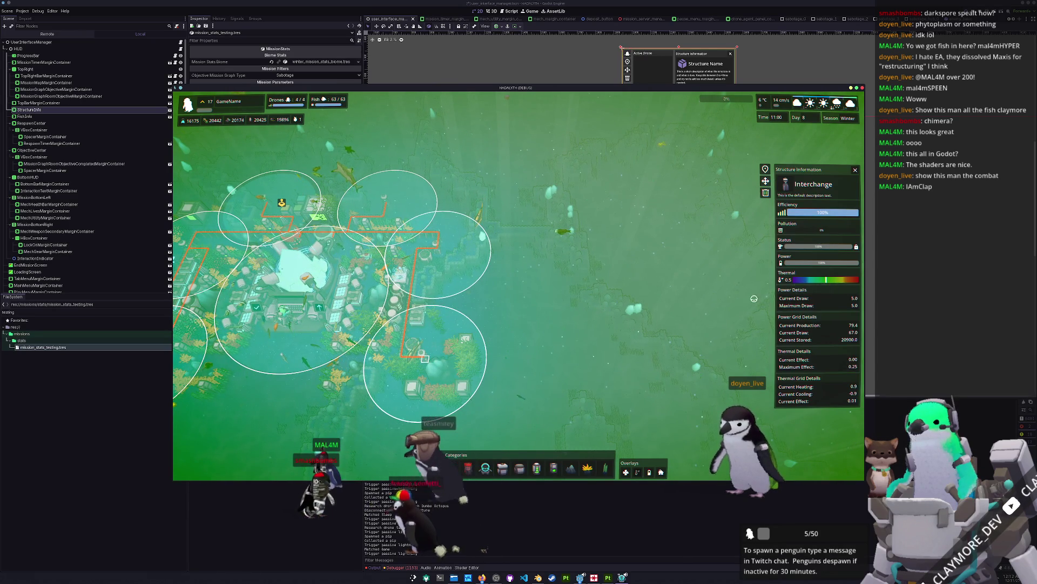
left_click(545, 387)
Cancel structure placement mode and switch the editor to the running Game view.
key("d")
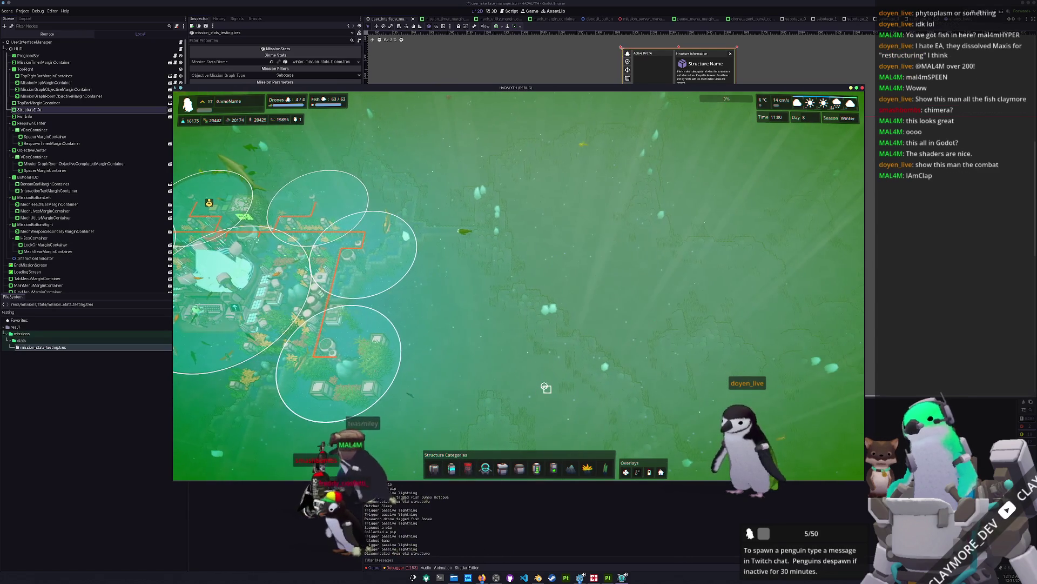
key("s")
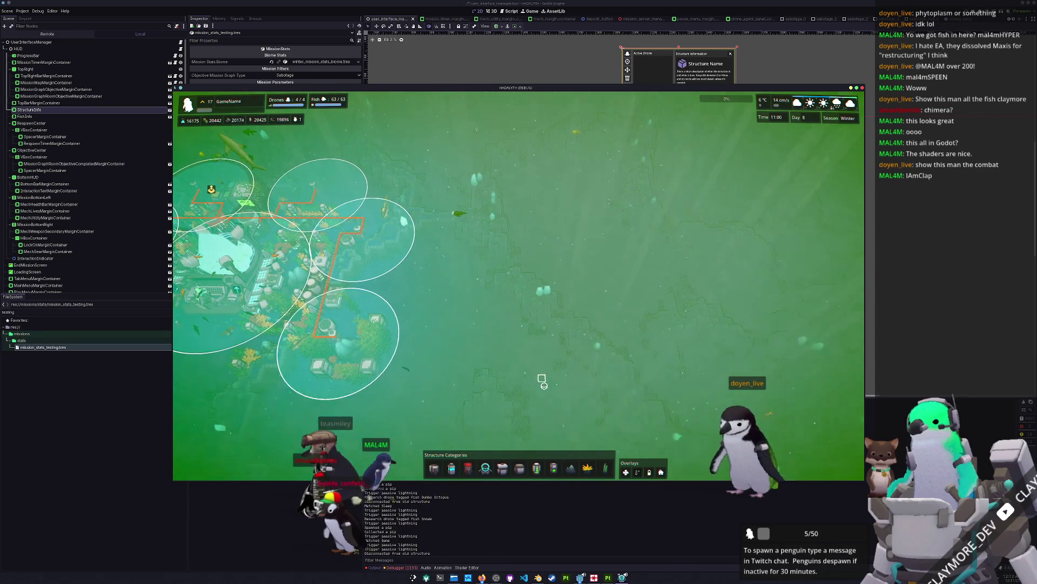
key("d")
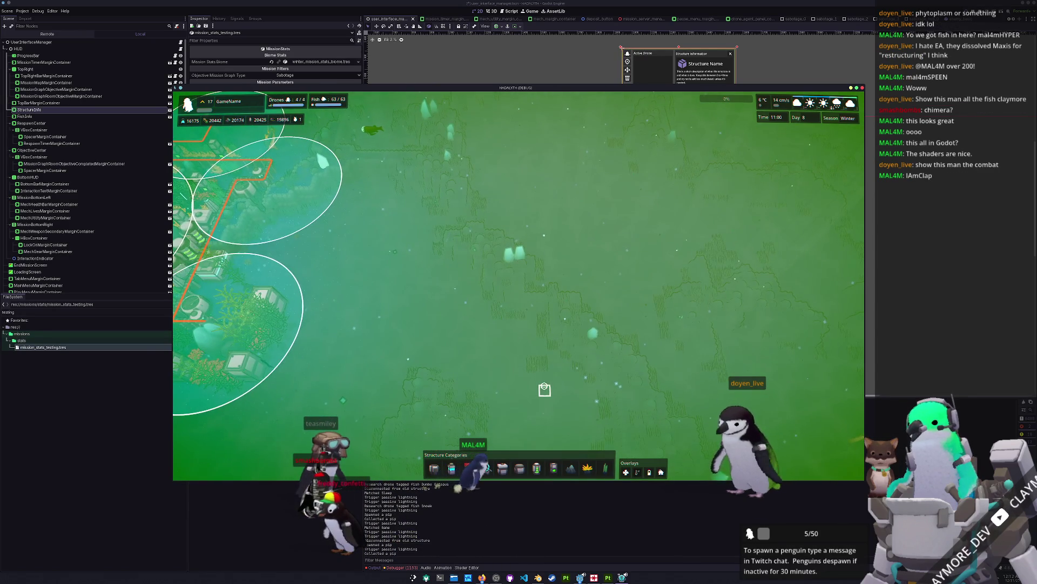
right_click(544, 387)
key("w")
key("a")
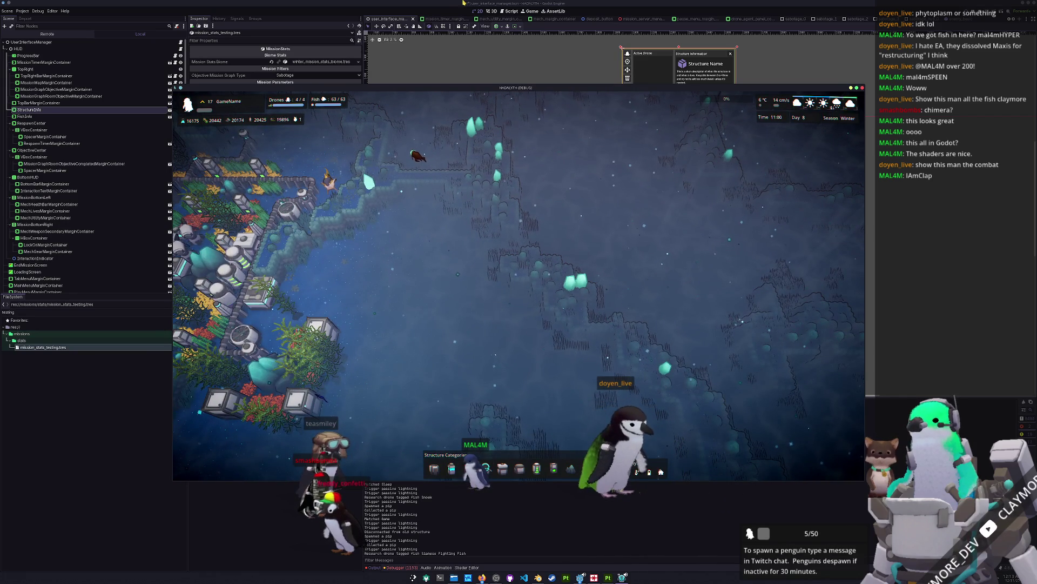
left_click(531, 11)
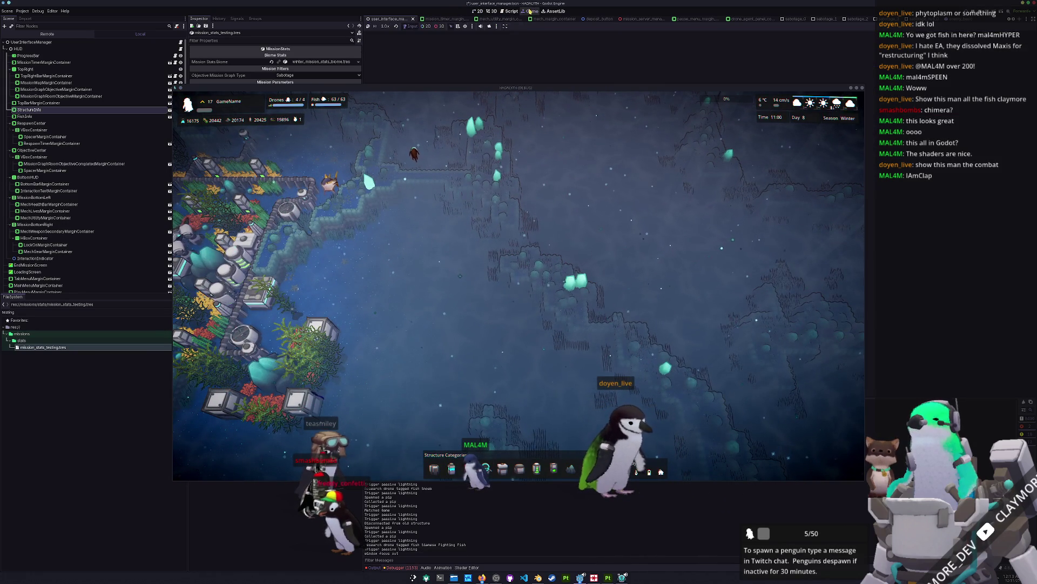
Raise the game speed from the speed dropdown to 4.0x, then to 8.0x.
left_click(386, 26)
left_click_drag(418, 87, 414, 184)
left_click(386, 27)
left_click(392, 103)
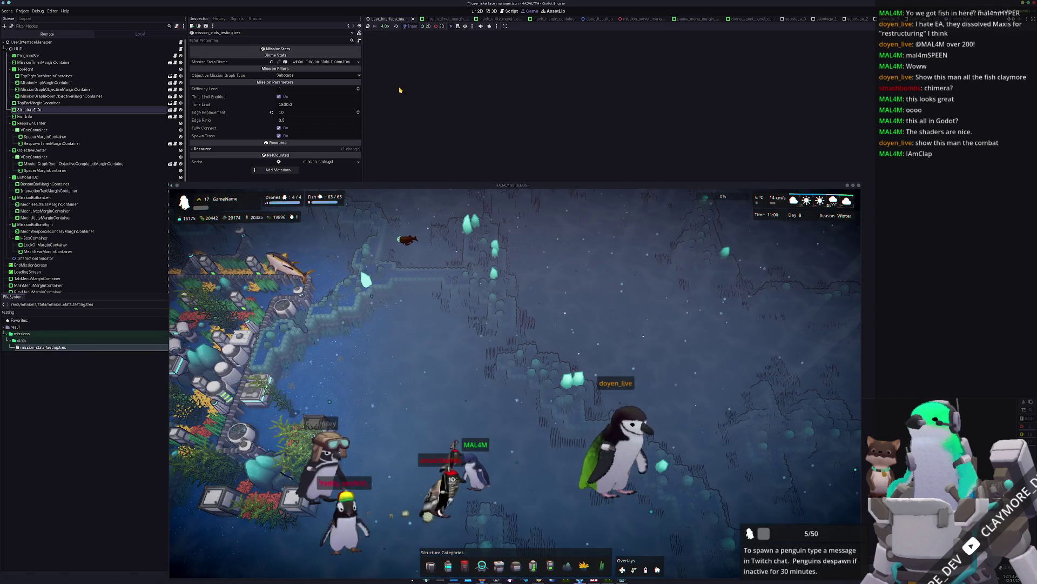
left_click(385, 26)
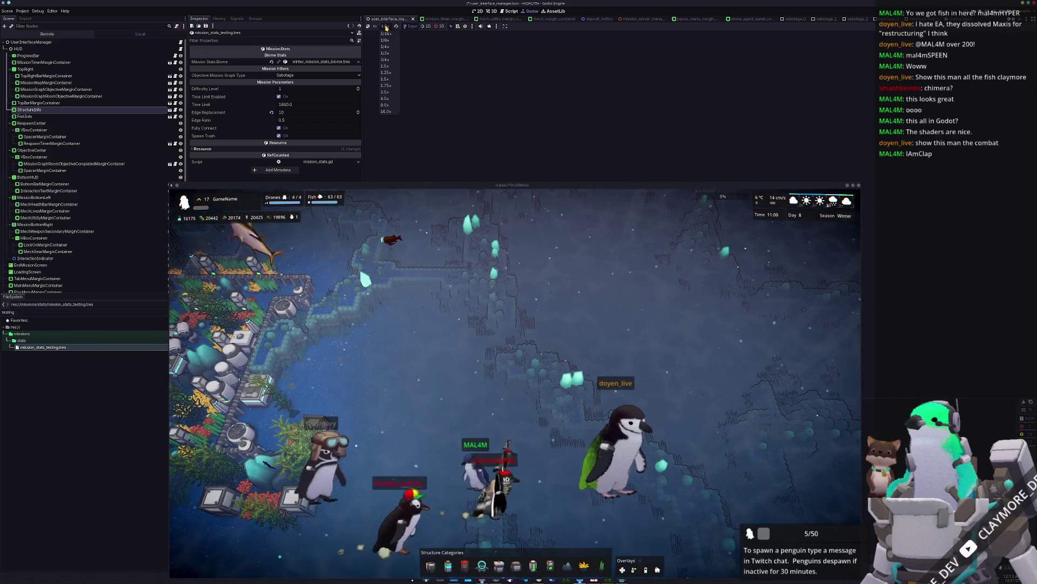
left_click(392, 105)
left_click_drag(416, 185, 416, 137)
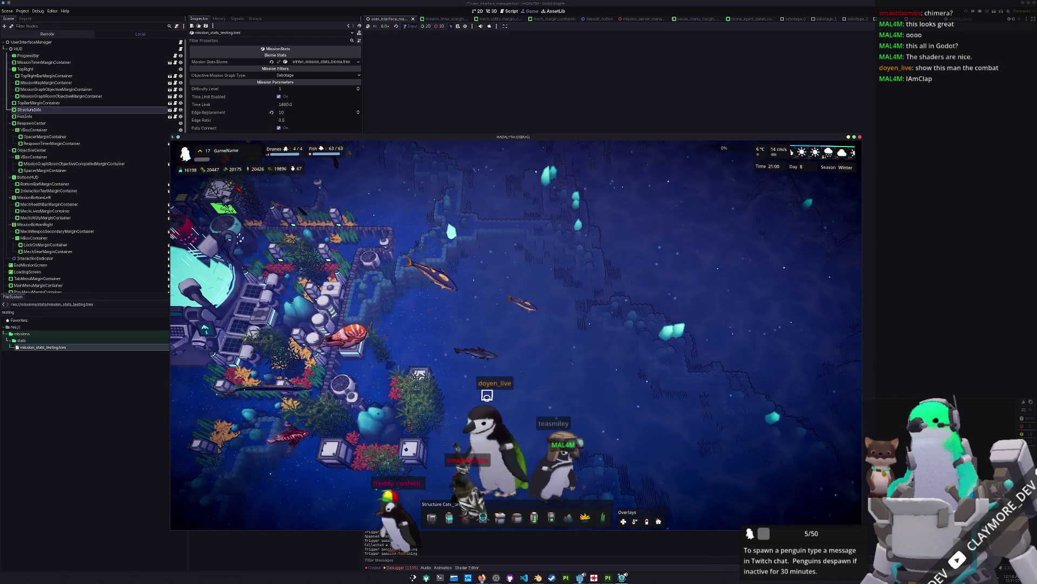
Pan the game camera around the ocean with WASD, then Alt+Tab to Blender.
key("d")
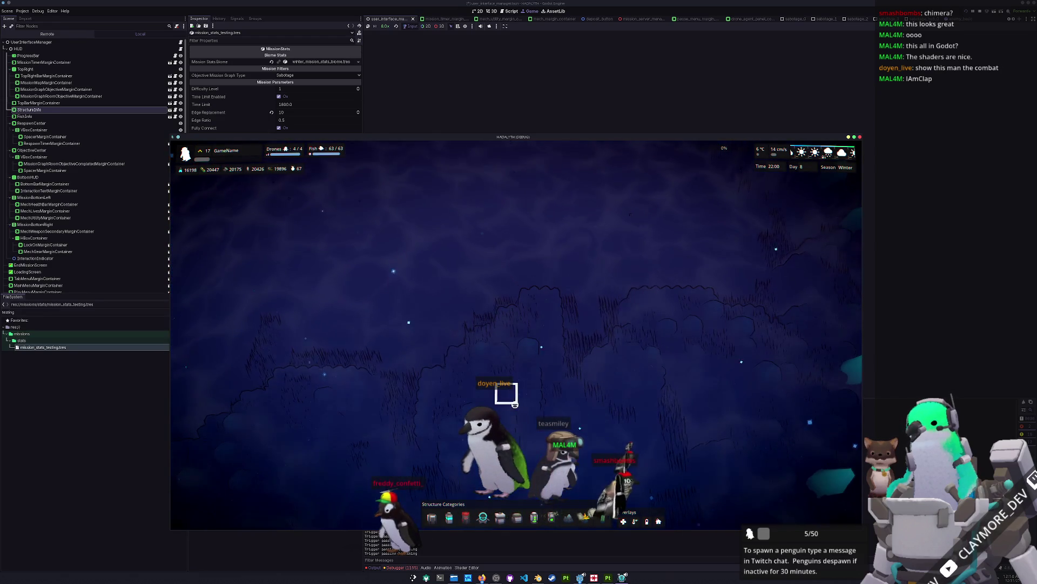
key("a")
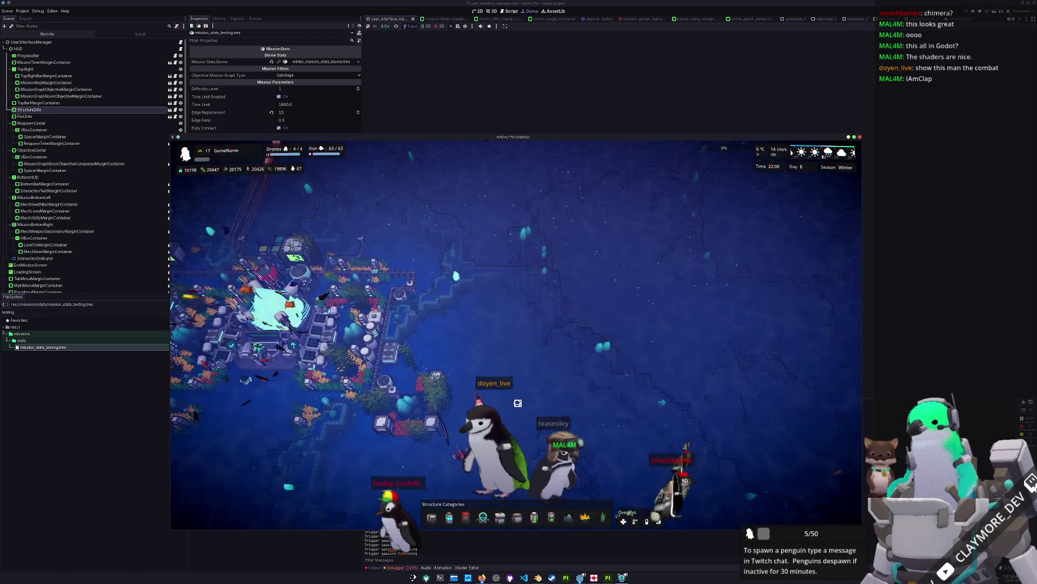
key("w")
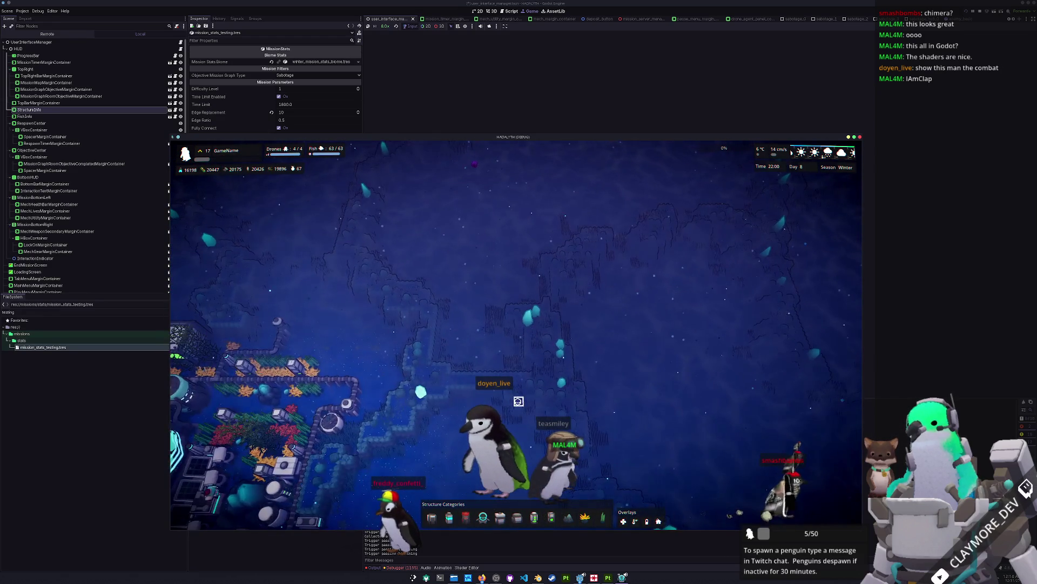
key("s")
key("w")
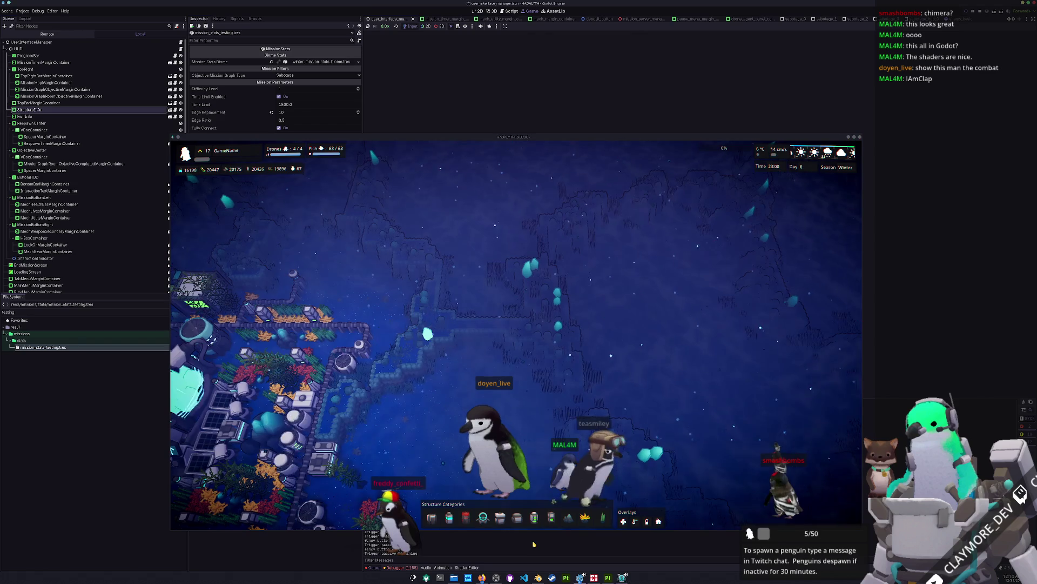
key("alt+Tab")
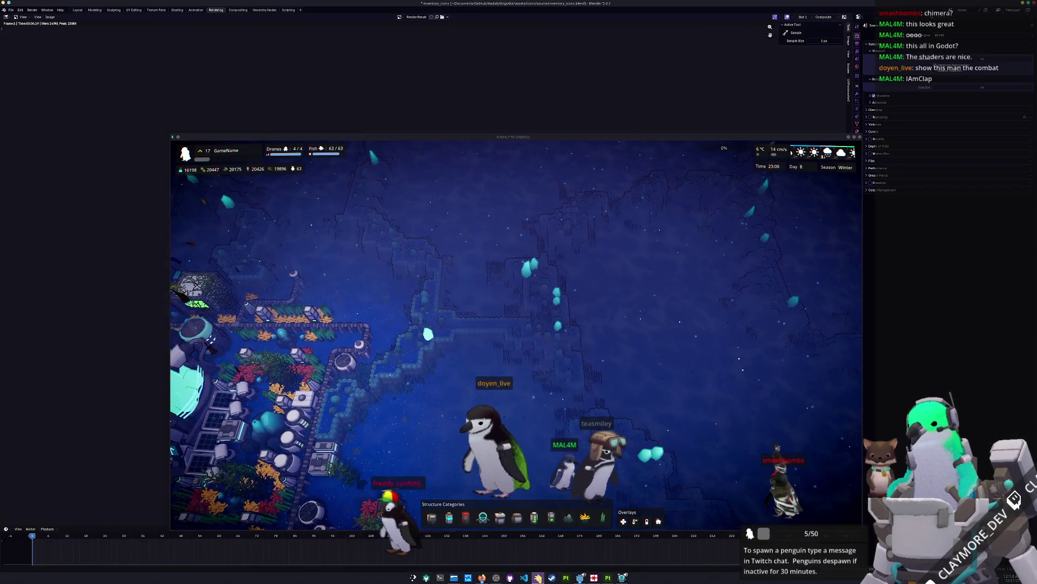
Make the game window taller and get back to the Godot editor.
mouse_move(621, 133)
left_mouse_down()
mouse_move(532, 116)
mouse_move(398, 124)
left_mouse_up()
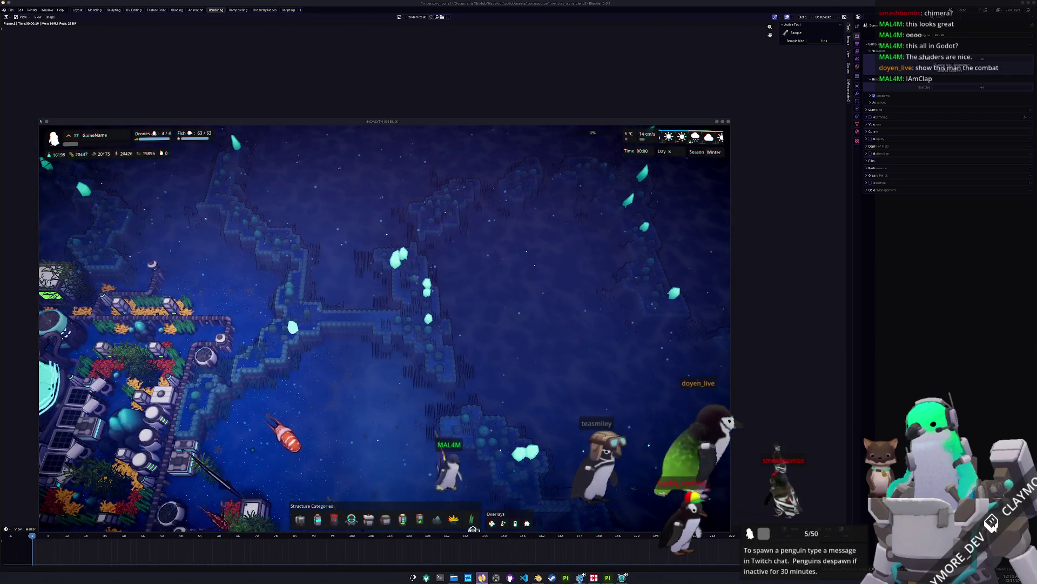
left_click(481, 577)
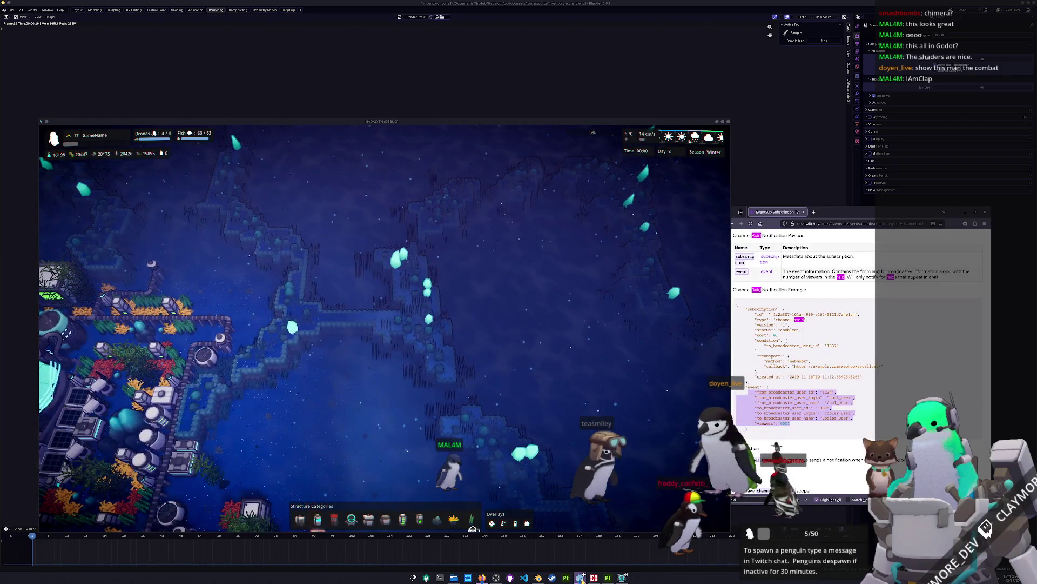
left_click(580, 577)
Set the running game's speed back to 1.0x.
left_click(388, 25)
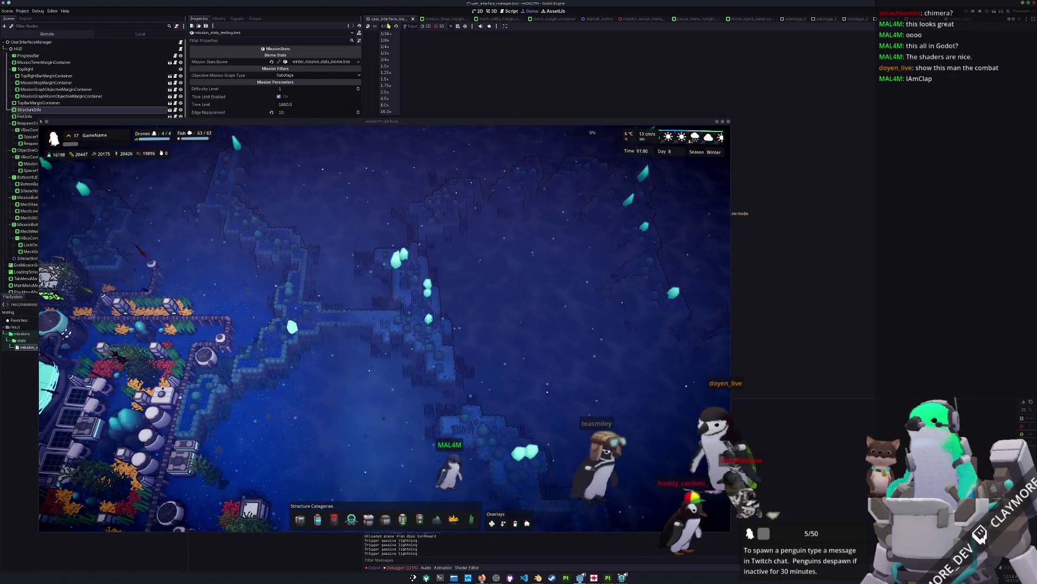
left_click(392, 68)
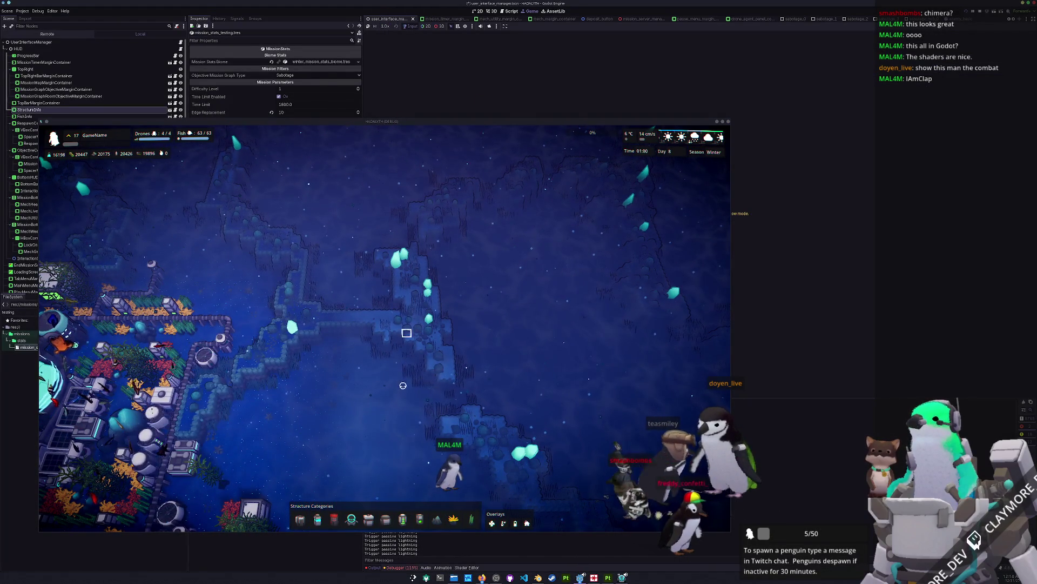
scroll(399, 438, "up", 3)
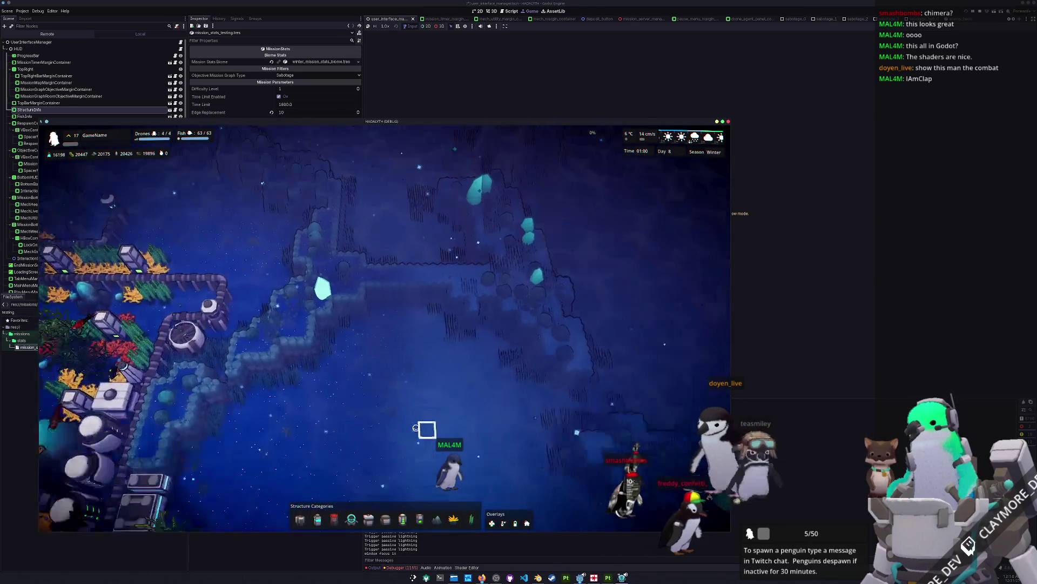
scroll(392, 448, "down", 3)
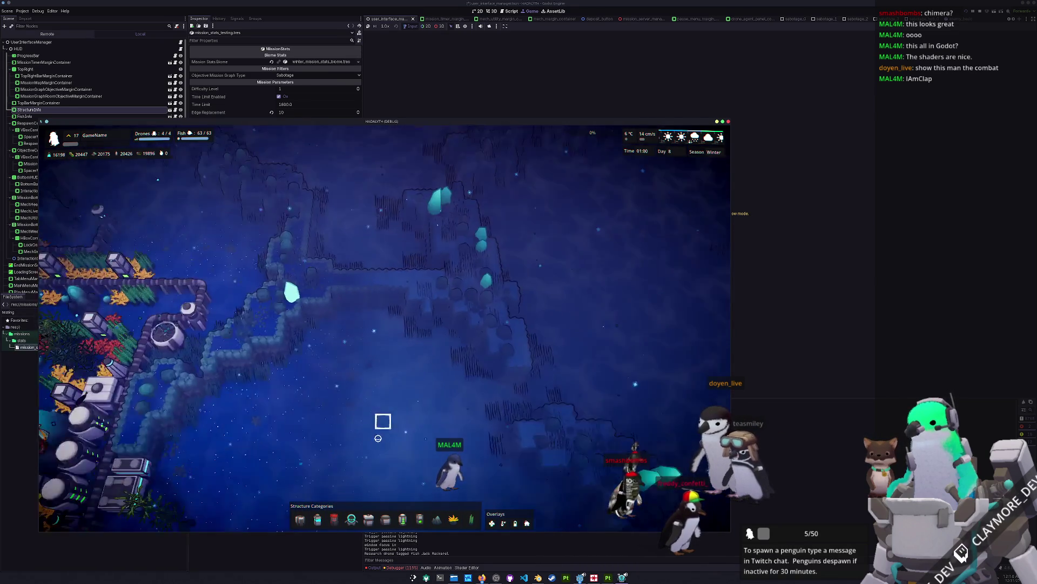
scroll(378, 438, "down", 3)
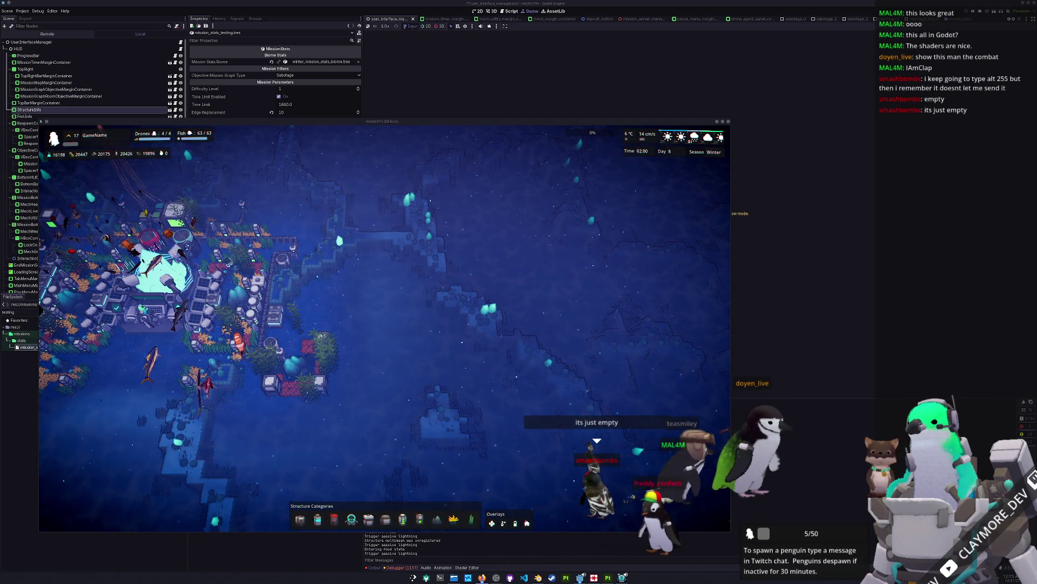
Center the camera on the base, select and deselect the Core, then switch to Blender.
left_click(600, 385)
key("a")
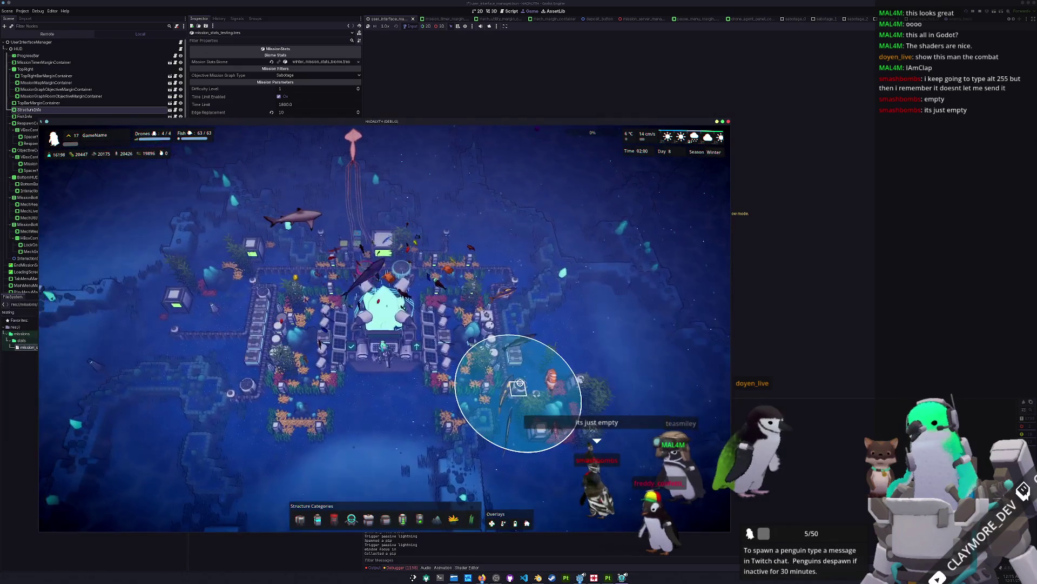
scroll(389, 411, "up", 2)
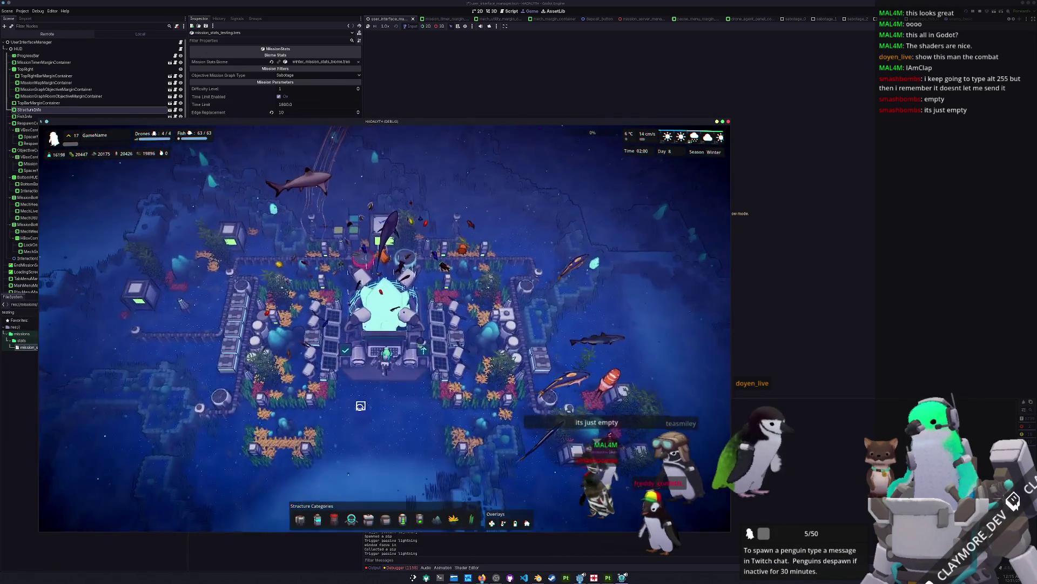
scroll(360, 406, "up", 5)
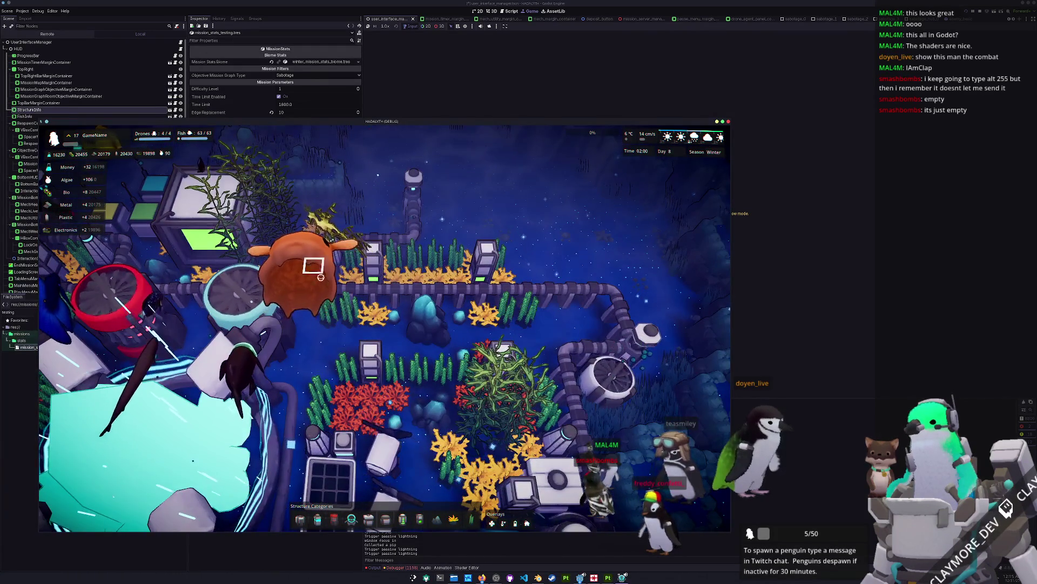
scroll(416, 388, "down", 5)
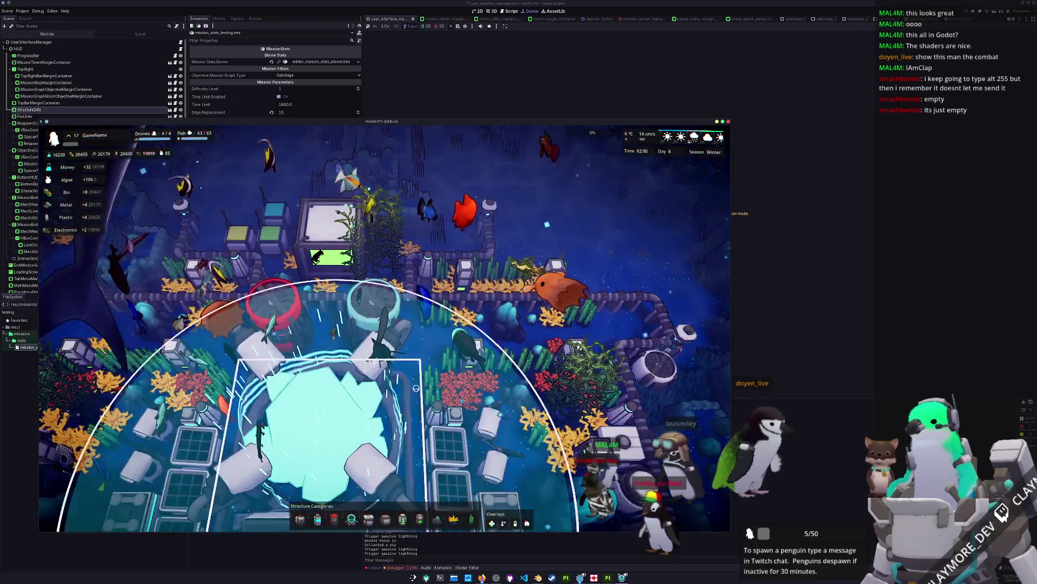
scroll(416, 388, "down", 5)
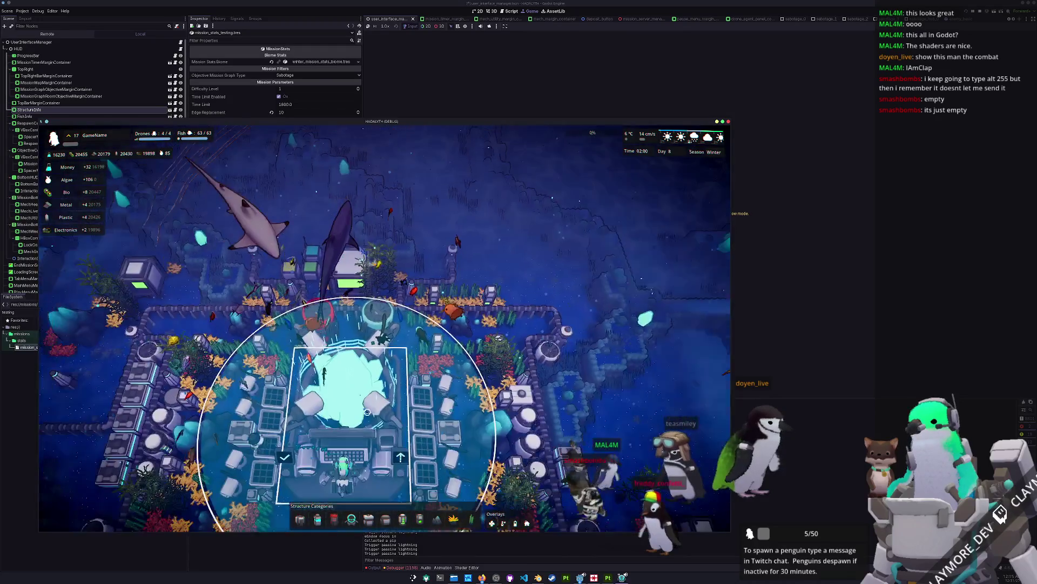
left_click(387, 417)
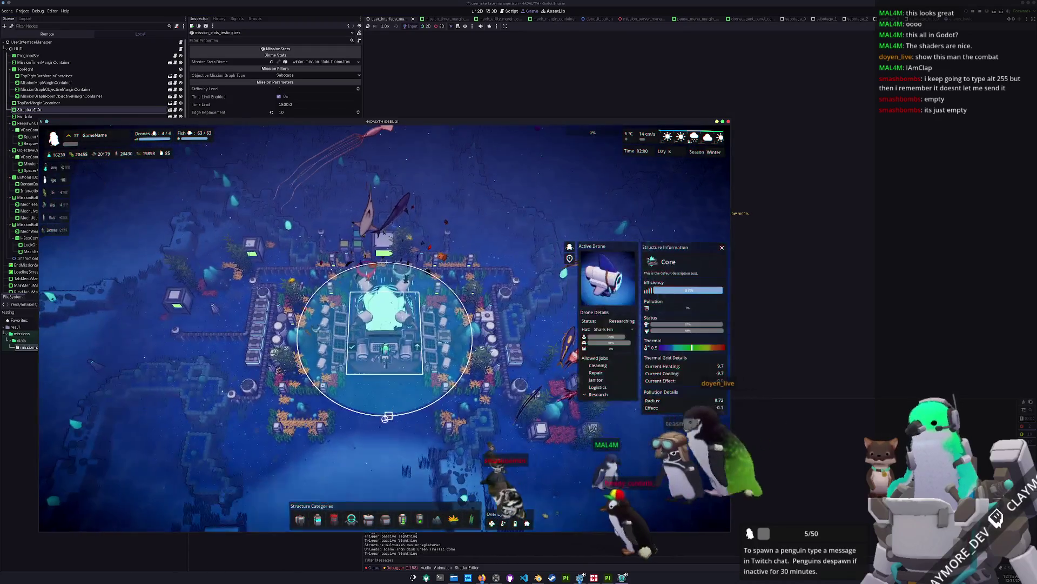
left_click(388, 431)
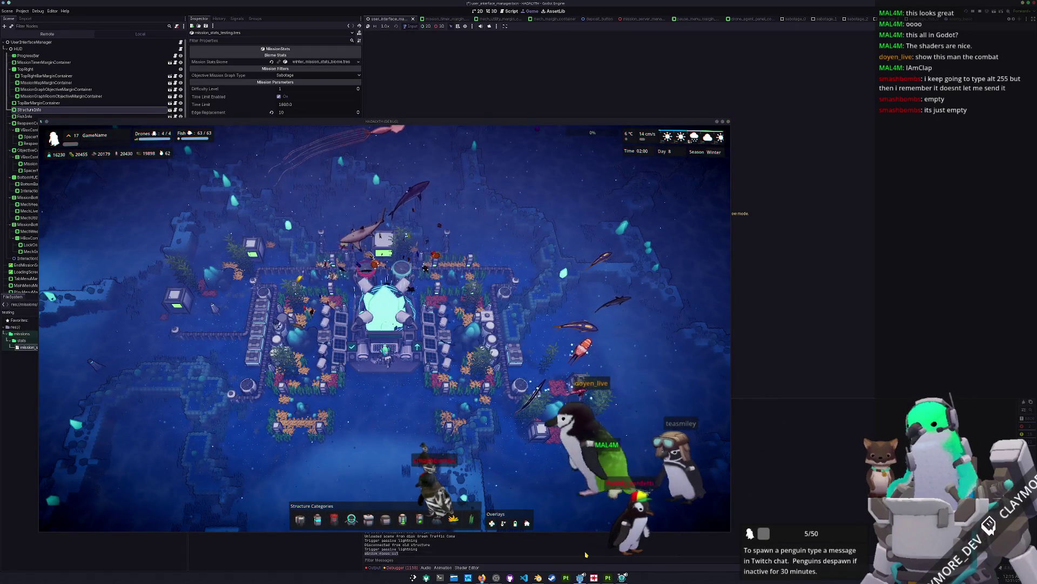
left_click(543, 578)
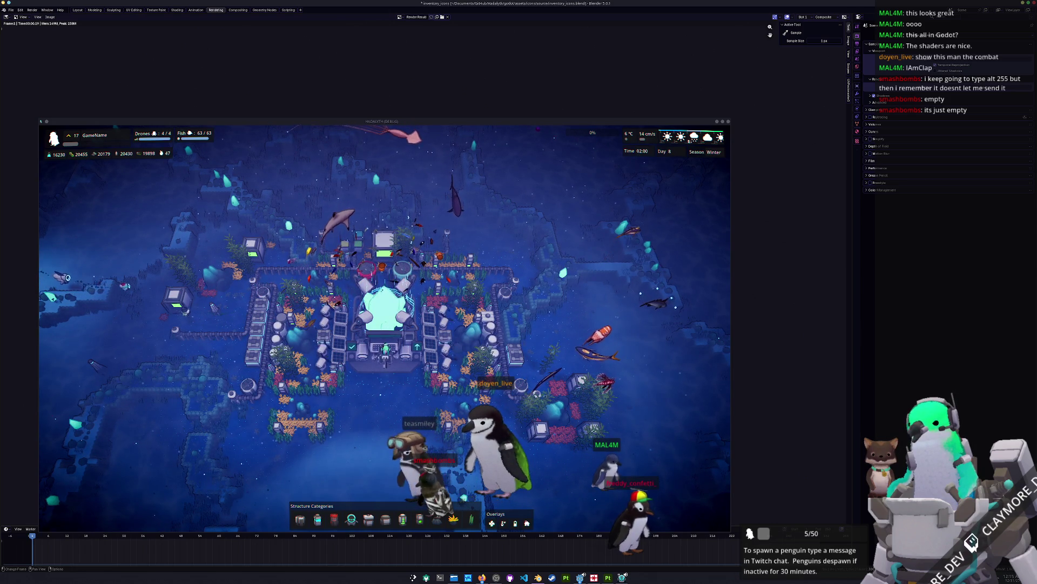
Inspect the Medium Kelp Patch, Small Algae Farm and a Small Kelp Patch.
scroll(591, 427, "up", 5)
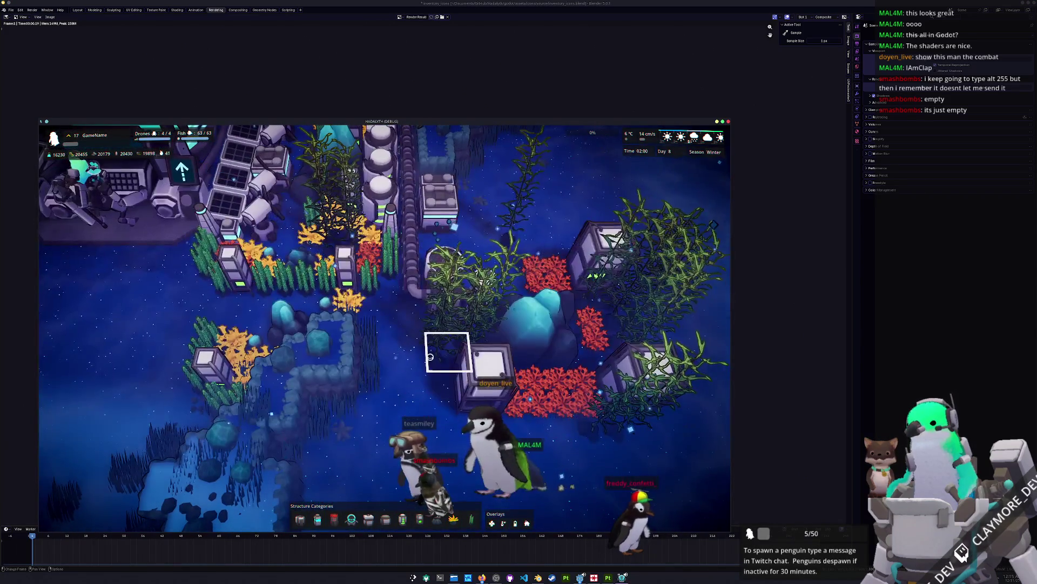
left_click(447, 354)
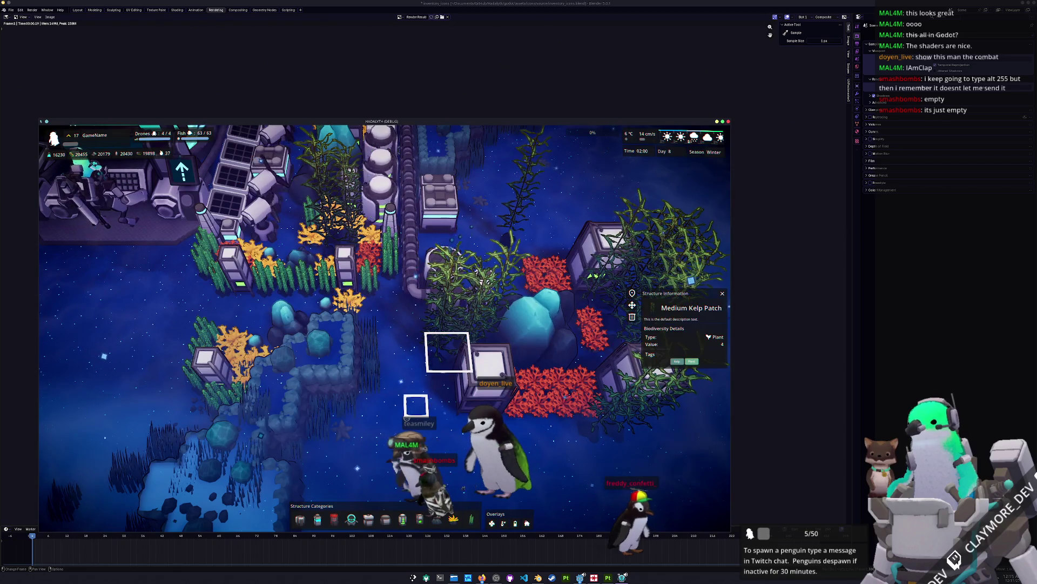
scroll(407, 417, "down", 2)
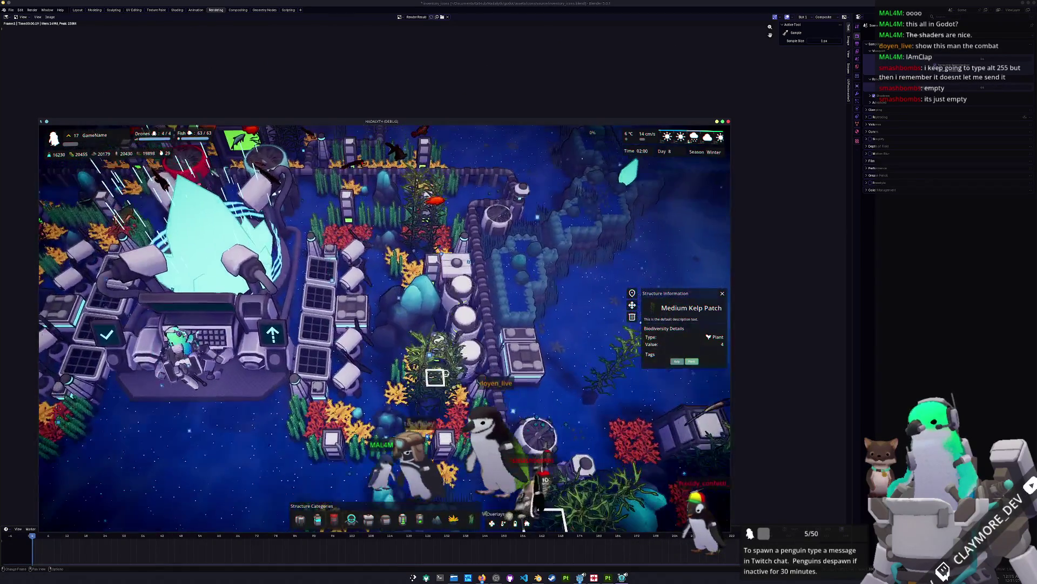
left_click(385, 326)
scroll(460, 371, "down", 2)
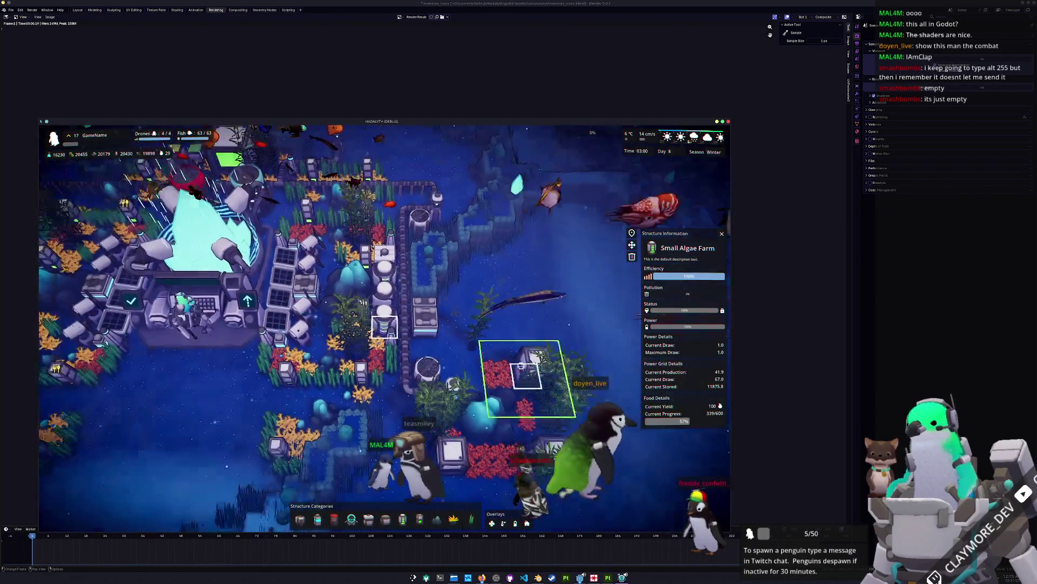
scroll(522, 365, "down", 4)
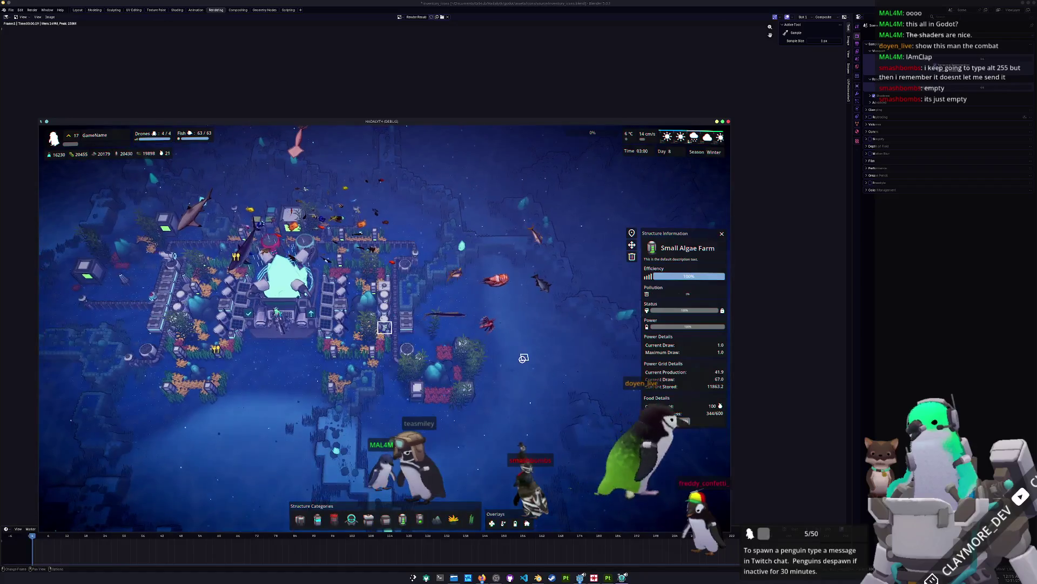
left_click(466, 410)
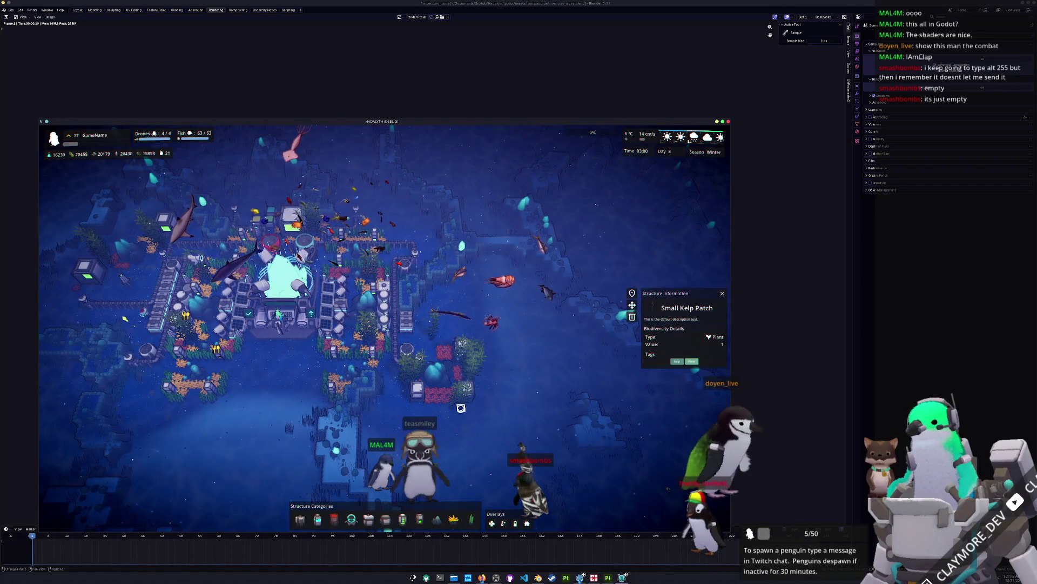
Select the central base structure, then dismiss its info panels.
key("w")
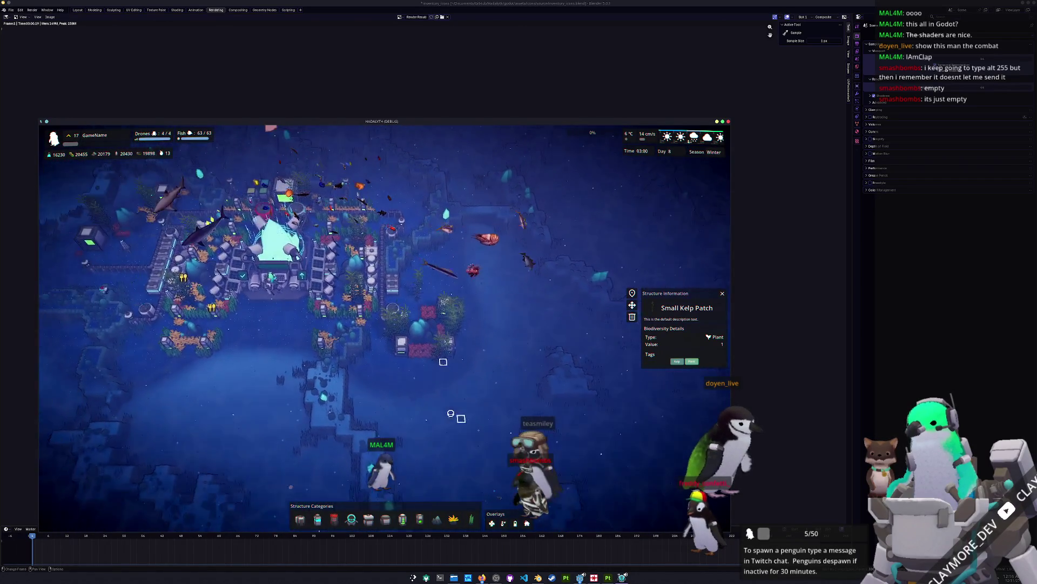
scroll(450, 413, "up", 2)
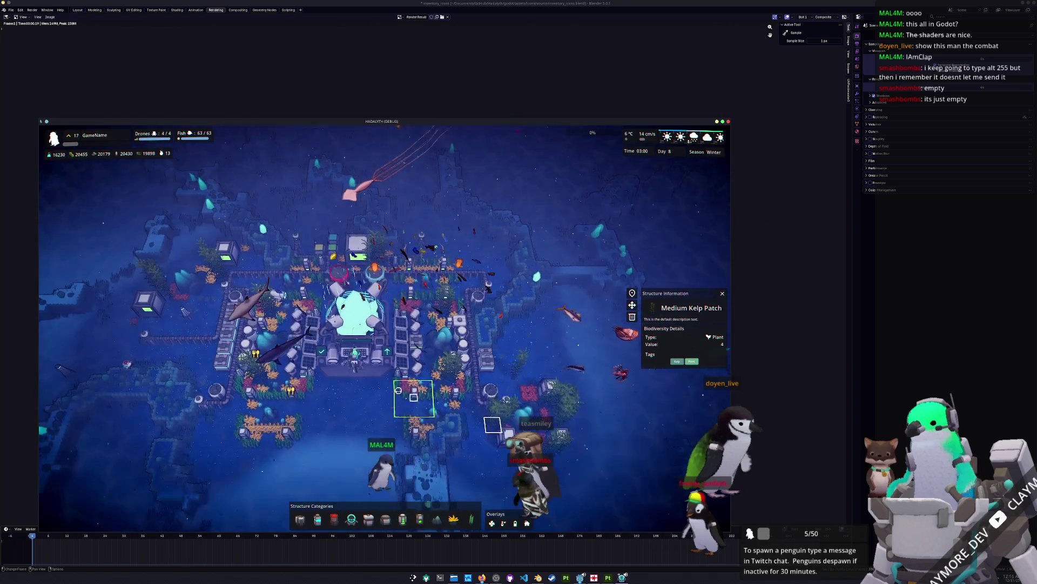
left_click(333, 297)
key("Escape")
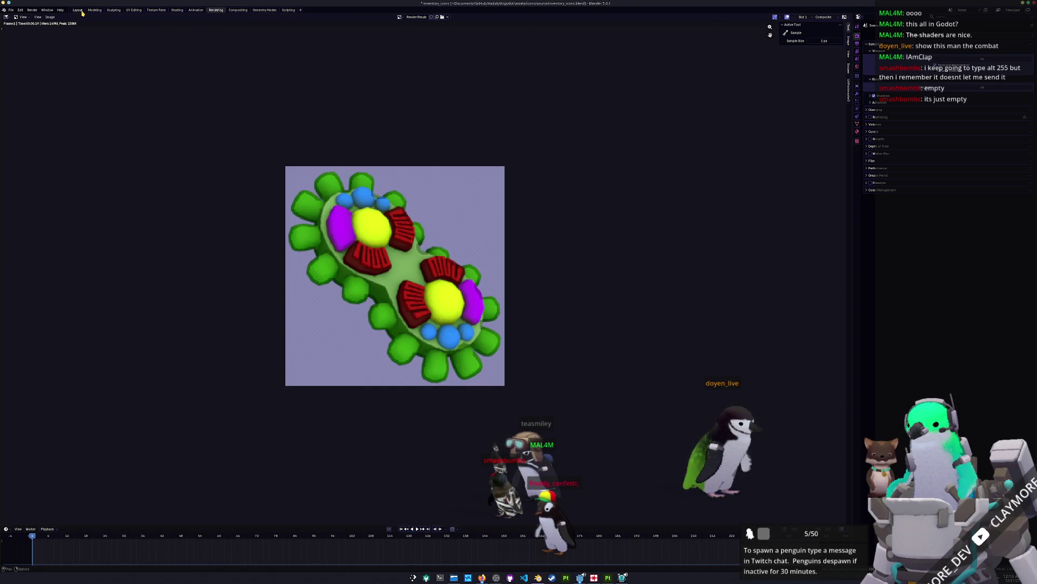
In the 3D workspace, hide the gray model and select the Bio object in InventoryGame.
left_click(78, 10)
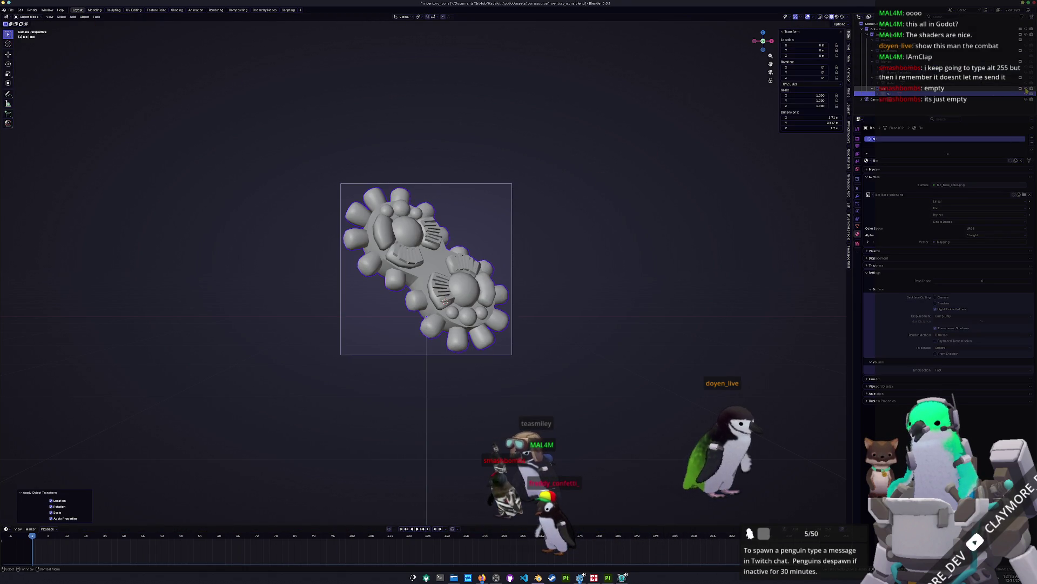
key("h")
left_click(889, 35)
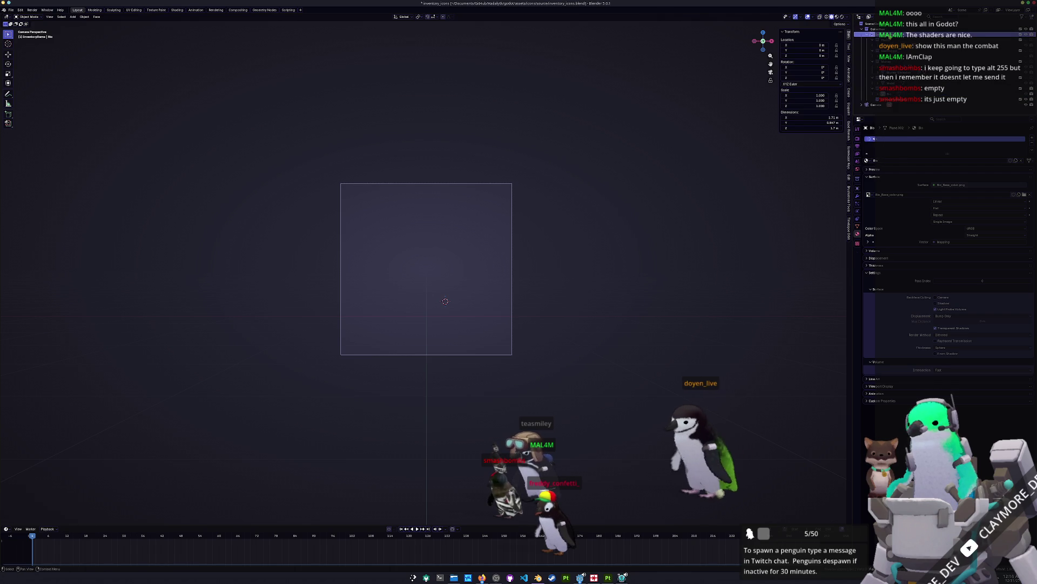
left_click(891, 99)
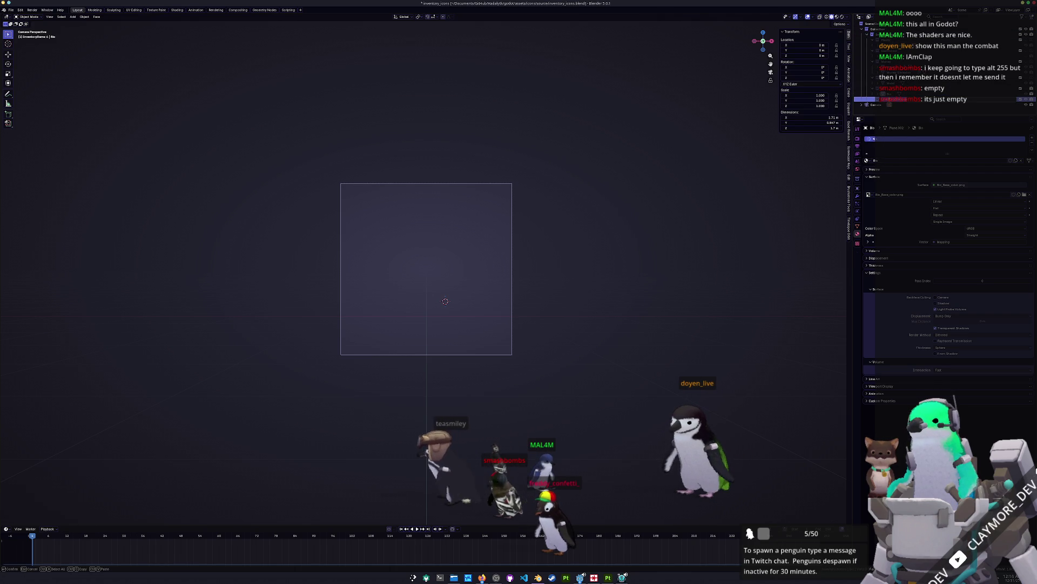
key("Return")
Rename the object to 'Algae' and save inventory_icons.blend.
double_click(889, 100)
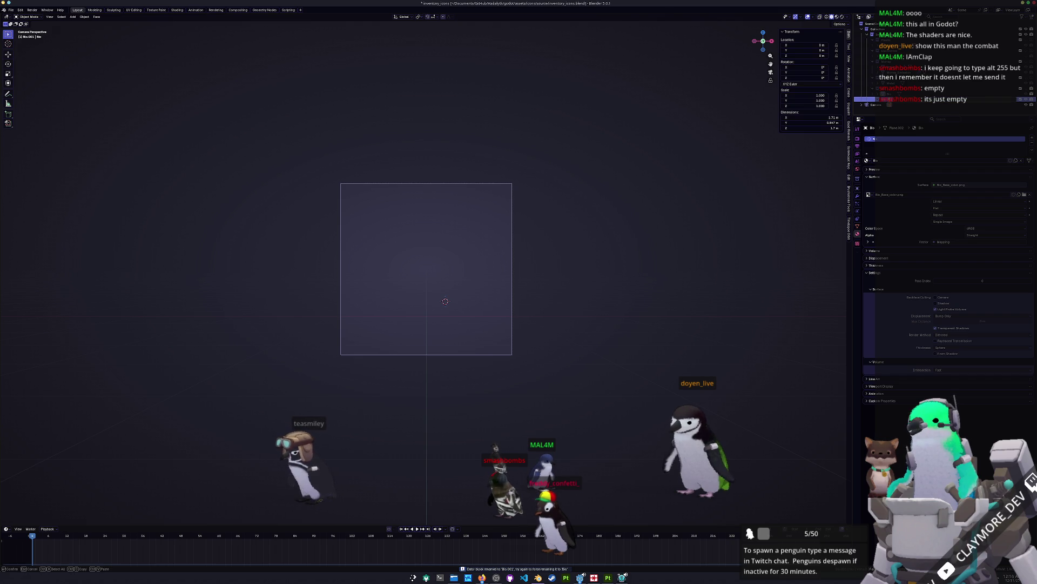
type("Algae")
key("Return")
key("ctrl+s")
key("KP_0")
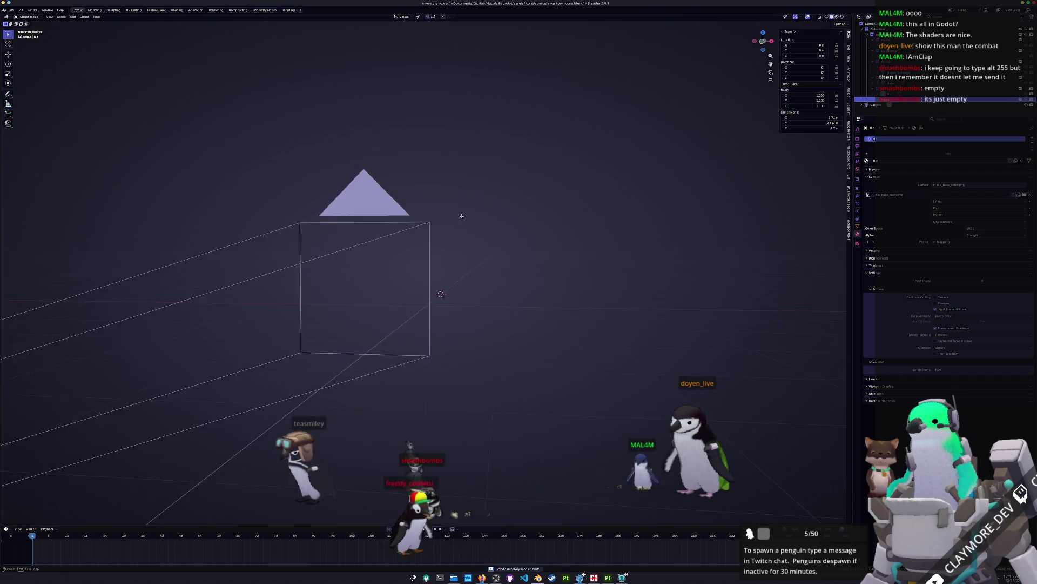
left_click(14, 12)
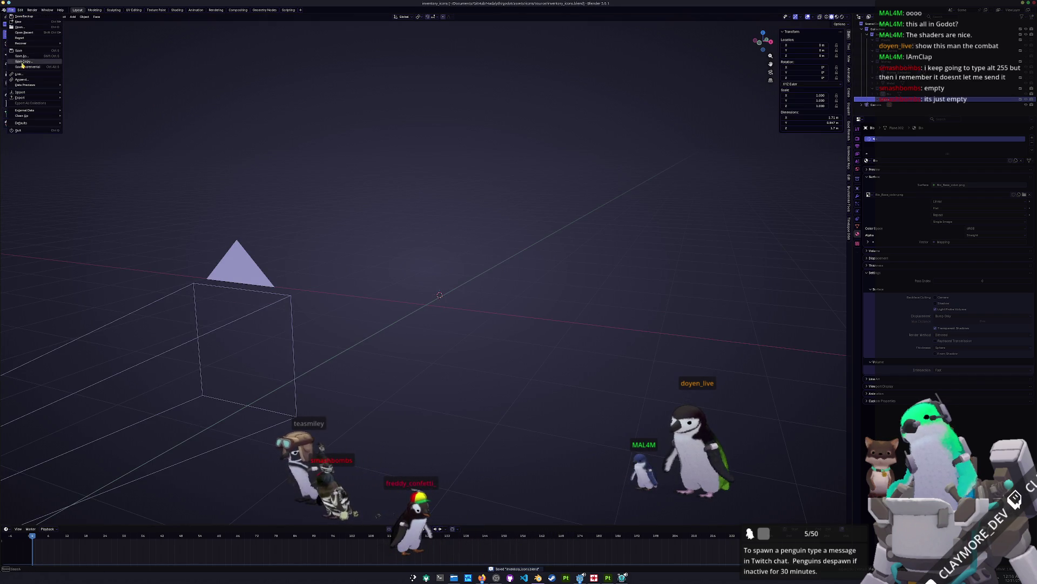
Append small_kelp_patch_kelp from structures/plants/kelp_patch.blend's Object folder.
left_click(21, 80)
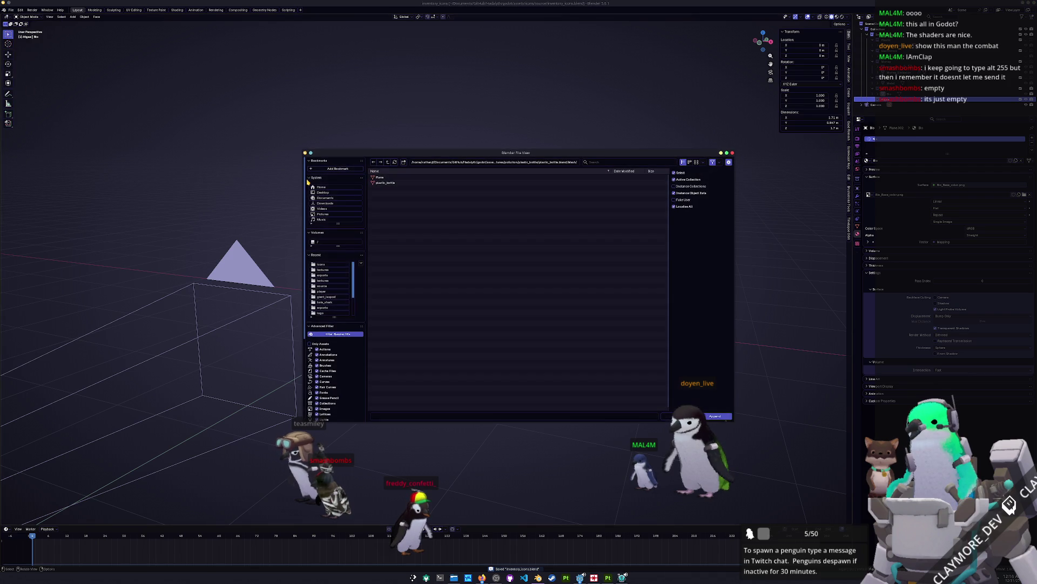
left_click(387, 162)
left_click(387, 162)
left_click(387, 162)
left_click(387, 162)
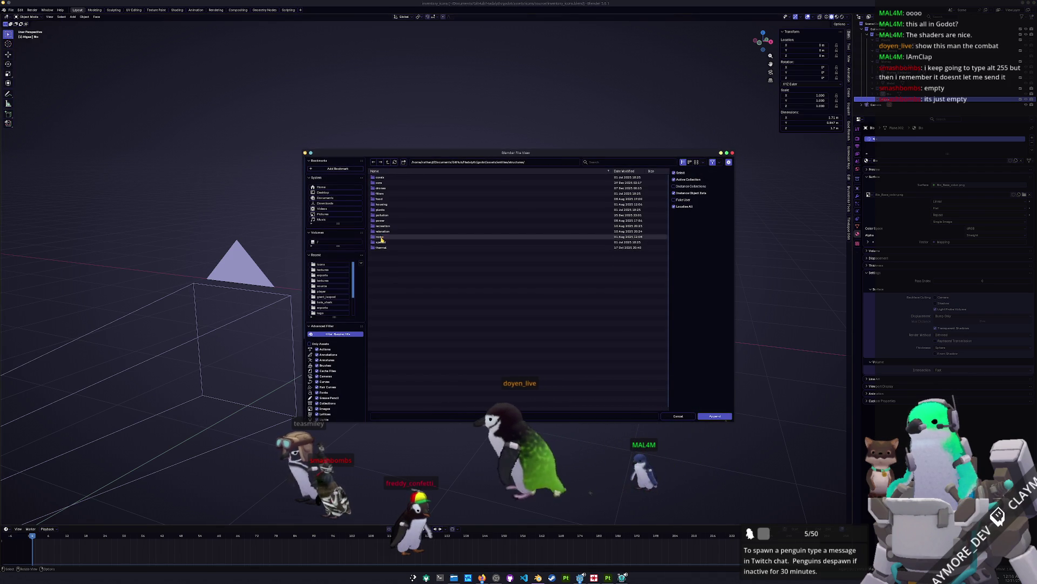
double_click(387, 210)
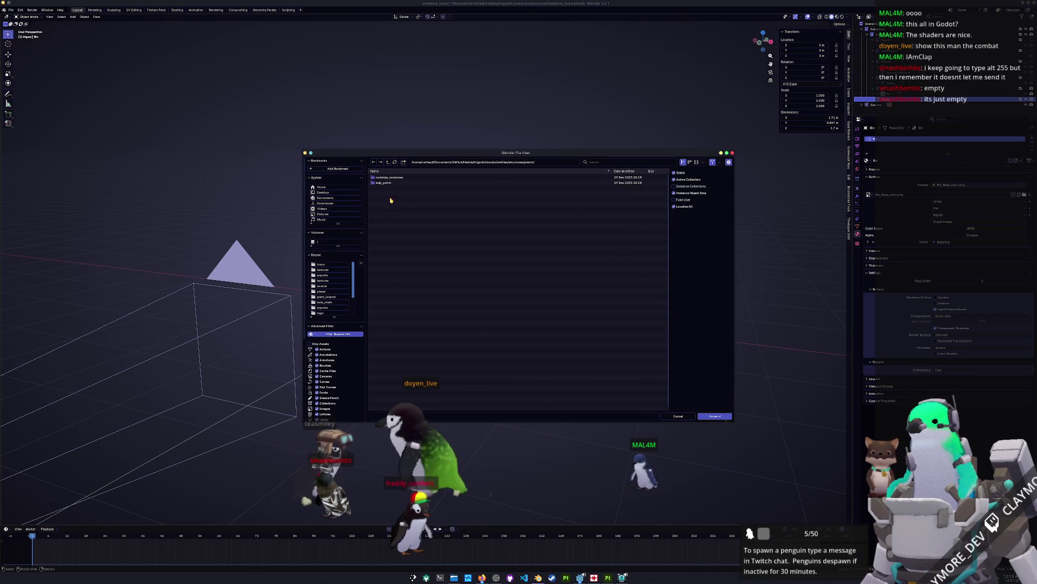
double_click(387, 194)
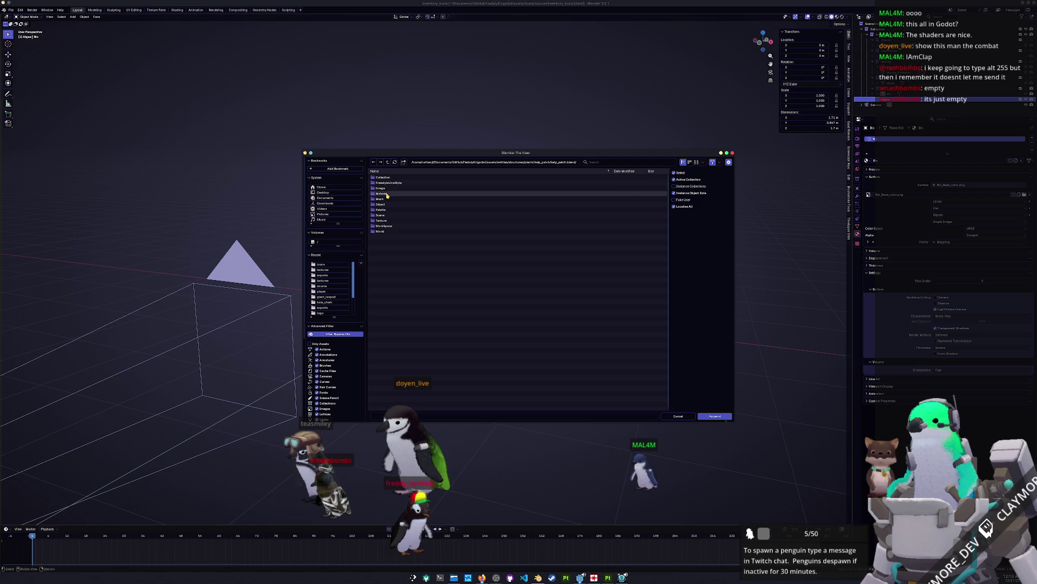
left_click(385, 205)
double_click(385, 205)
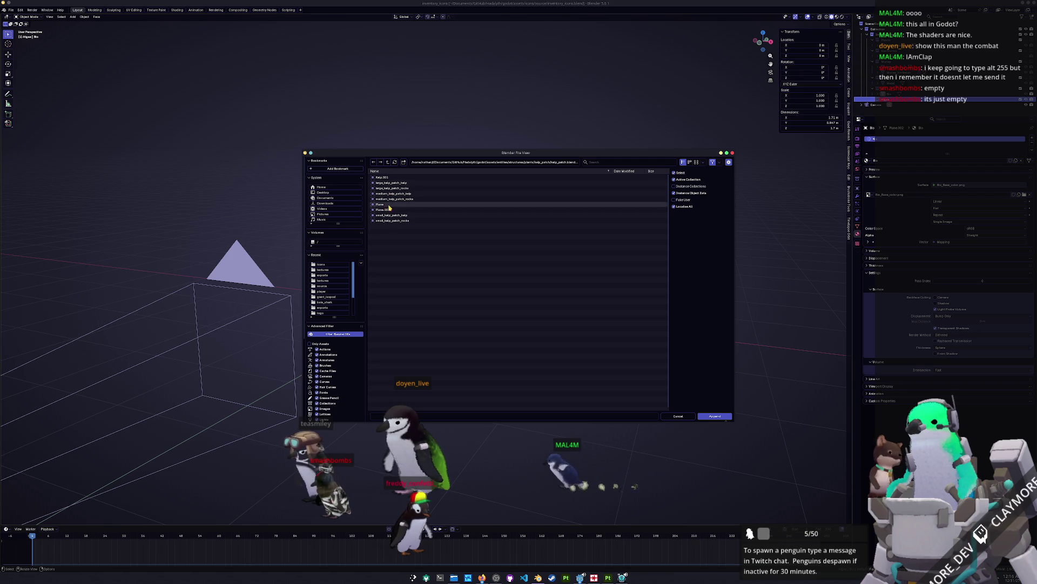
double_click(394, 216)
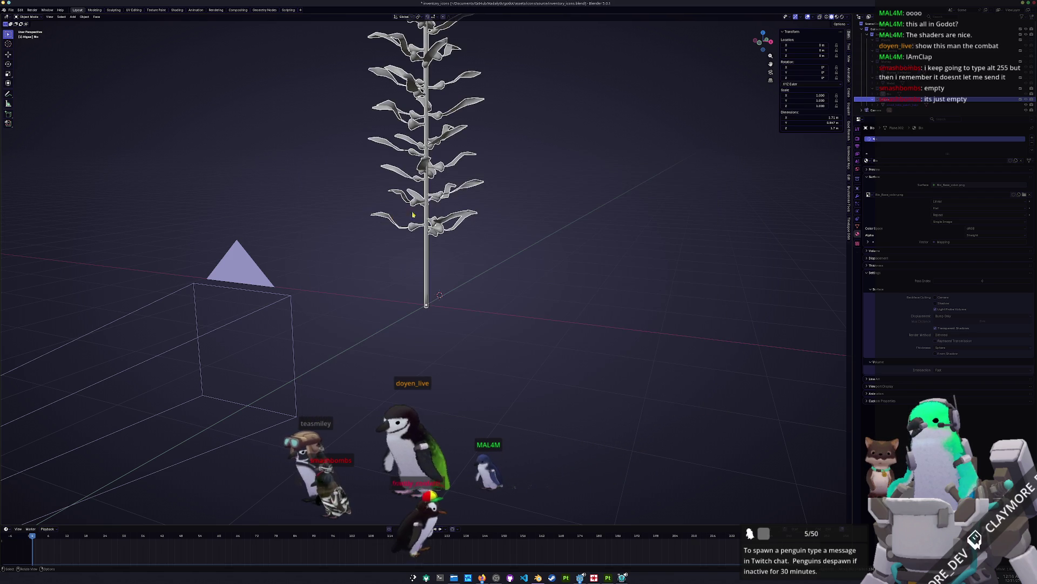
Lower the kelp 3.92 m along Z and switch to the front orthographic view.
scroll(433, 215, "down", 3)
key("g")
key("z")
left_click(448, 276)
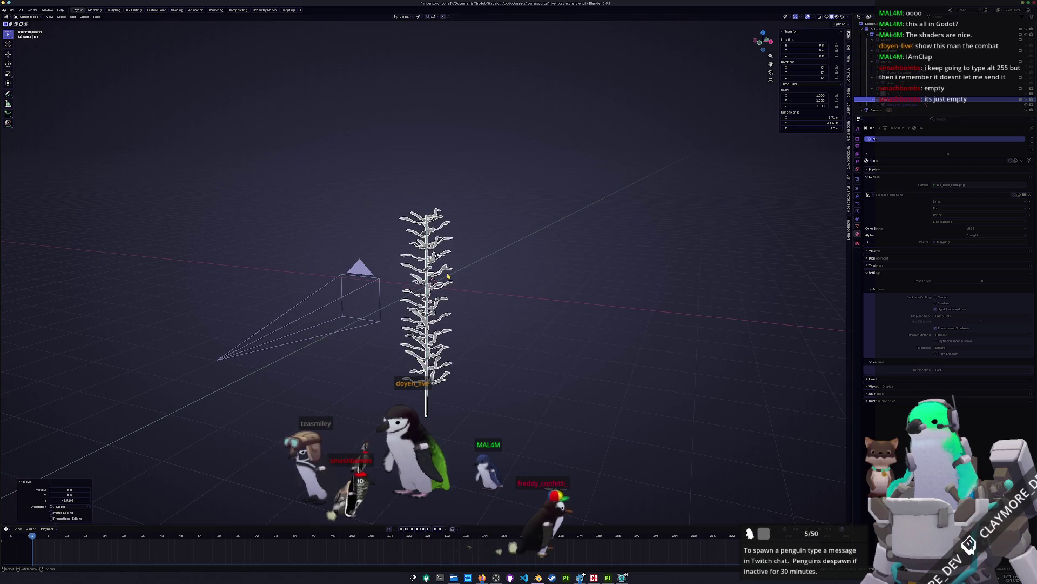
key("KP_1")
scroll(546, 216, "up", 5)
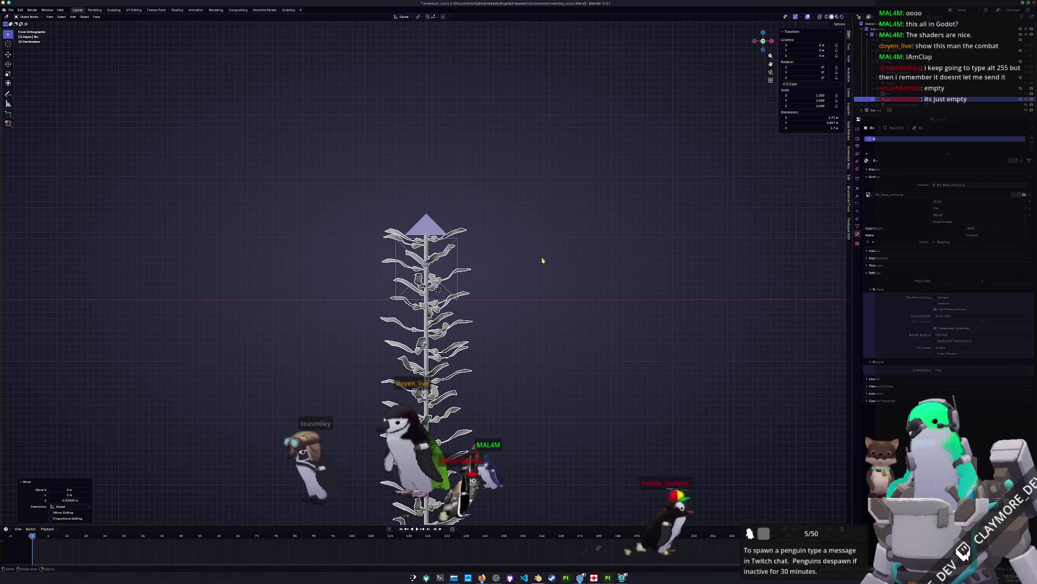
Box-select and delete the lower mesh and side leaves, keeping only the kelp's top section.
key("Tab")
scroll(394, 219, "down", 5)
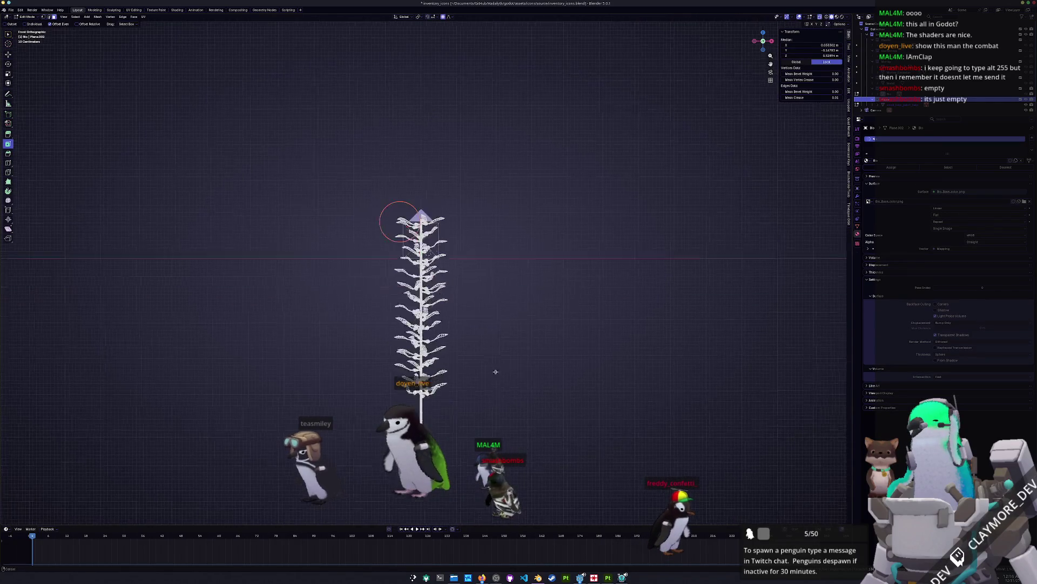
mouse_move(501, 465)
left_mouse_down()
mouse_move(335, 280)
mouse_move(337, 246)
left_mouse_up()
scroll(419, 239, "up", 2)
left_click_drag(544, 232, 426, 151)
left_click_drag(358, 196, 284, 149)
key("x")
left_click(287, 165)
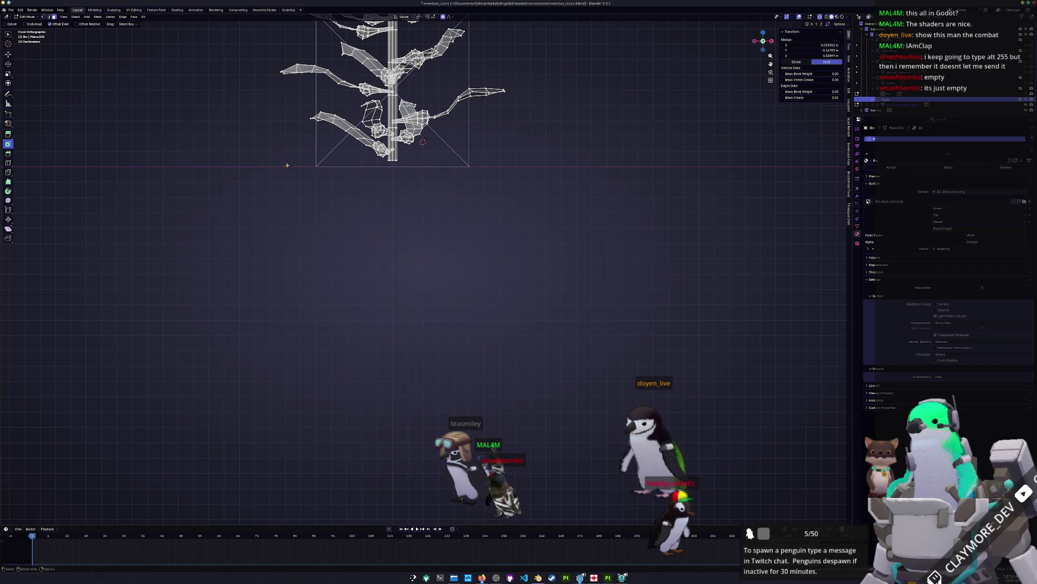
scroll(409, 196, "up", 3)
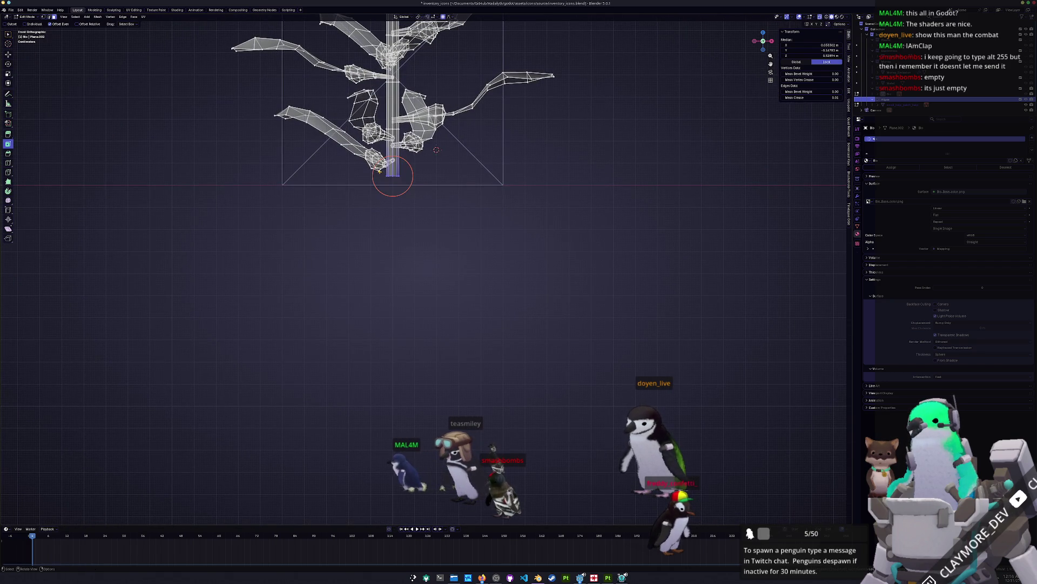
scroll(466, 184, "down", 2)
key("Tab")
Apply all transforms to the kelp and scale it down to 0.752.
key("s")
left_click(485, 174)
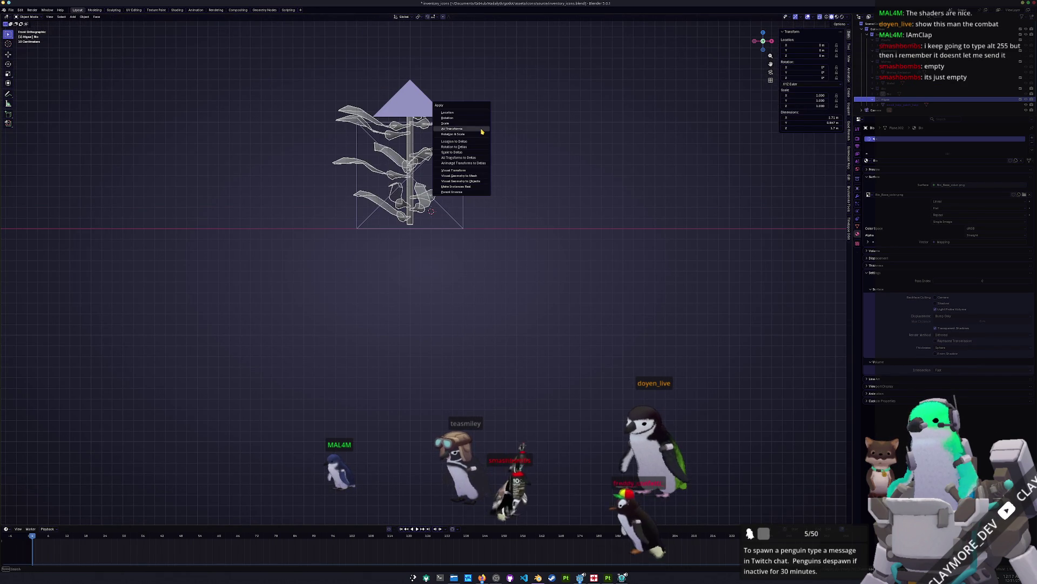
left_click(482, 131)
key("s")
left_click(521, 155)
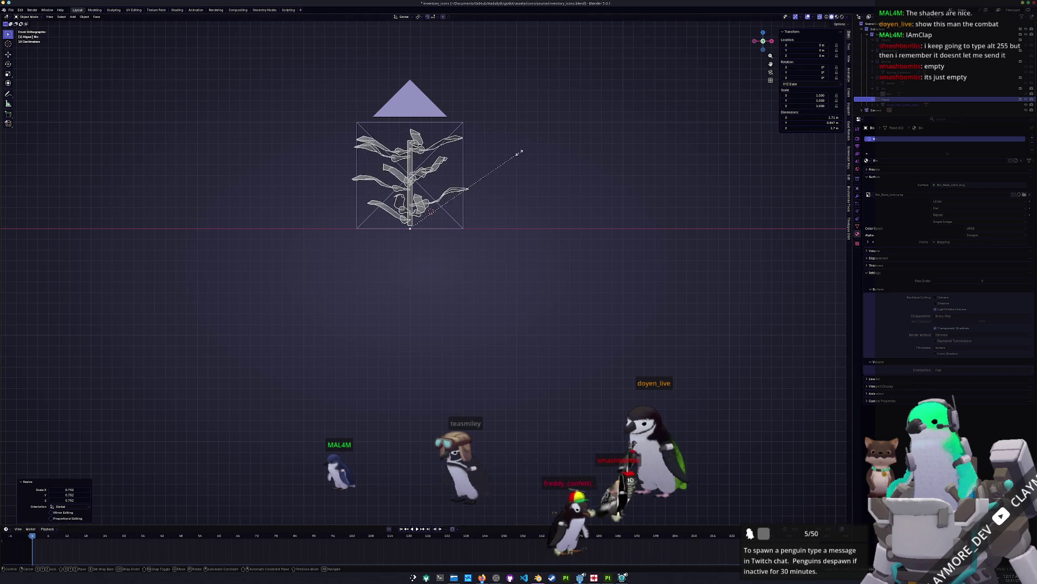
Tilt the kelp by -10.5° in the side view.
key("r")
key("Escape")
key("KP_3")
key("r")
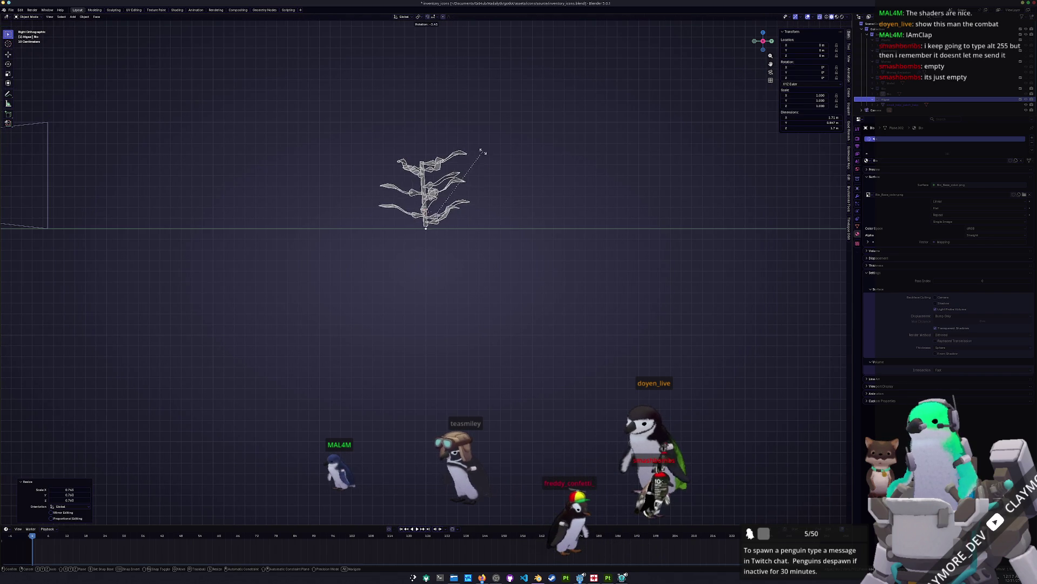
left_click(474, 144)
Looking through the icon camera, enlarge the kelp to 1.113 and lower it slightly.
key("KP_0")
scroll(522, 215, "up", 4)
key("s")
left_click(727, 219)
key("z")
left_click(729, 226)
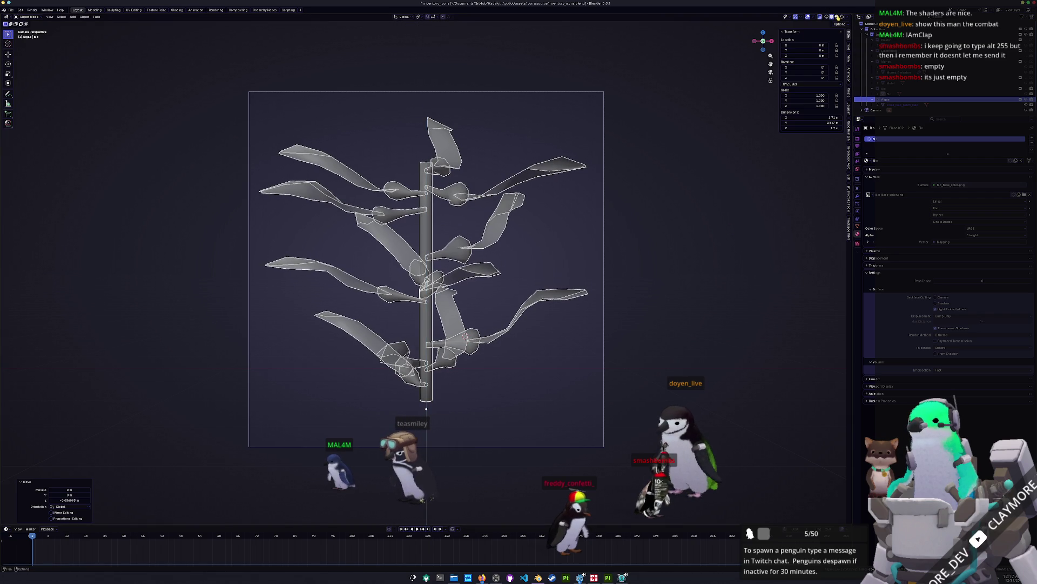
In Material Preview, shrink the kelp to 0.946 and lower it 0.056 m.
left_click(837, 17)
key("s")
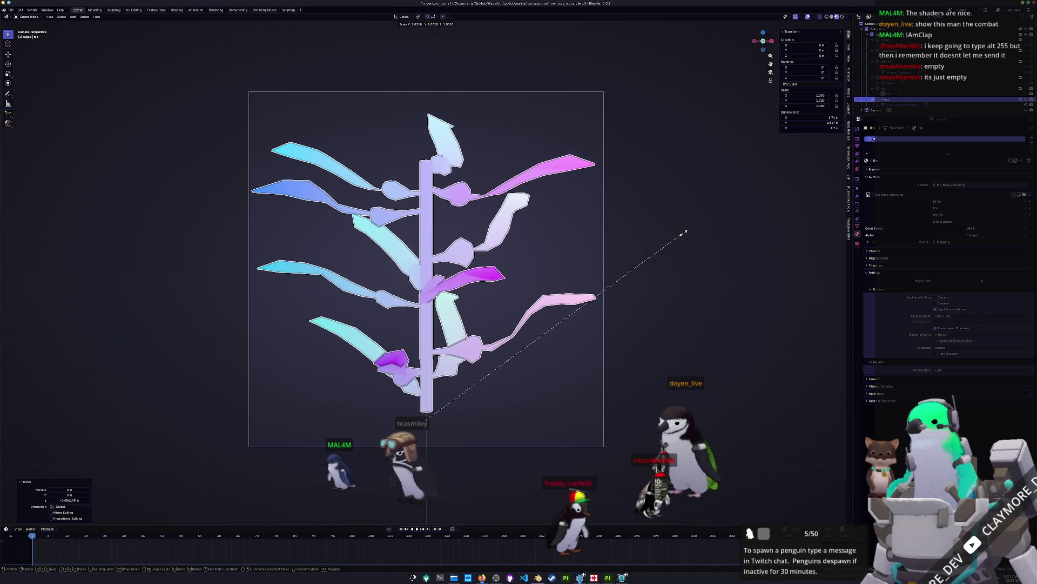
left_click(669, 239)
key("g")
key("z")
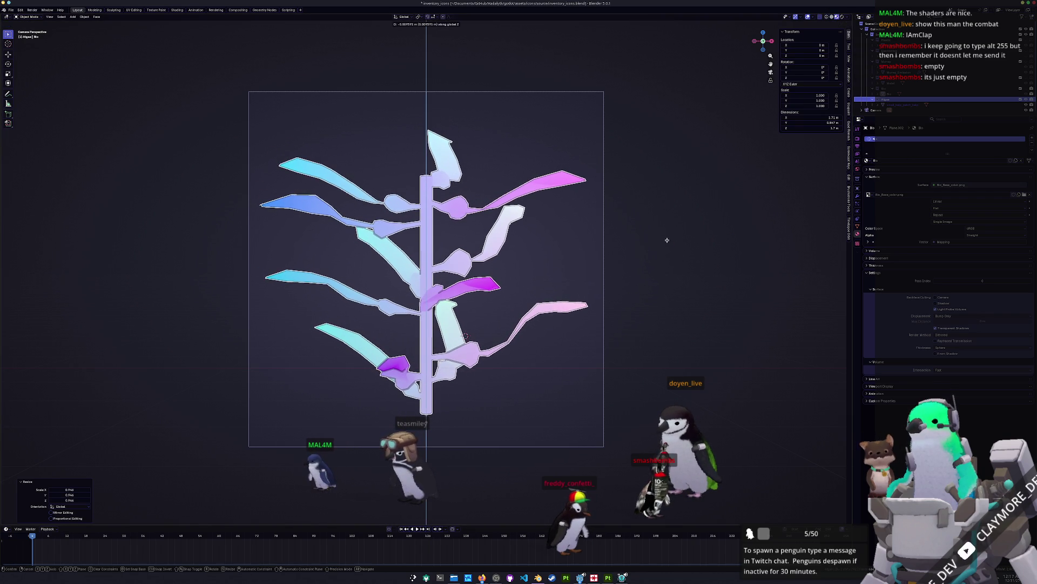
left_click(668, 239)
key("r")
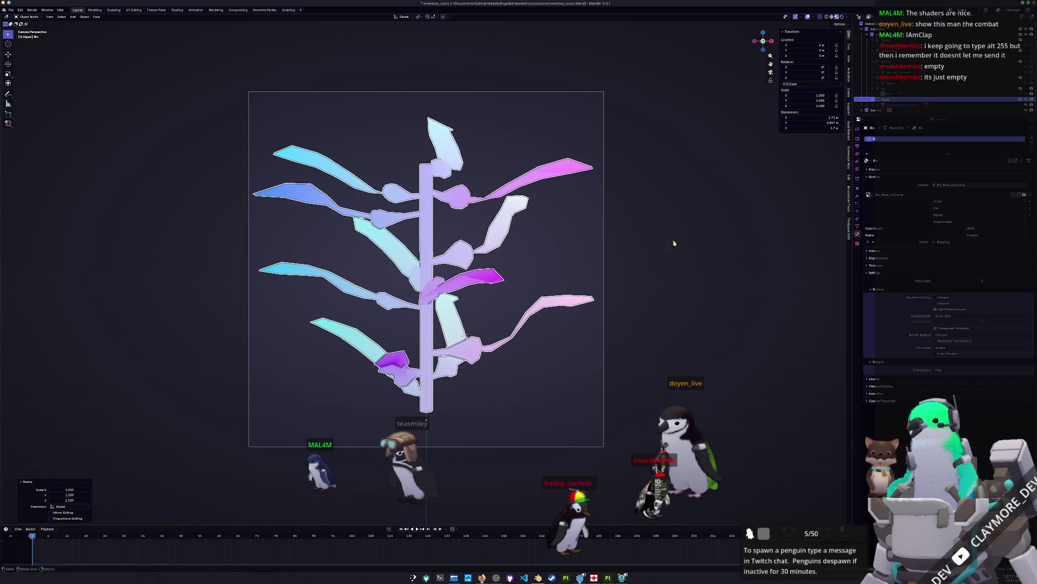
key("z")
right_click(683, 250)
scroll(513, 273, "down", 3)
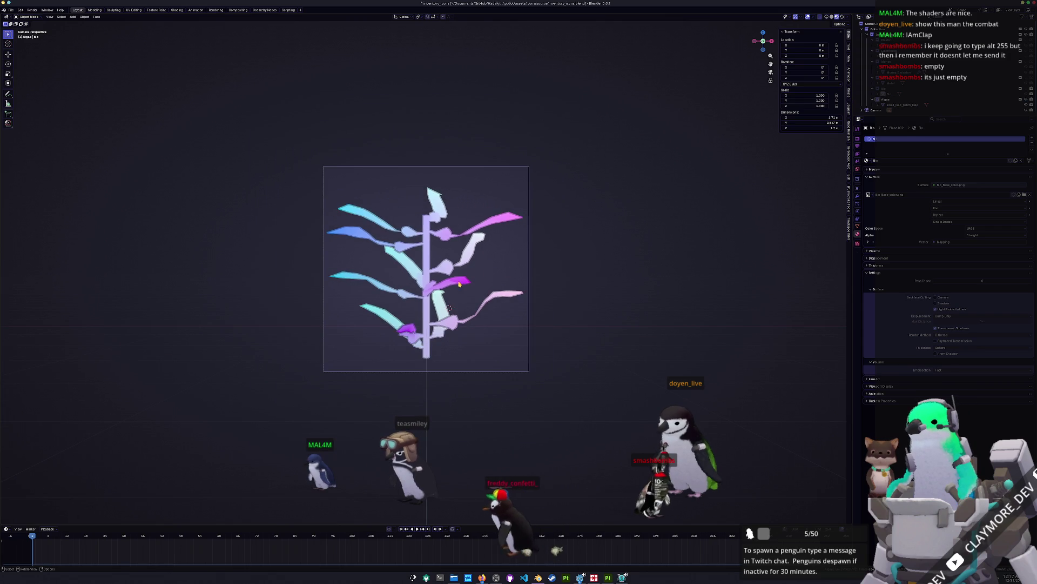
left_click(427, 282)
Shift the selected stem vertices horizontally to bend the kelp's upper stem.
key("Tab")
scroll(454, 316, "up", 2)
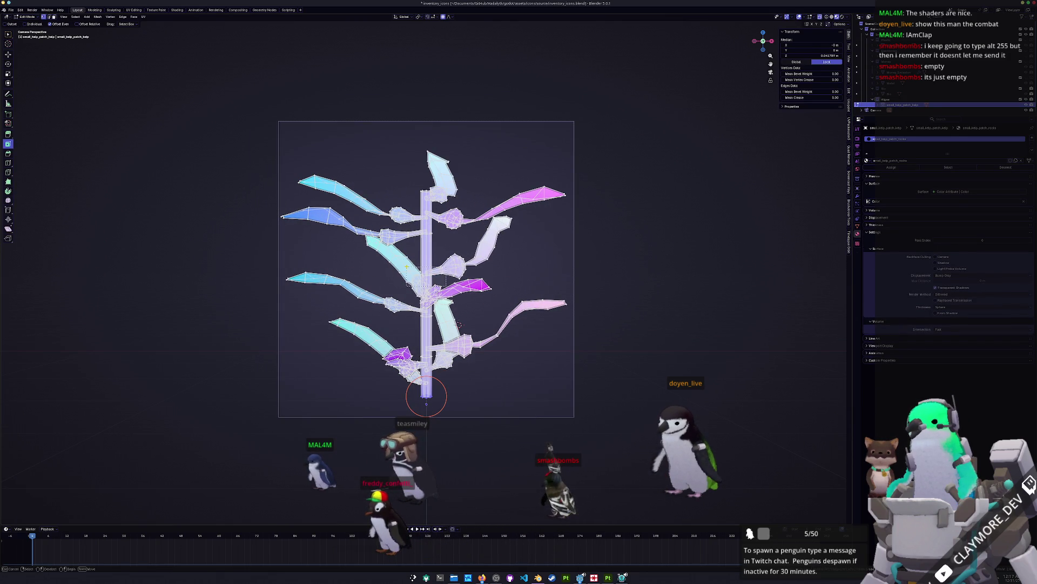
key("g")
key("z")
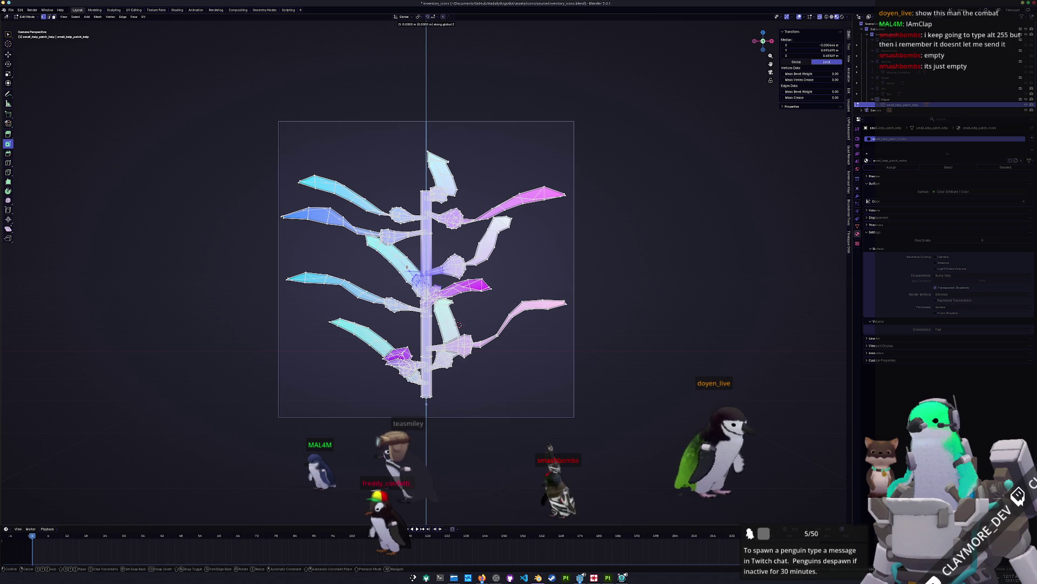
key("shift+z")
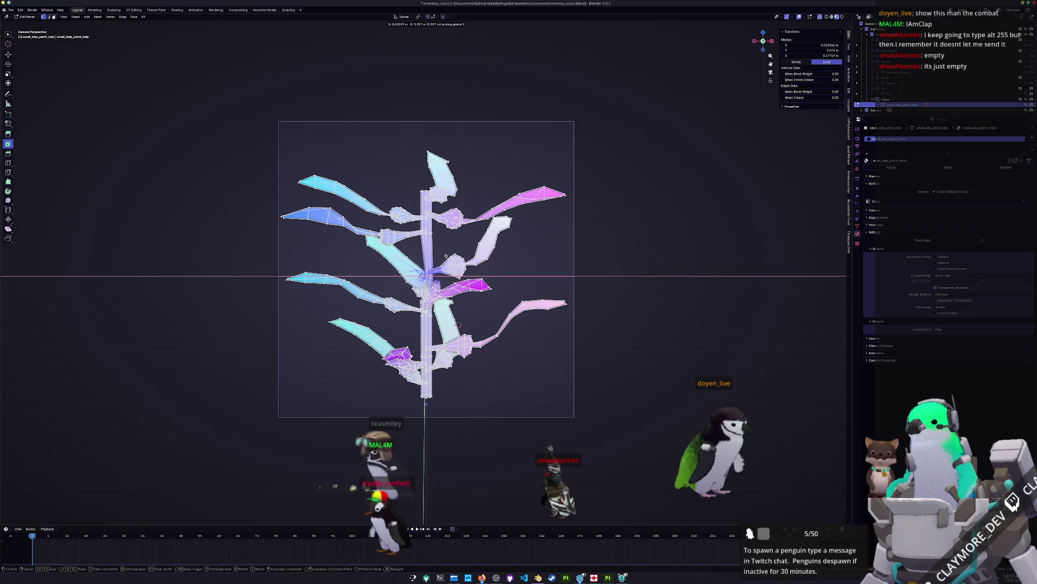
key("Escape")
key("KP_0")
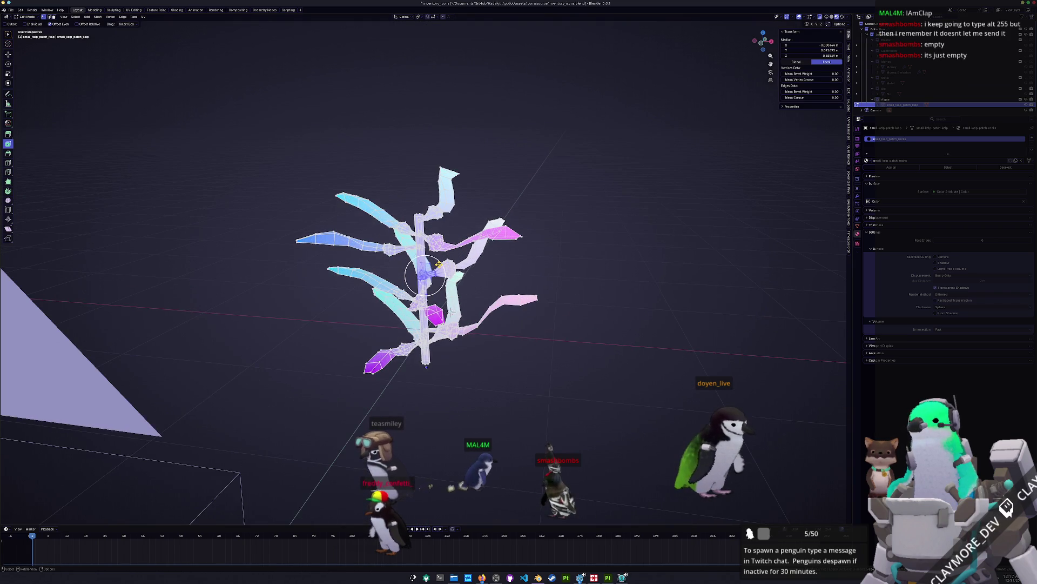
key("g")
key("z")
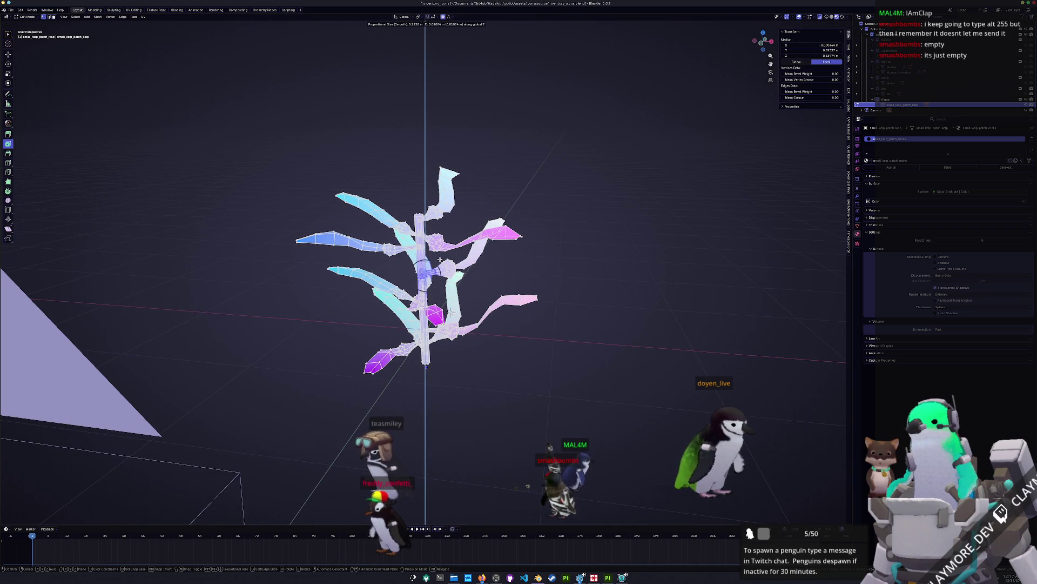
key("z")
key("z")
scroll(438, 261, "down", 10)
key("shift+z")
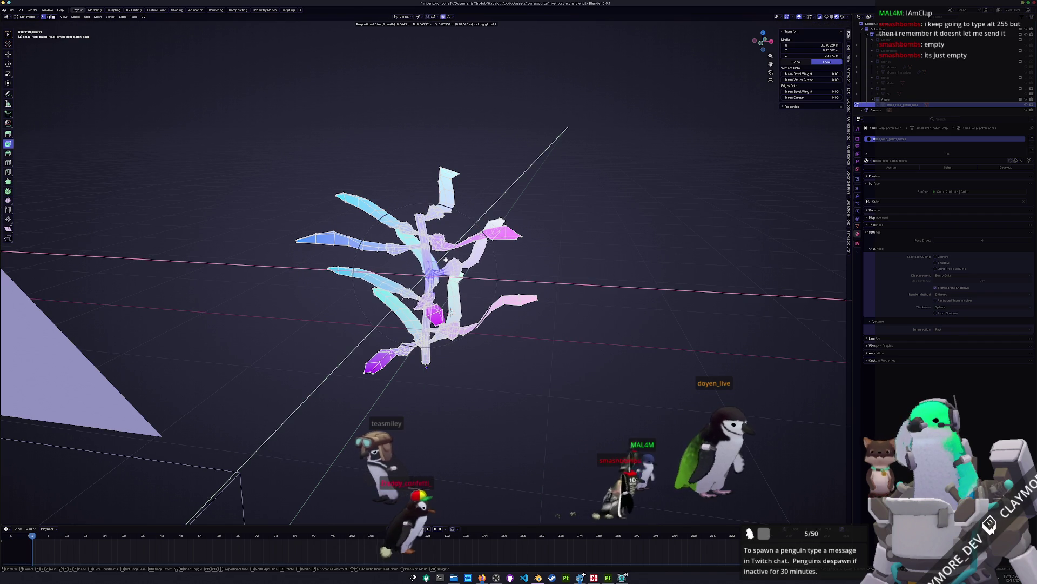
left_click(446, 260)
Move a single lower stem vertex sideways to curve the base, then view through the icon camera.
left_click(454, 349)
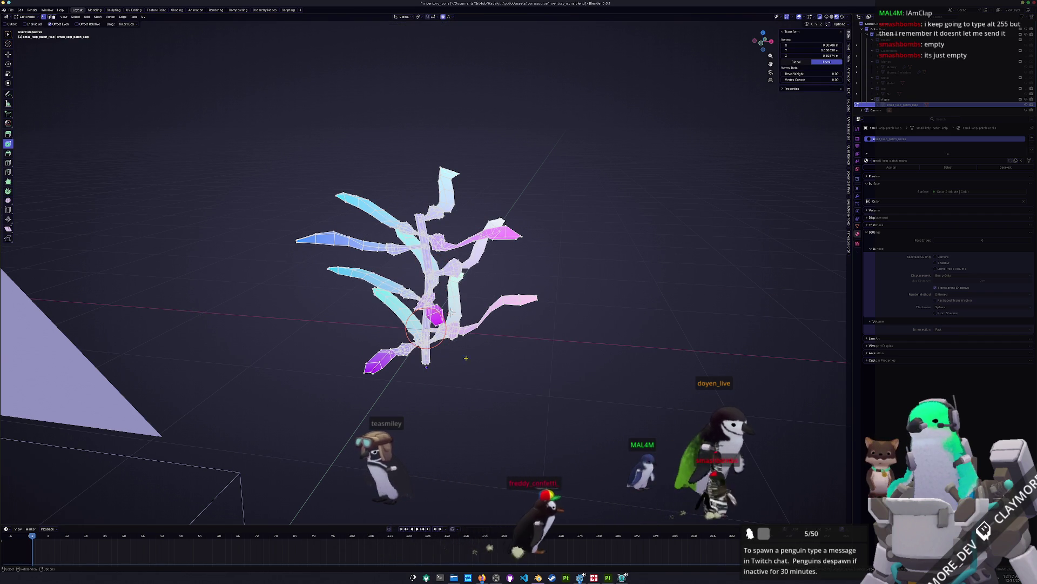
key("g")
key("shift+z")
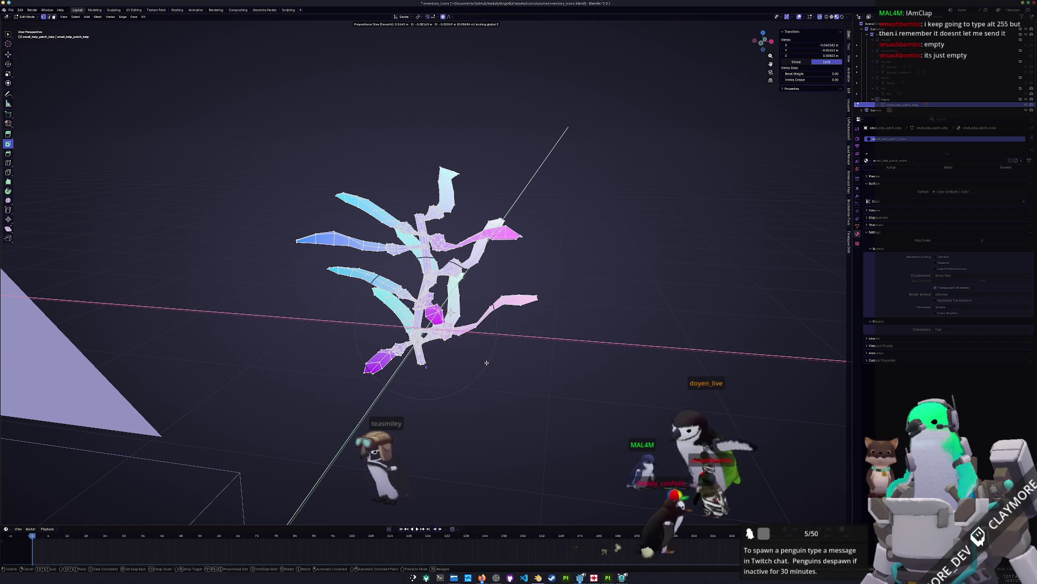
left_click(489, 361)
scroll(474, 361, "up", 1)
key("KP_0")
key("Tab")
Lower the right branch tip vertically with proportional falloff.
scroll(516, 346, "down", 1)
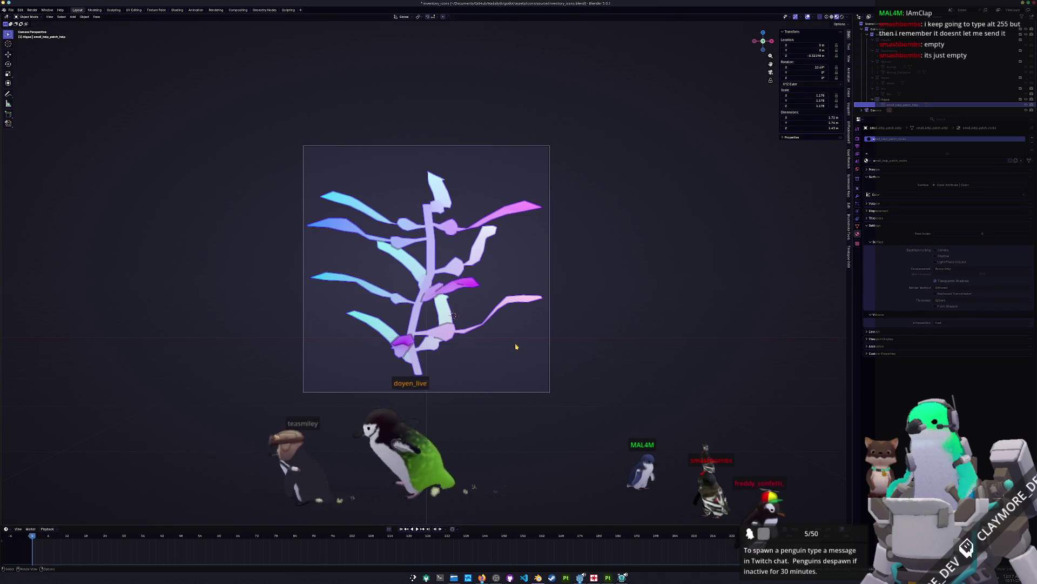
key("Tab")
scroll(571, 331, "up", 1)
key("c")
left_click(551, 304)
key("Escape")
key("g")
key("z")
left_click(540, 294)
Shift the upper-right leaf outward and leave Edit Mode.
key("c")
left_click(480, 286)
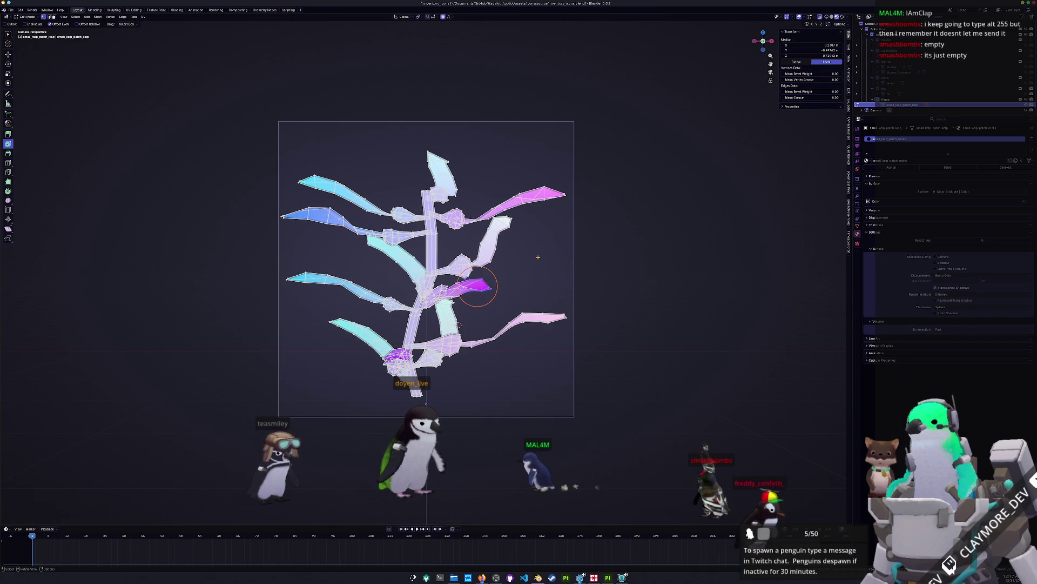
left_click_drag(494, 215, 496, 216)
key("g")
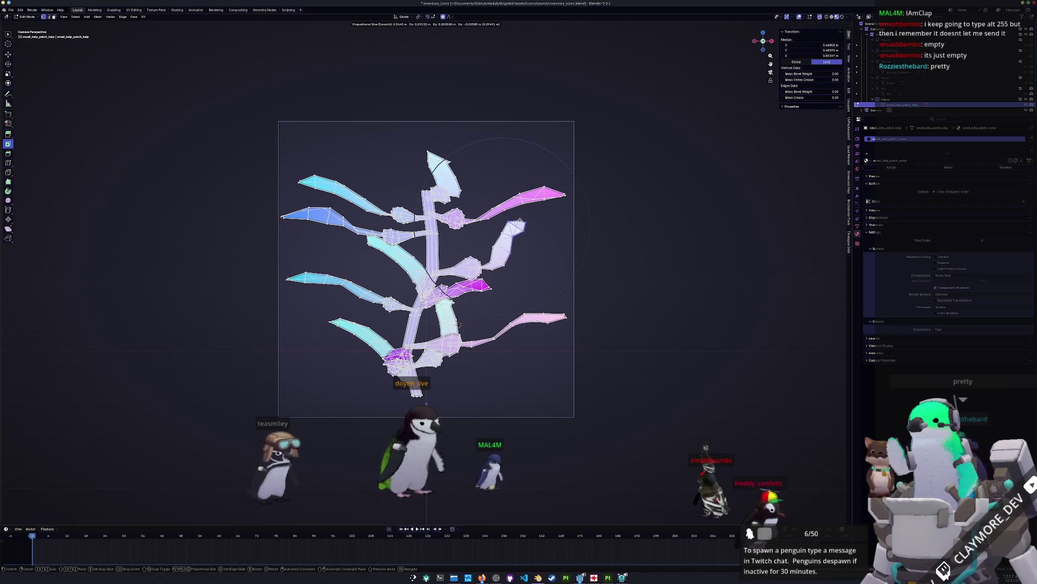
scroll(523, 222, "up", 6)
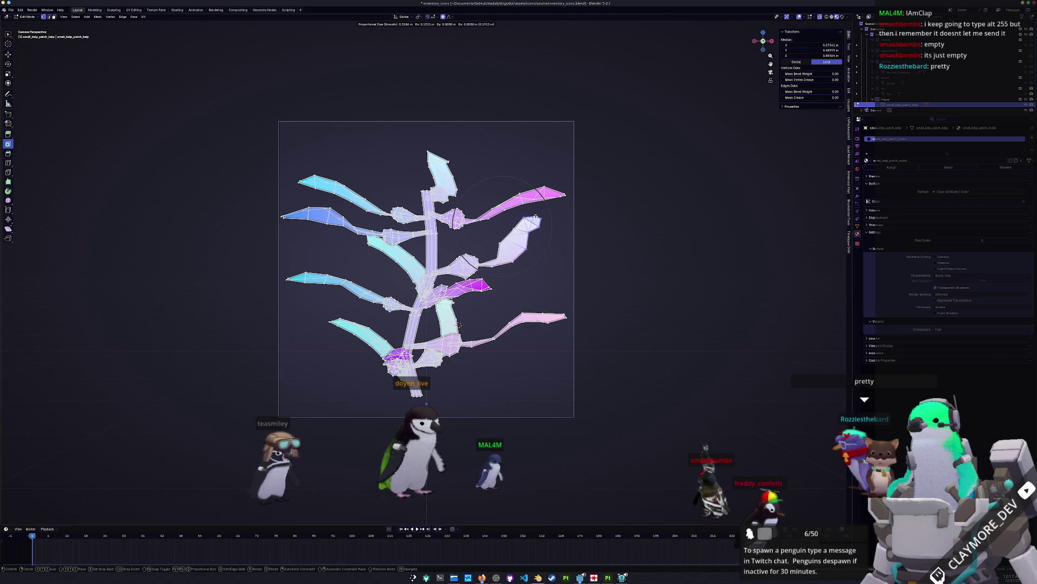
left_click(538, 220)
key("Tab")
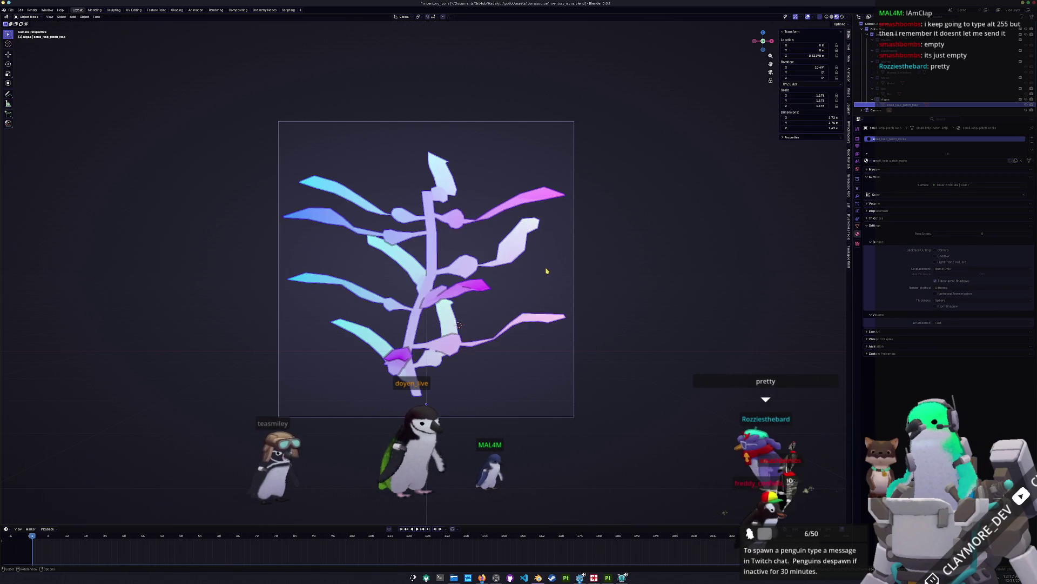
Save the icons file and nudge the camera view slightly right and down.
scroll(547, 270, "up", 2)
scroll(513, 297, "down", 1)
key("ctrl+s")
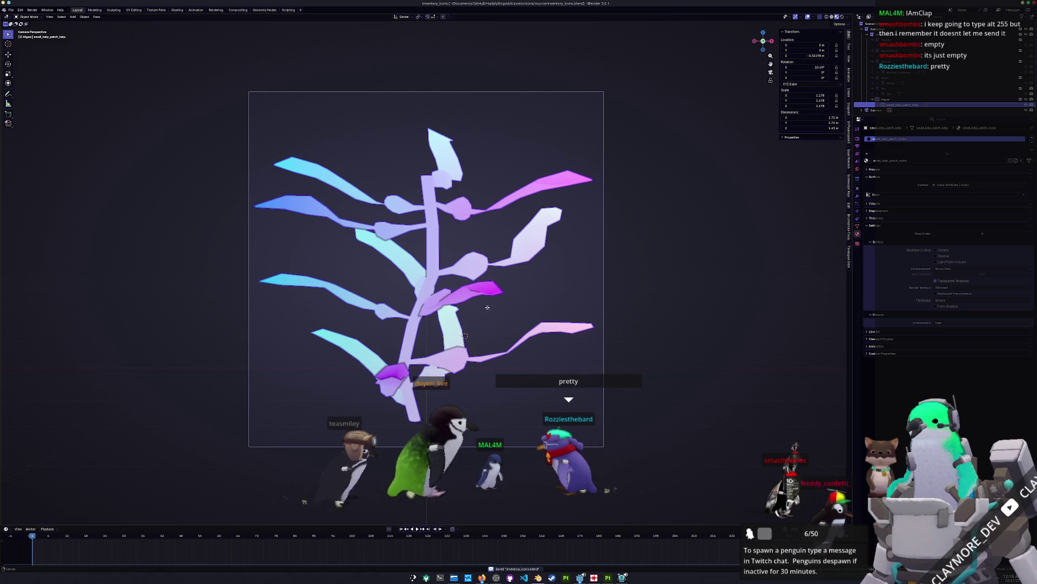
left_click_drag(485, 307, 492, 312)
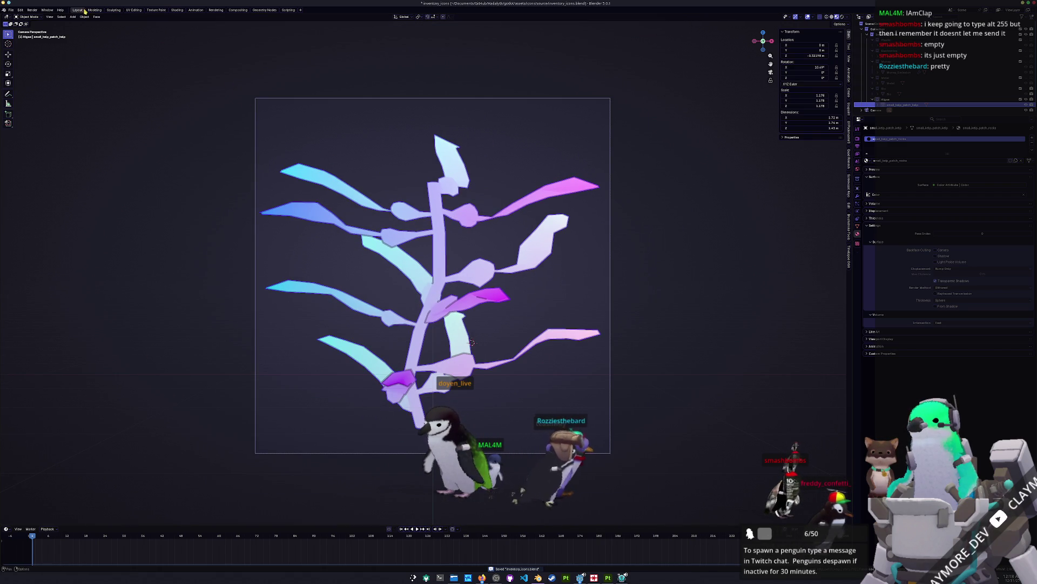
left_click(177, 10)
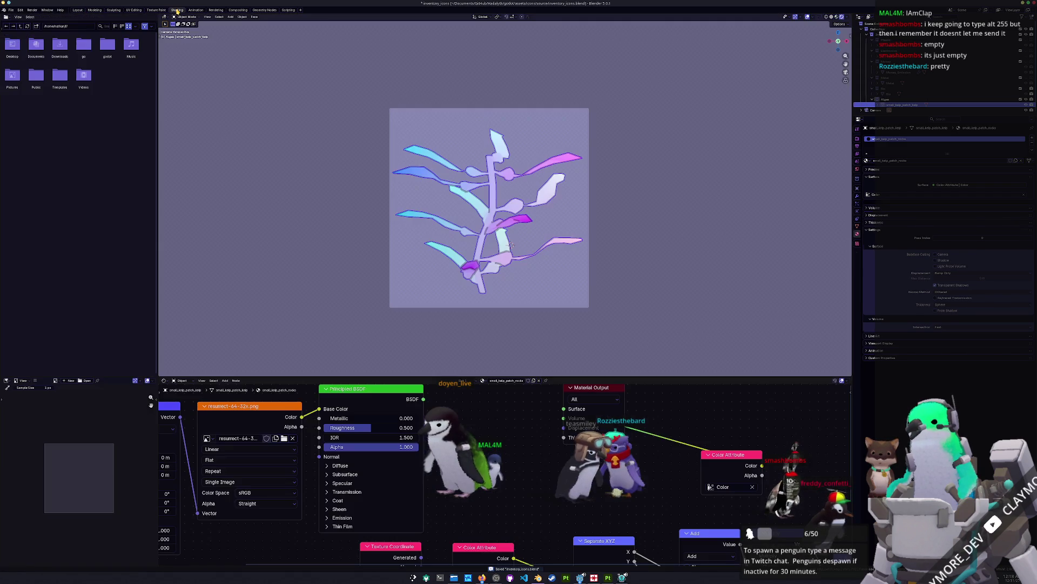
Fit the camera frame to the viewport and reposition it up and right.
key("Home")
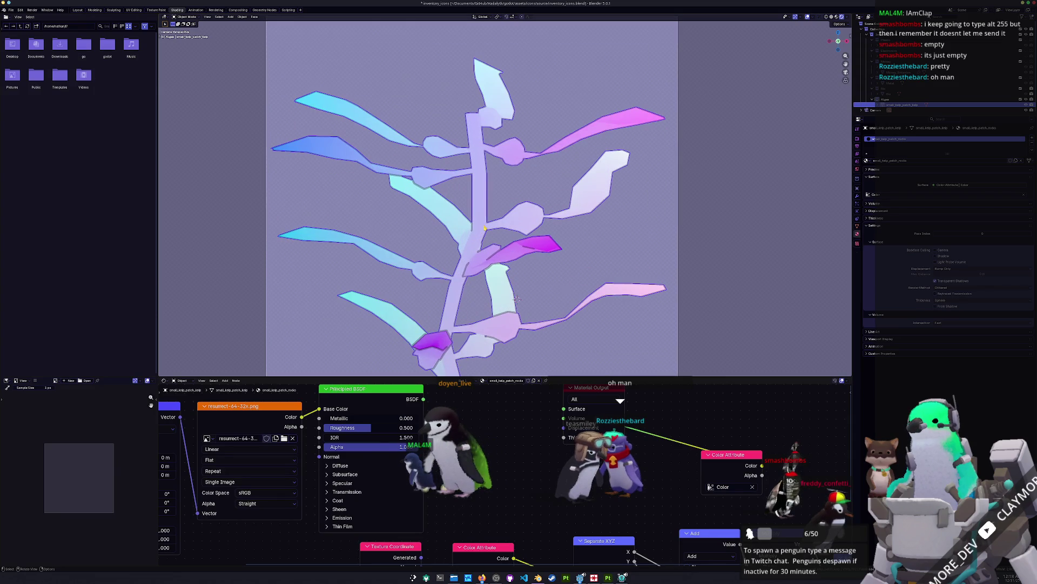
scroll(517, 299, "down", 4)
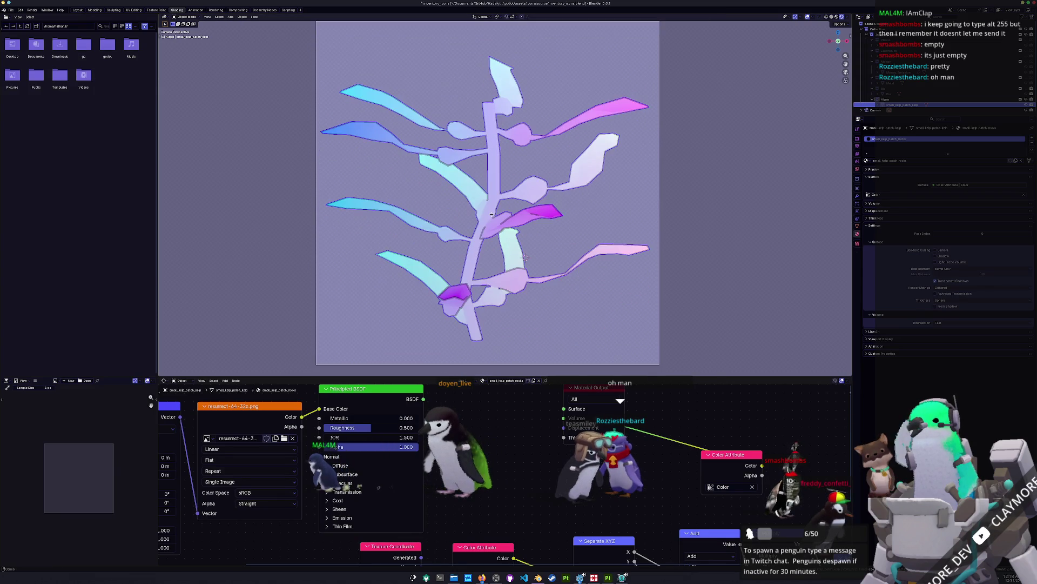
scroll(496, 202, "down", 2)
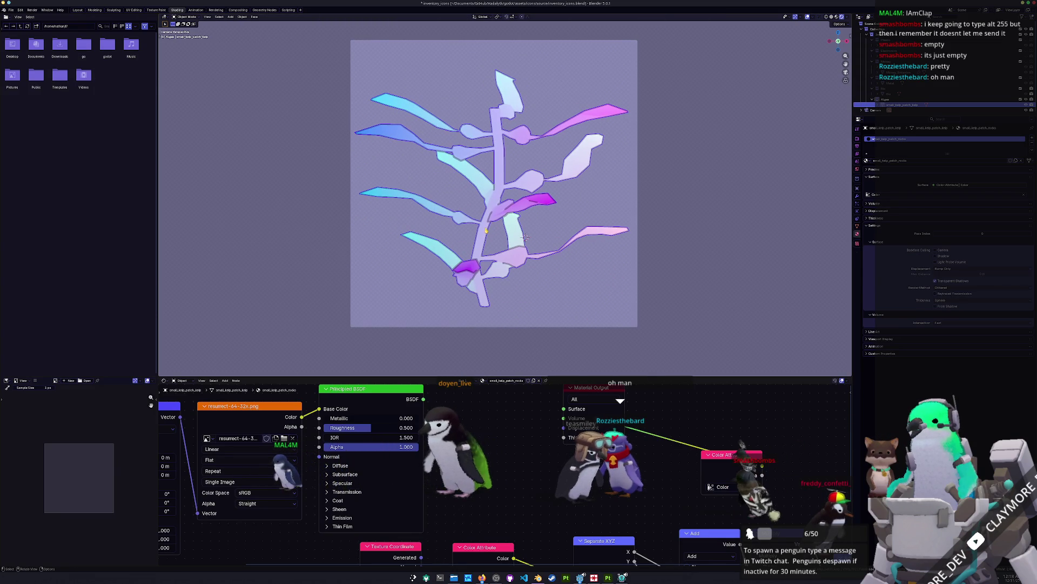
mouse_move(485, 217)
left_mouse_down()
mouse_move(486, 252)
mouse_move(502, 199)
mouse_move(506, 231)
left_mouse_up()
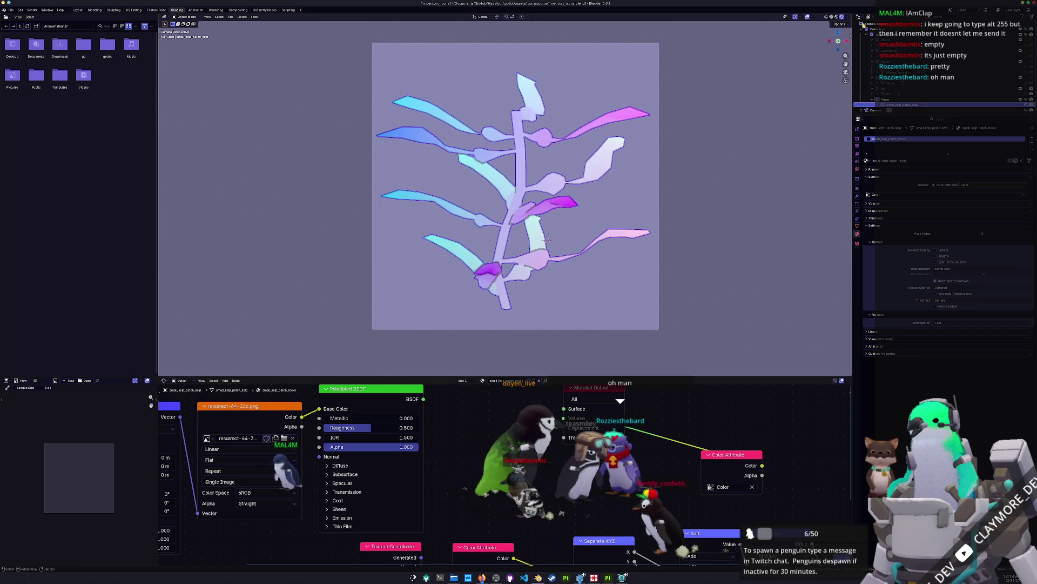
Set the viewport compositor to Disabled, close the game window and save inventory_icons.blend.
left_click(842, 18)
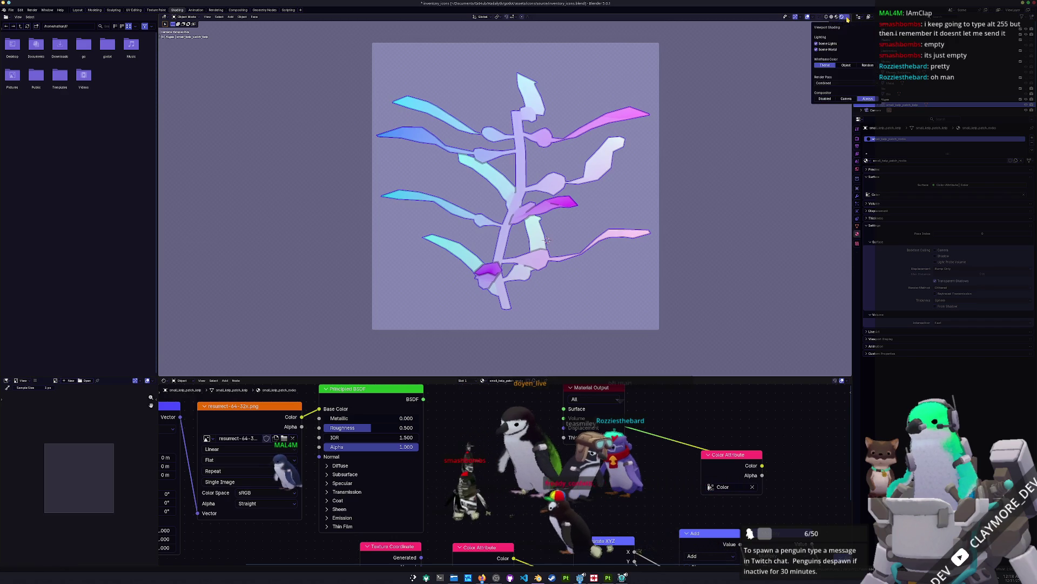
left_click(831, 100)
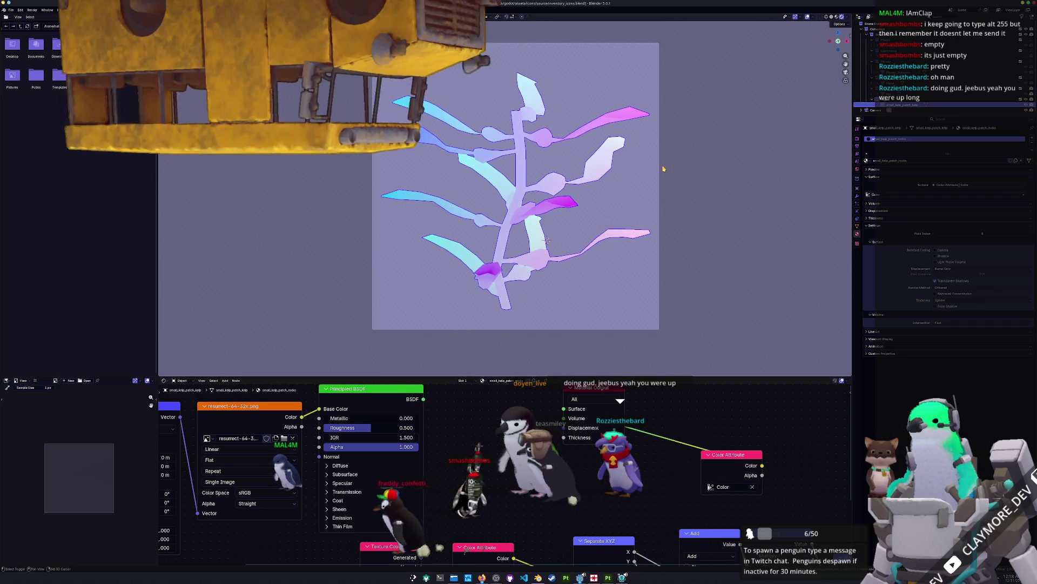
left_click_drag(659, 169, 676, 178)
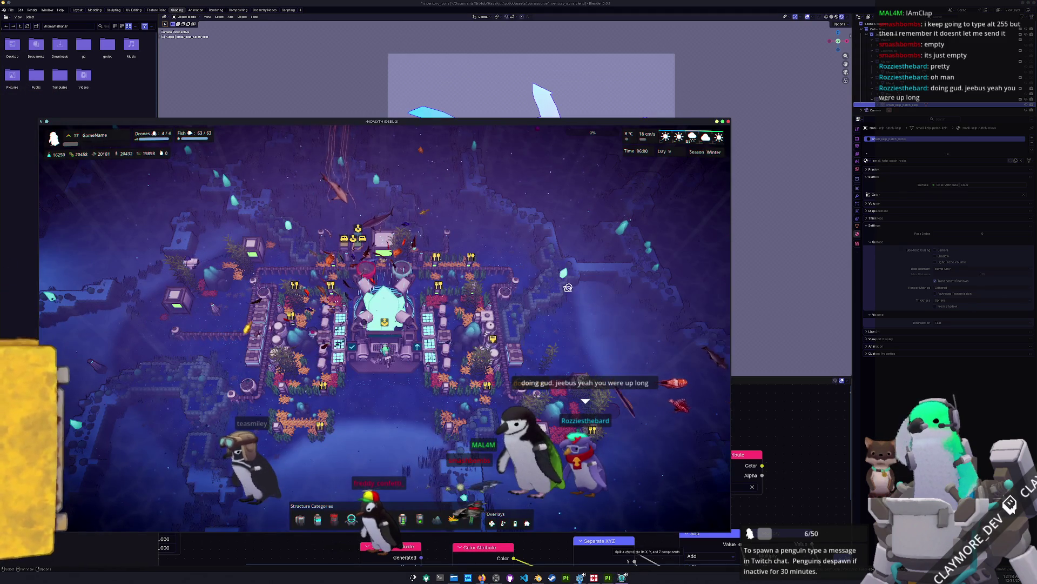
left_click(727, 121)
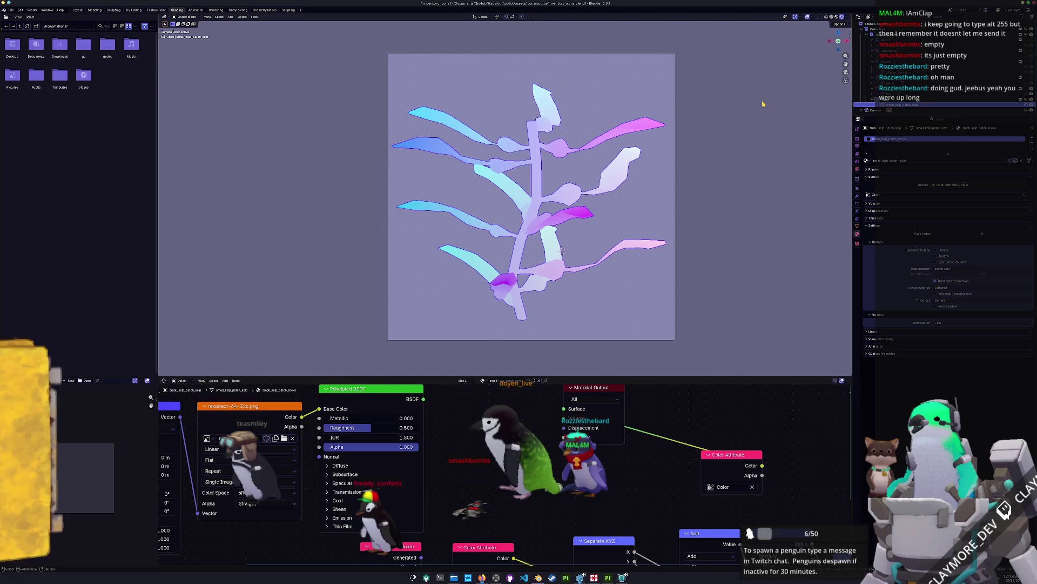
key("ctrl+s")
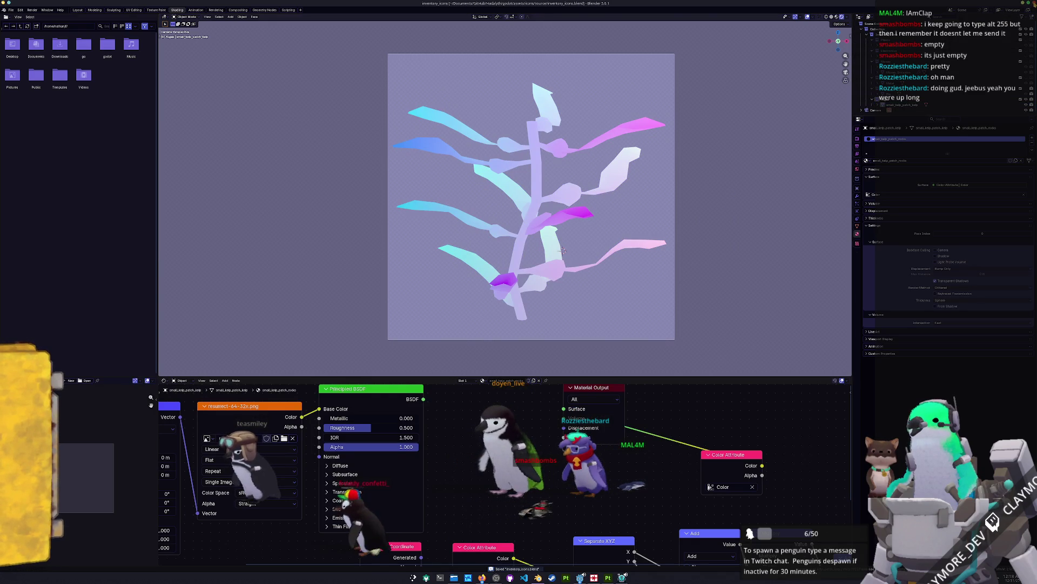
In Godot, save the scene and switch to the 3D editor, then return to Blender.
key("alt+Tab")
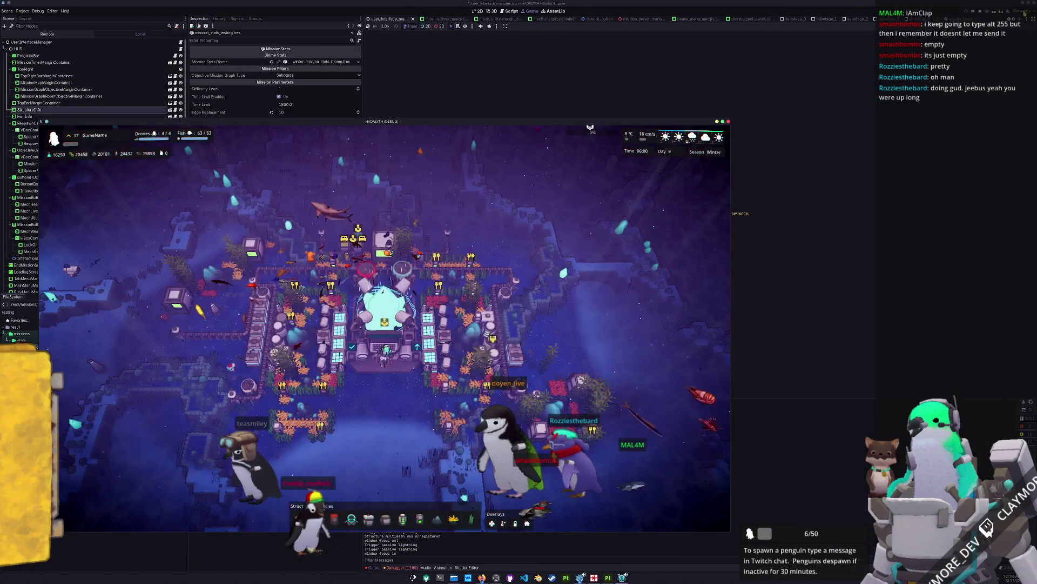
key("ctrl+s")
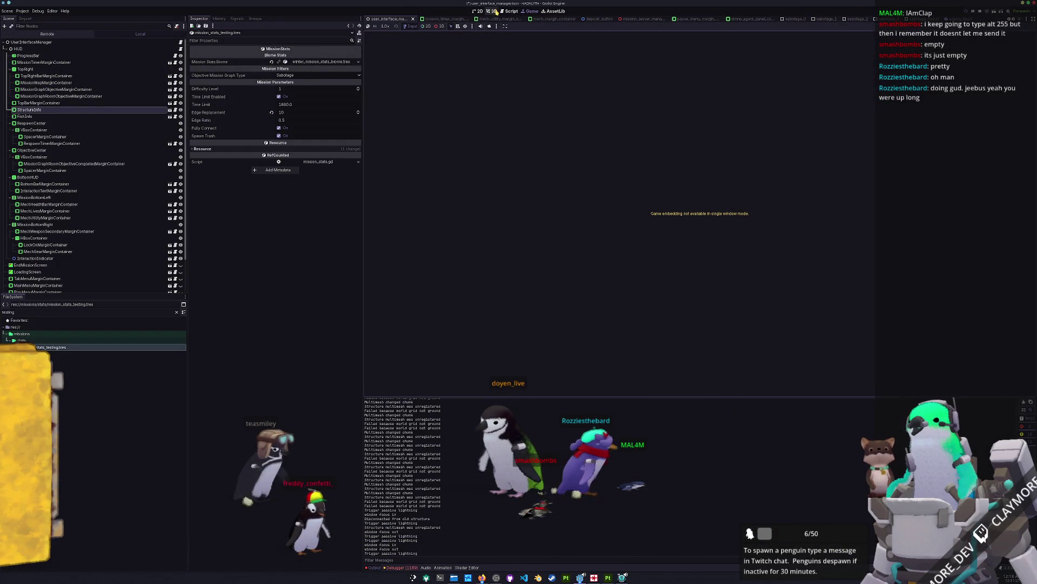
key("ctrl+F2")
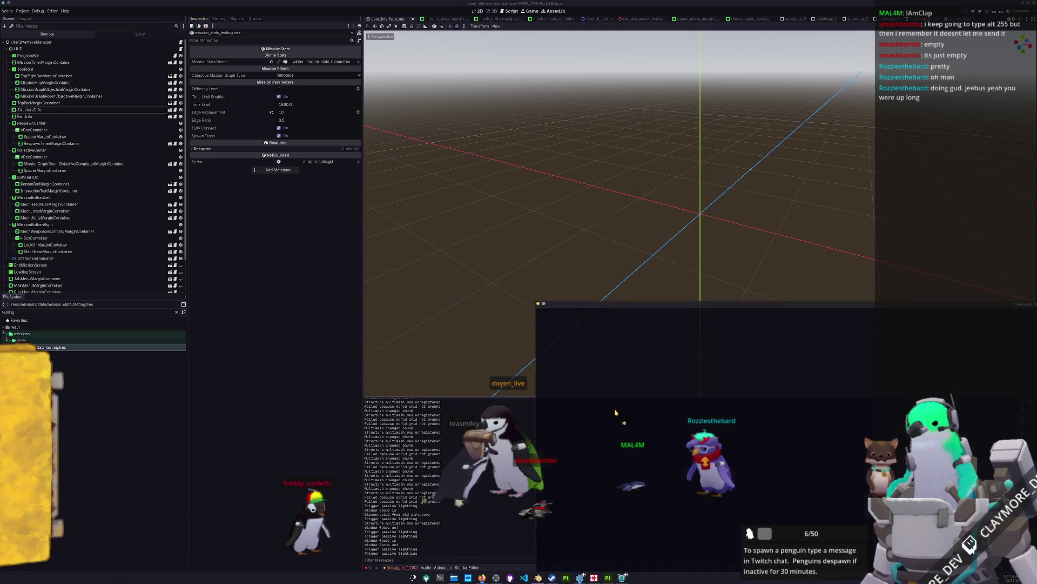
key("alt+Tab")
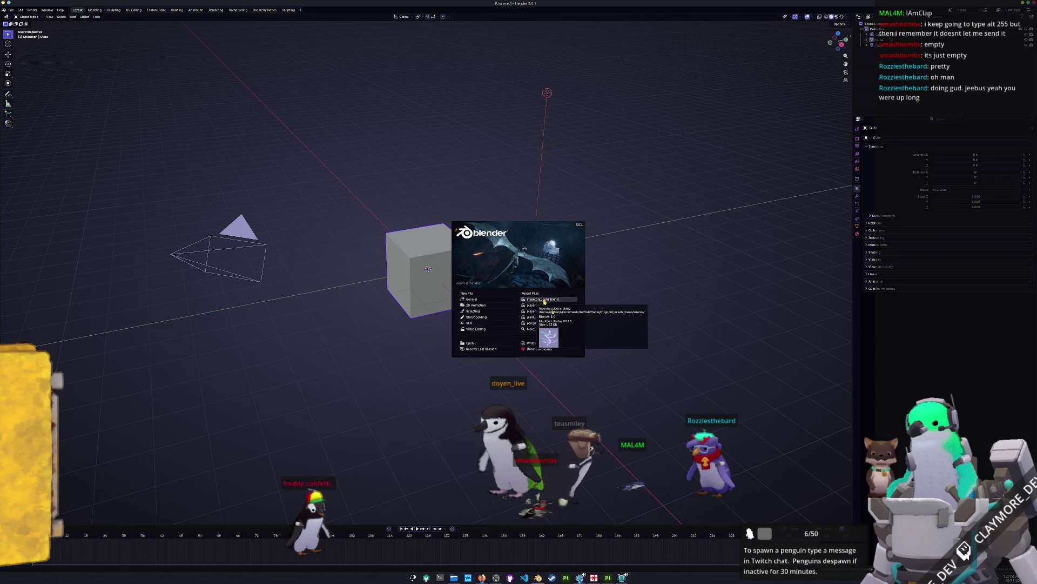
Reopen inventory_icons.blend from Recent Files and zoom and pan the Shader Editor to show all nodes.
left_click(543, 299)
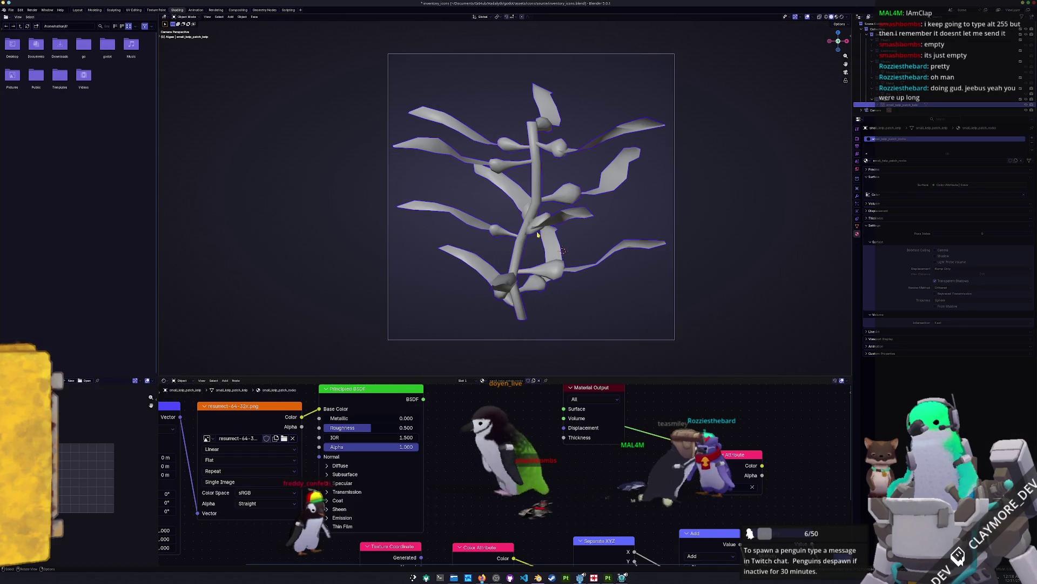
scroll(561, 231, "down", 3)
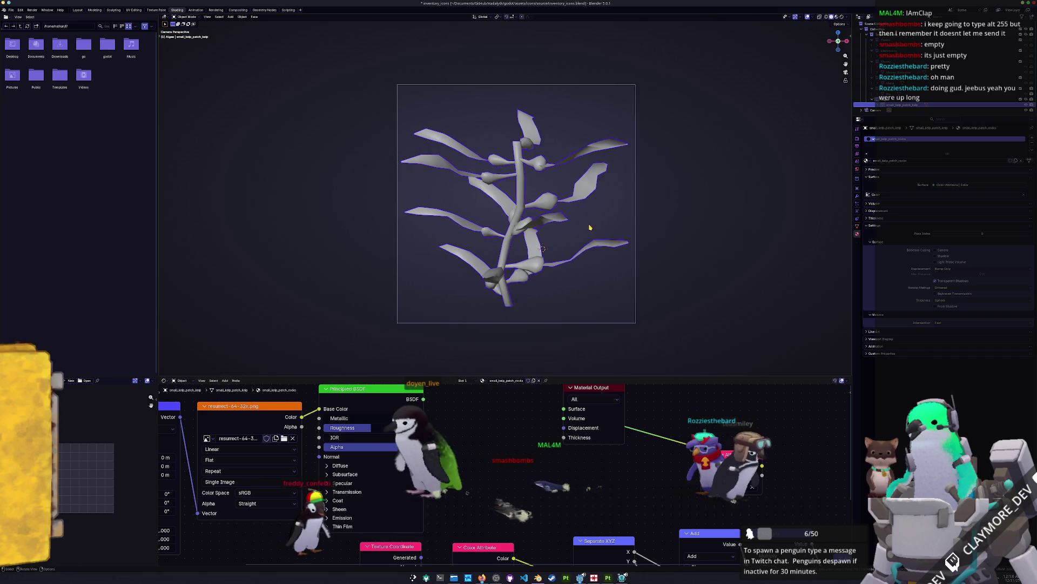
scroll(590, 227, "up", 2)
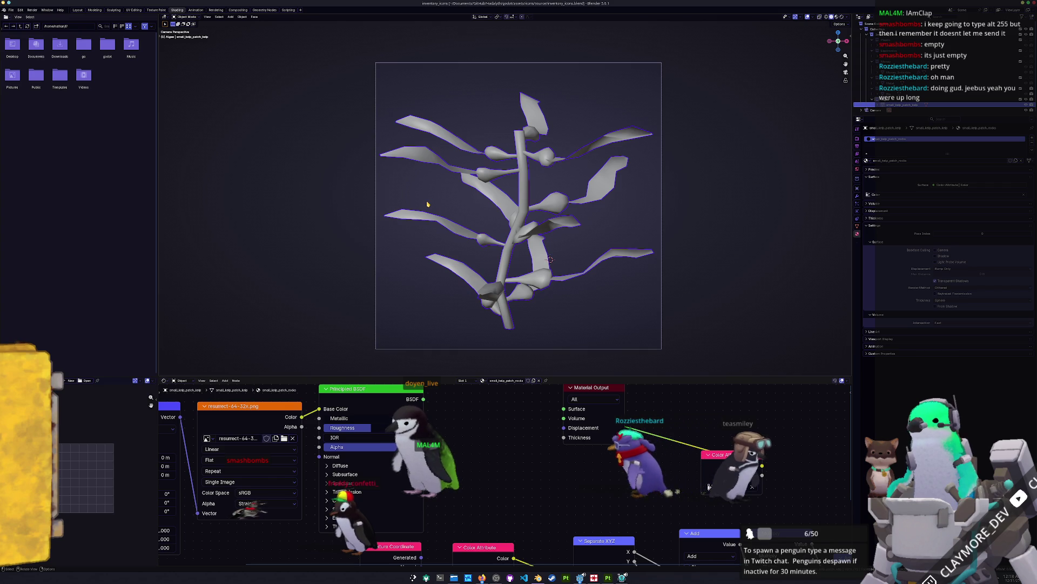
scroll(480, 429, "down", 2)
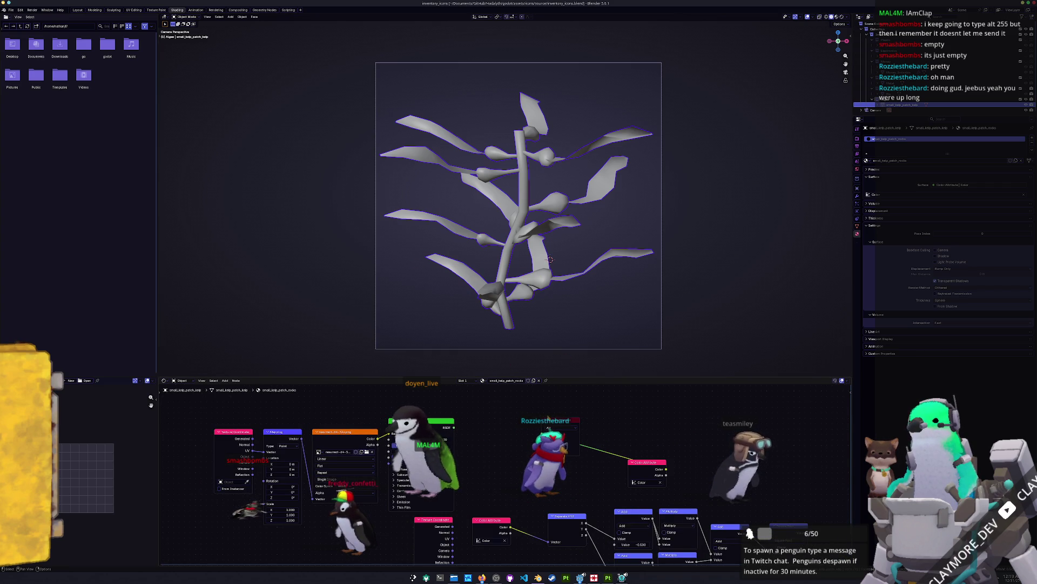
scroll(502, 440, "right", 3)
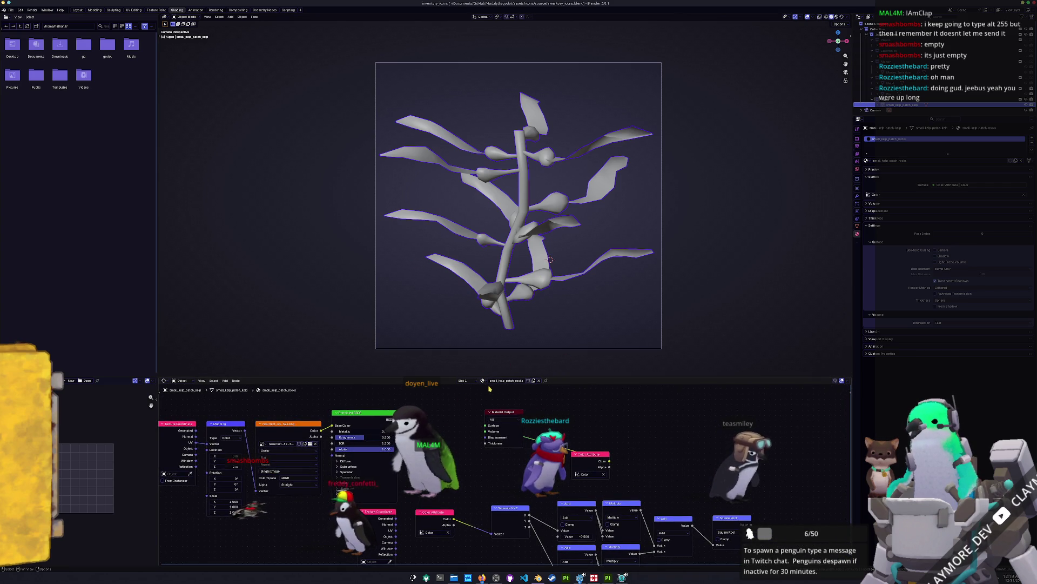
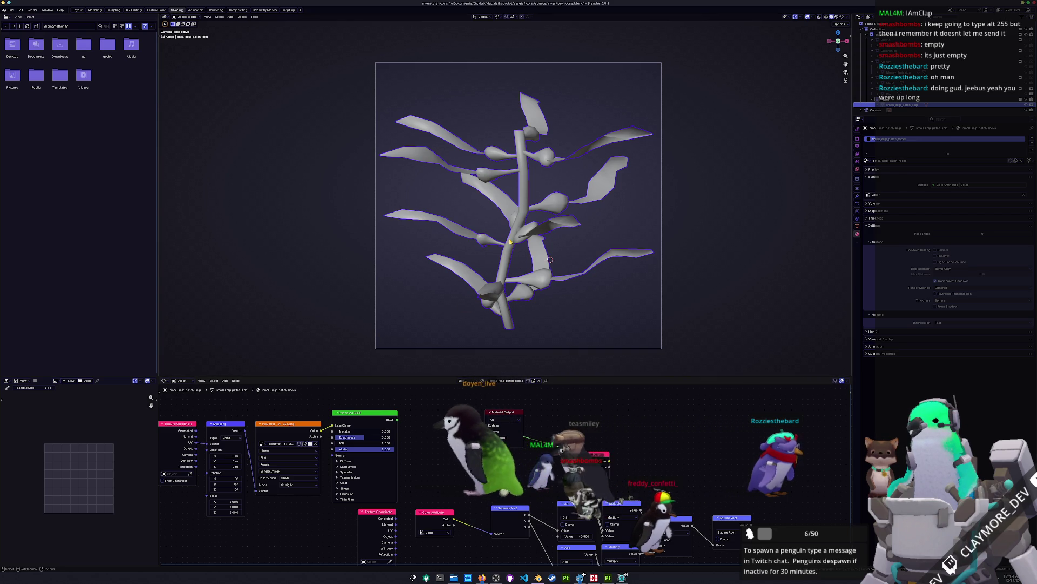
Apply all transforms to the kelp mesh.
key("ctrl+a")
left_click(518, 260)
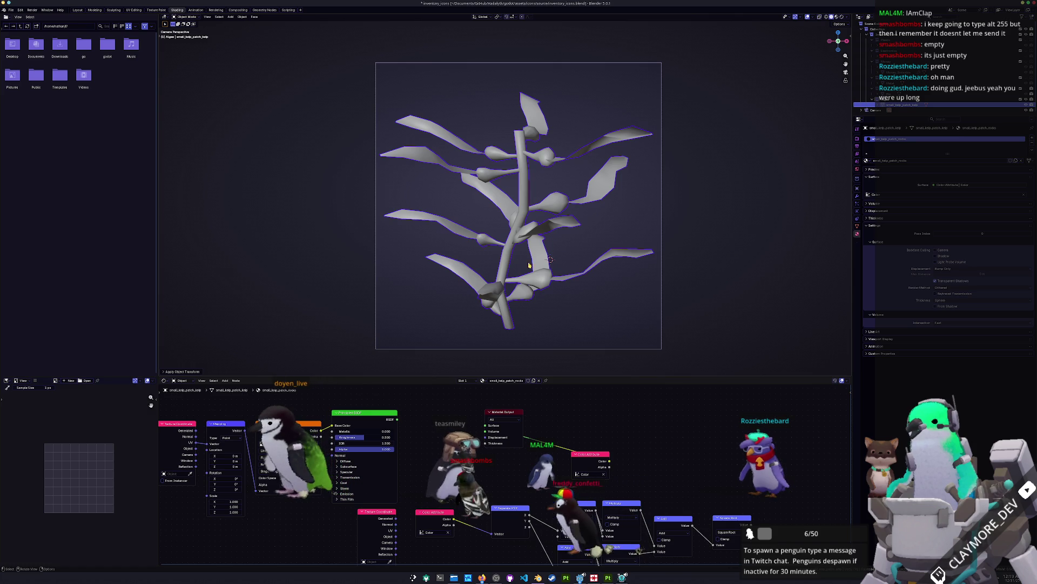
scroll(571, 228, "up", 2)
left_click_drag(571, 227, 612, 220)
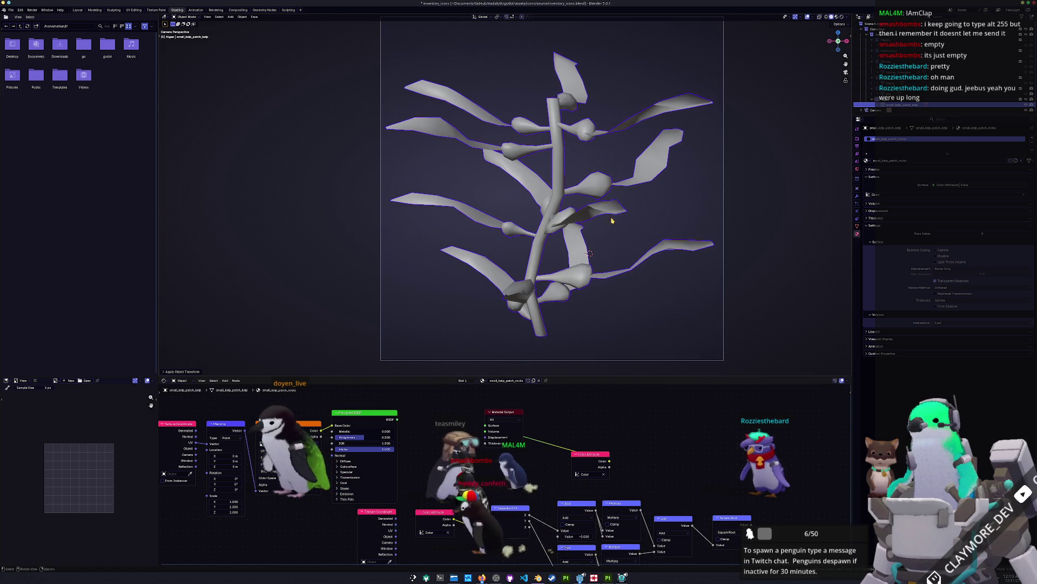
key("ctrl+a")
left_click(654, 169)
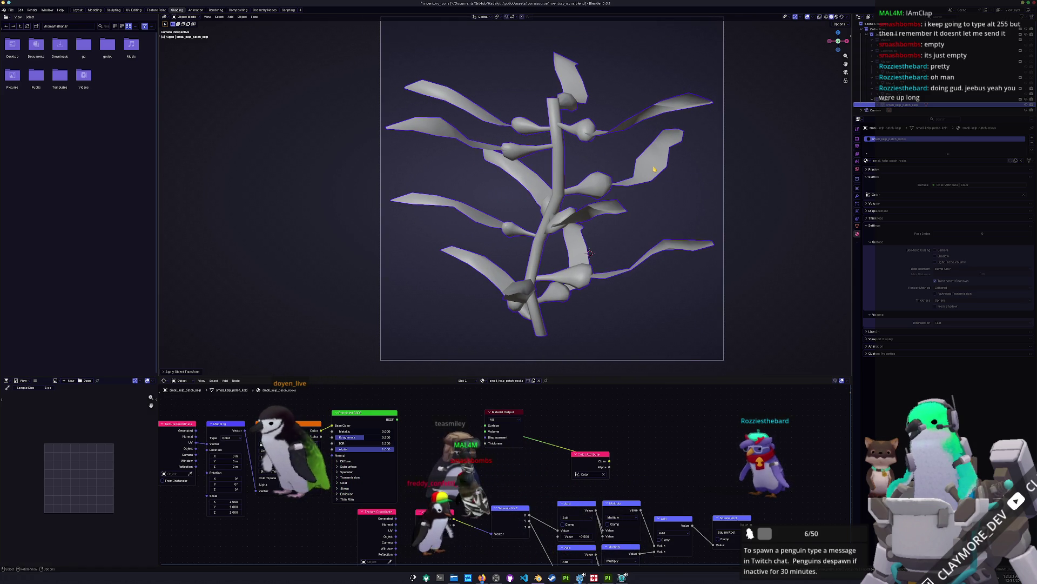
left_click_drag(652, 176, 637, 187)
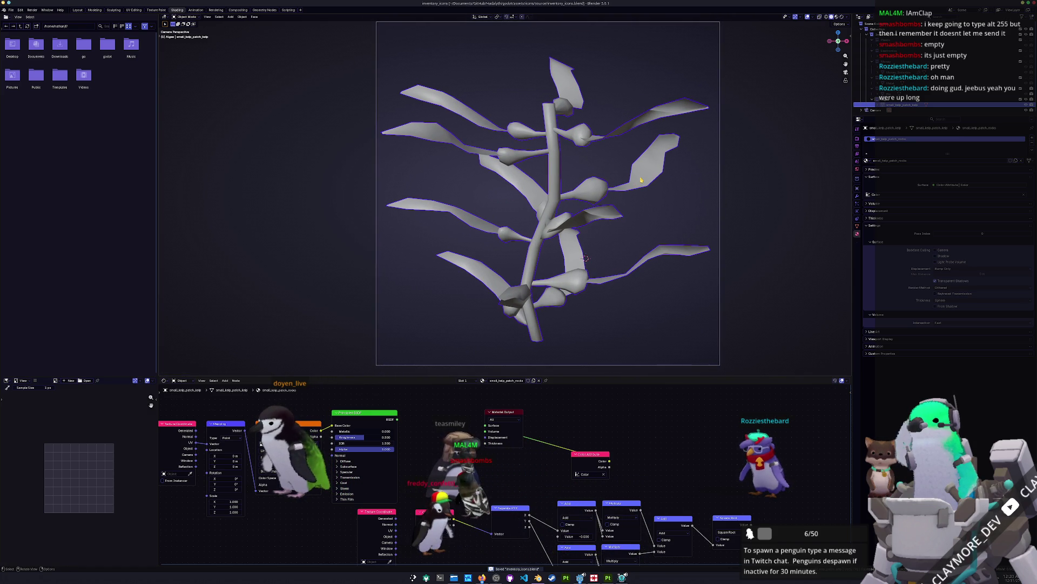
scroll(579, 239, "down", 1)
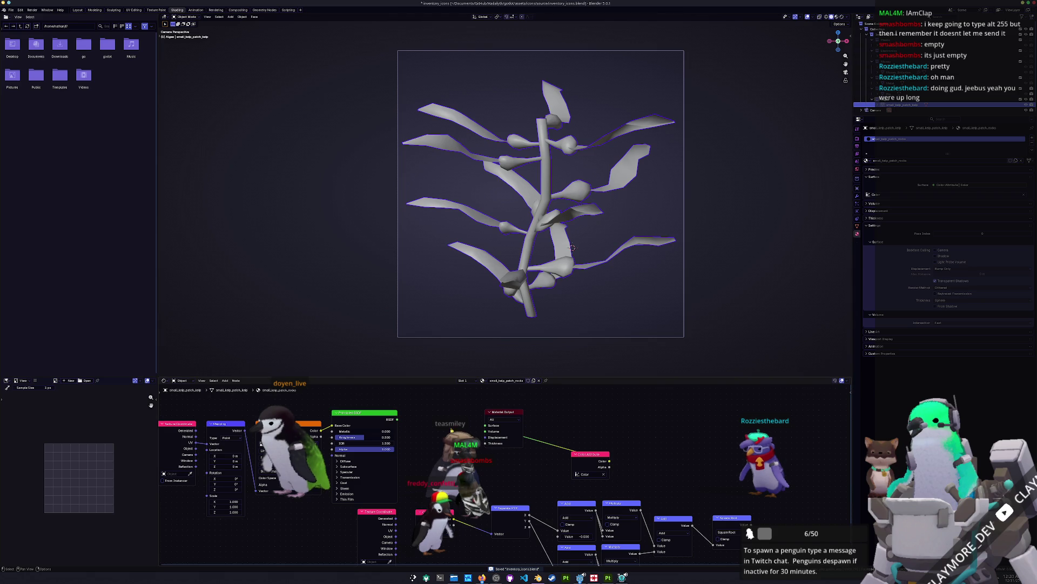
Undo to bring back the material's Image Texture nodes and browse for an image file.
left_click_drag(588, 455, 640, 464)
scroll(550, 457, "down", 4)
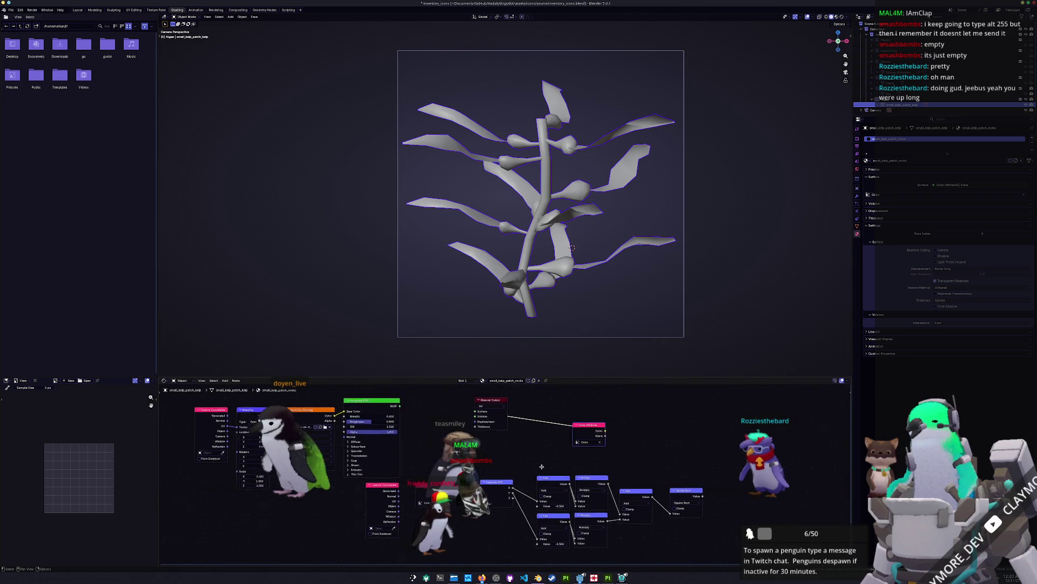
scroll(562, 456, "up", 2)
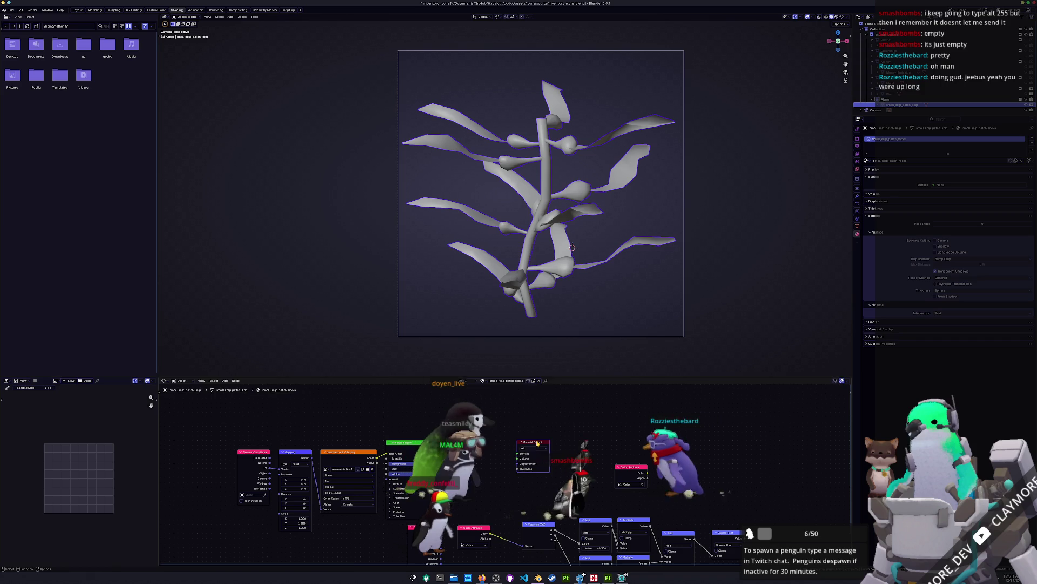
key("ctrl+z")
left_click(557, 446)
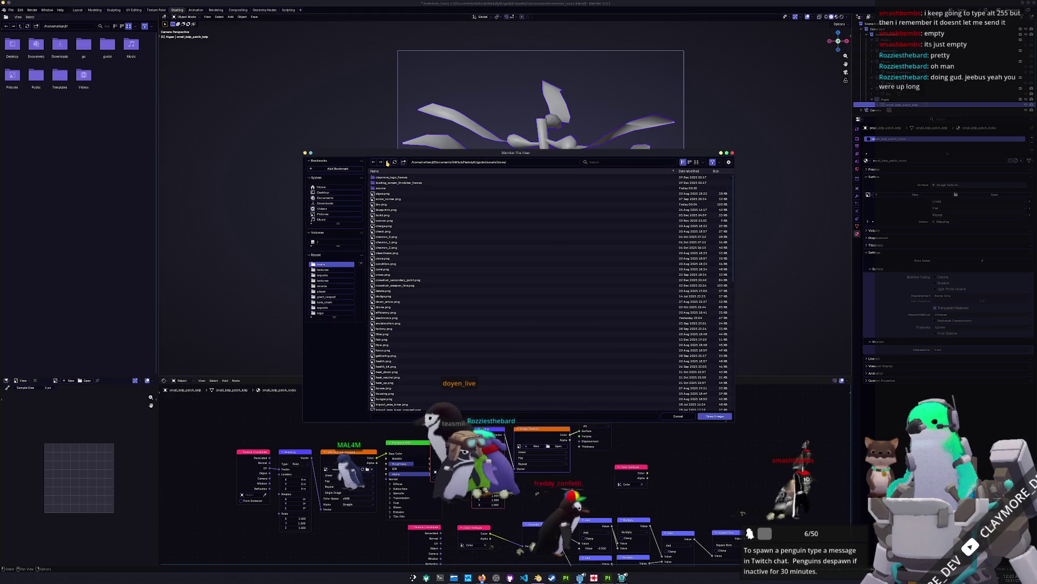
Load small_kelp_patch_kelp_Base_color.png from godot/assets/entities/structures/plants/kelp_patch/textures into the texture node.
double_click(387, 162)
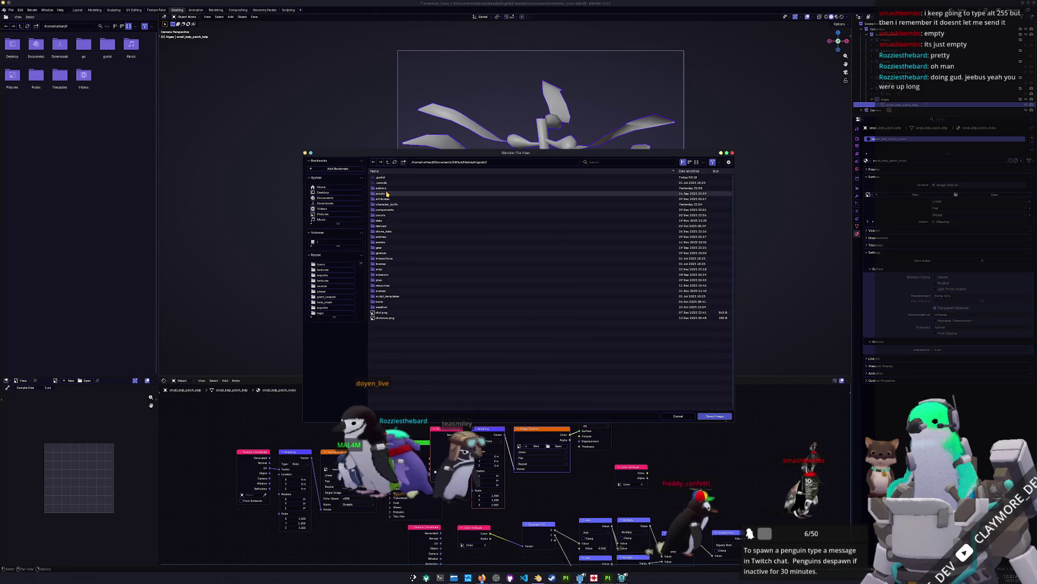
double_click(380, 193)
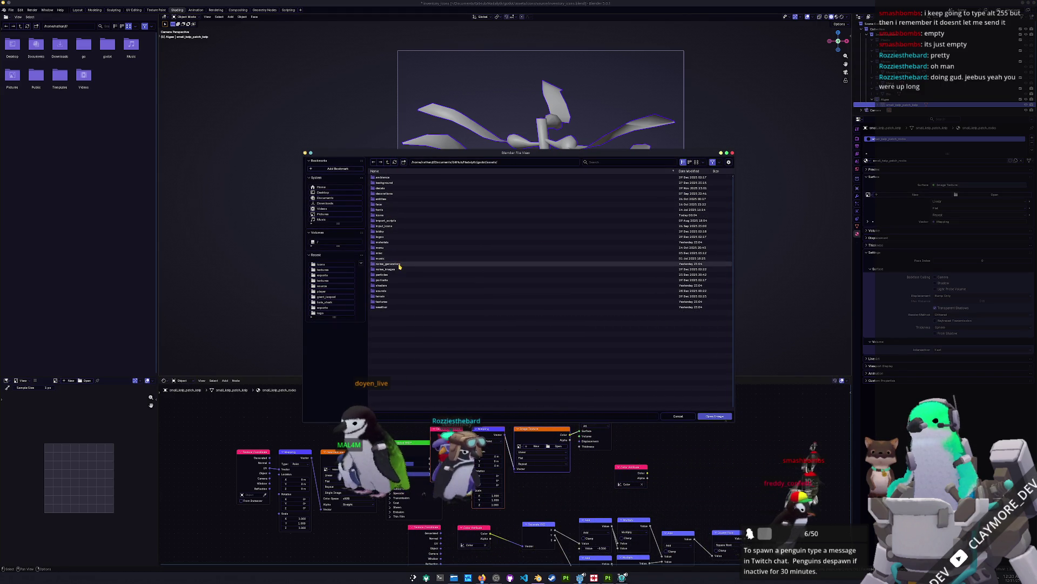
double_click(381, 199)
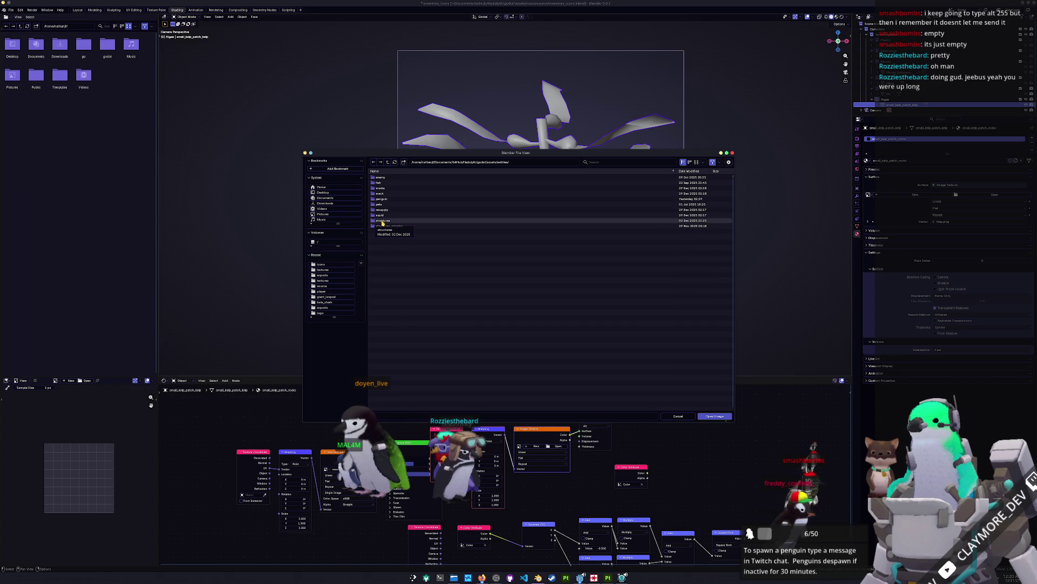
double_click(382, 220)
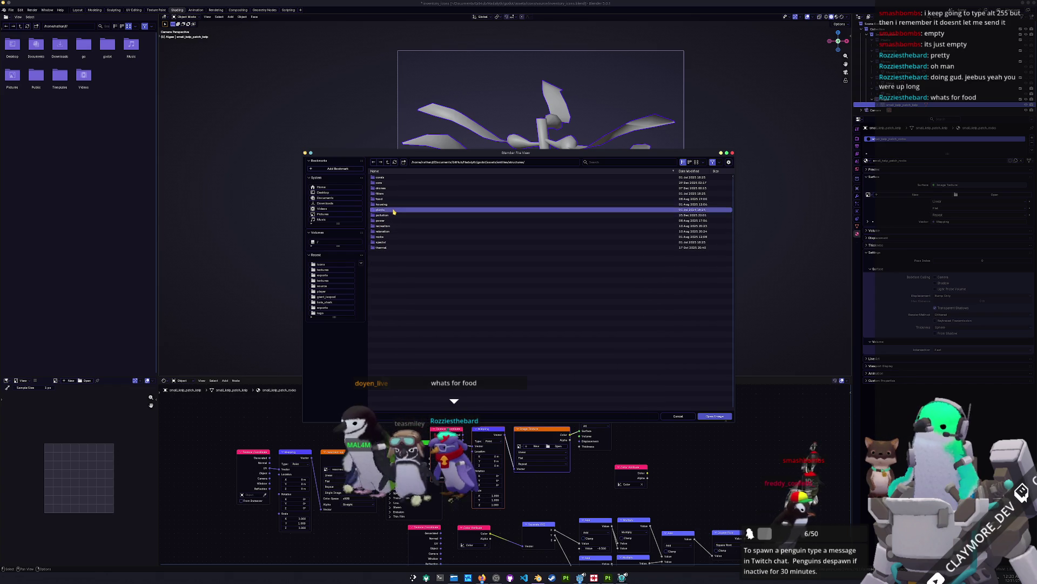
double_click(381, 210)
double_click(383, 183)
double_click(388, 188)
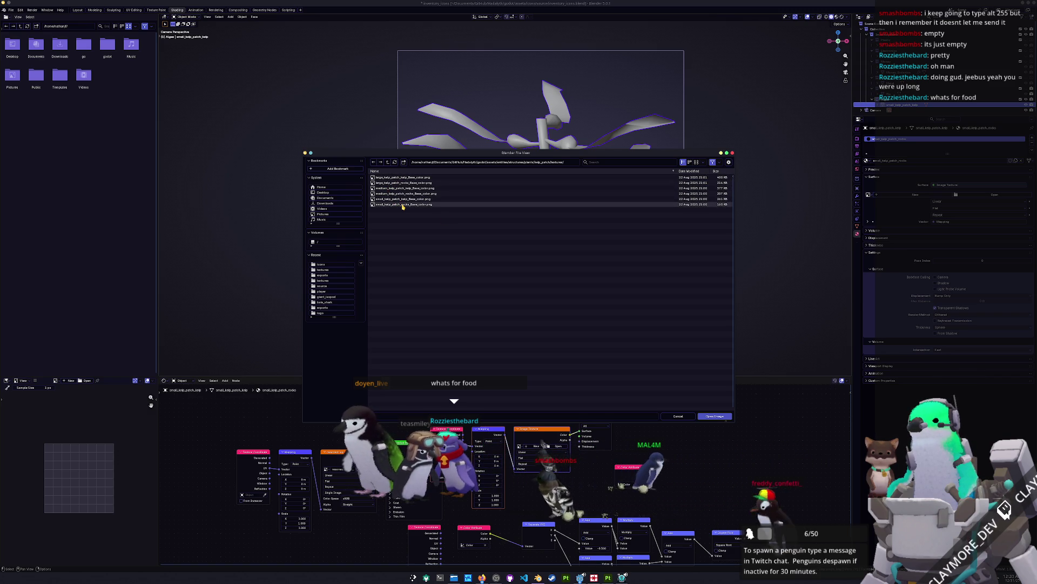
double_click(402, 199)
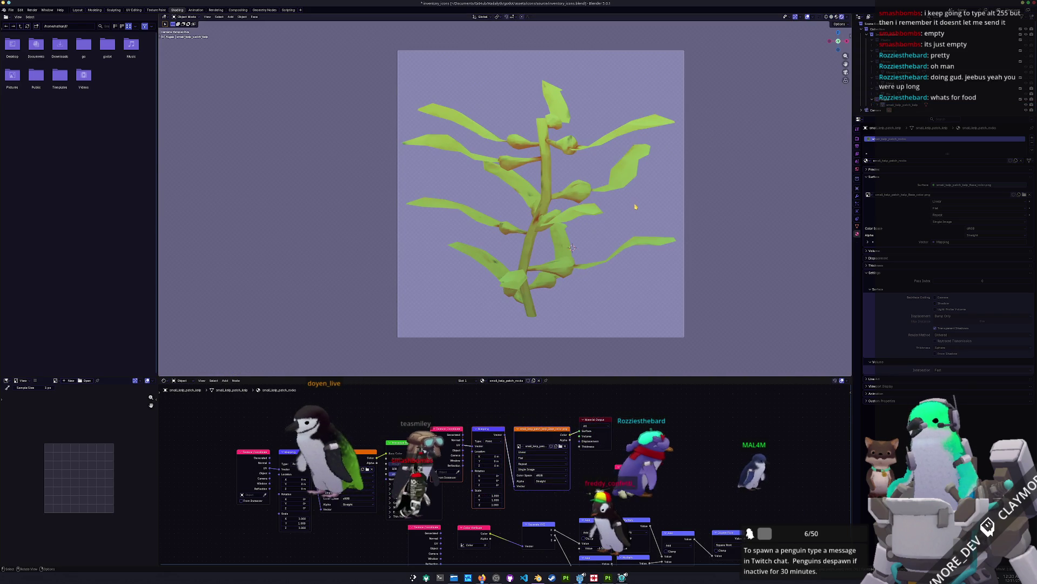
Select the kelp and show its Image Texture in the image editor, rearranging the nodes.
left_click(565, 260)
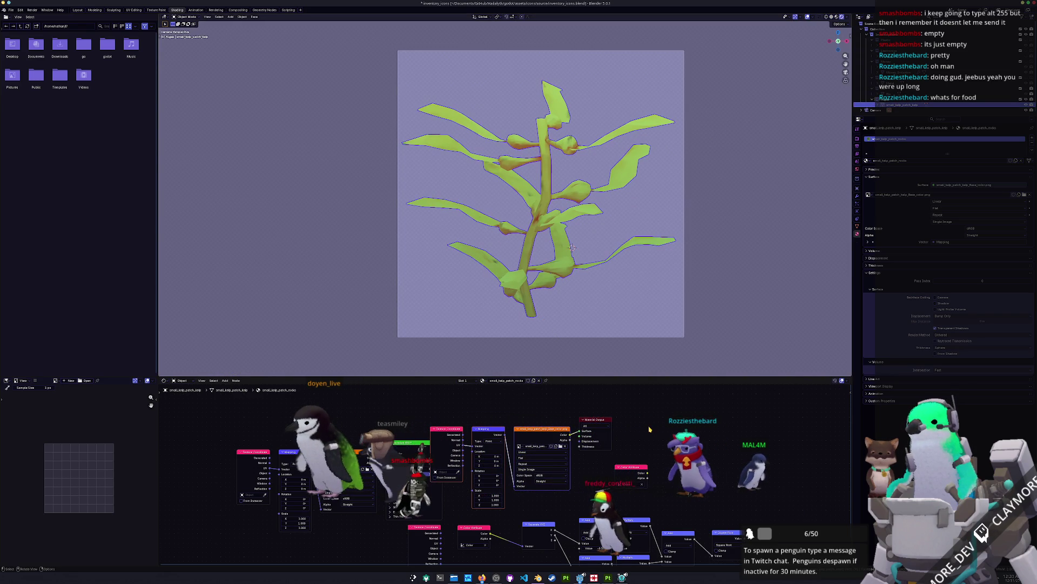
scroll(603, 437, "right", 5)
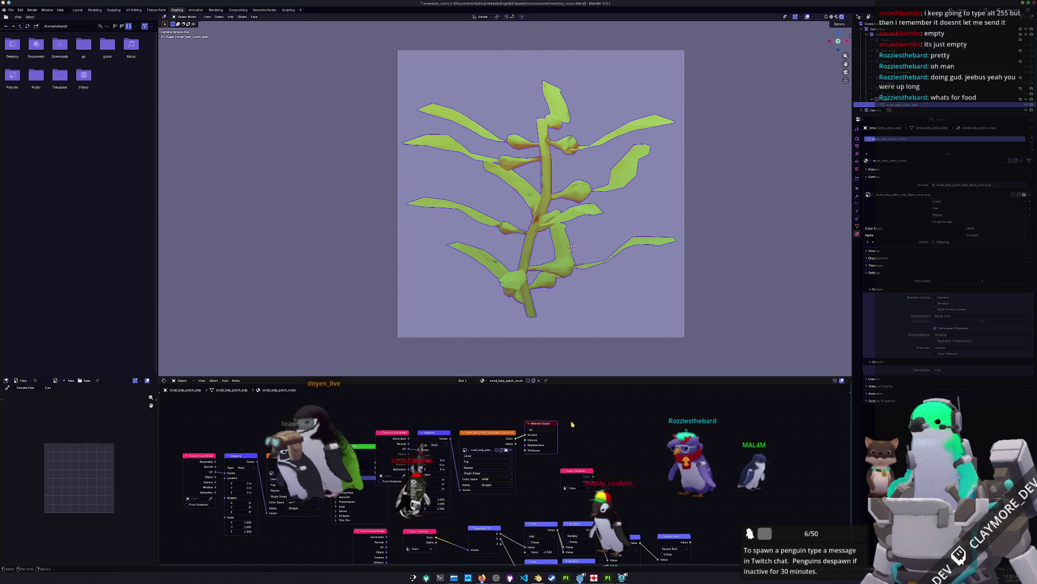
left_click(592, 420)
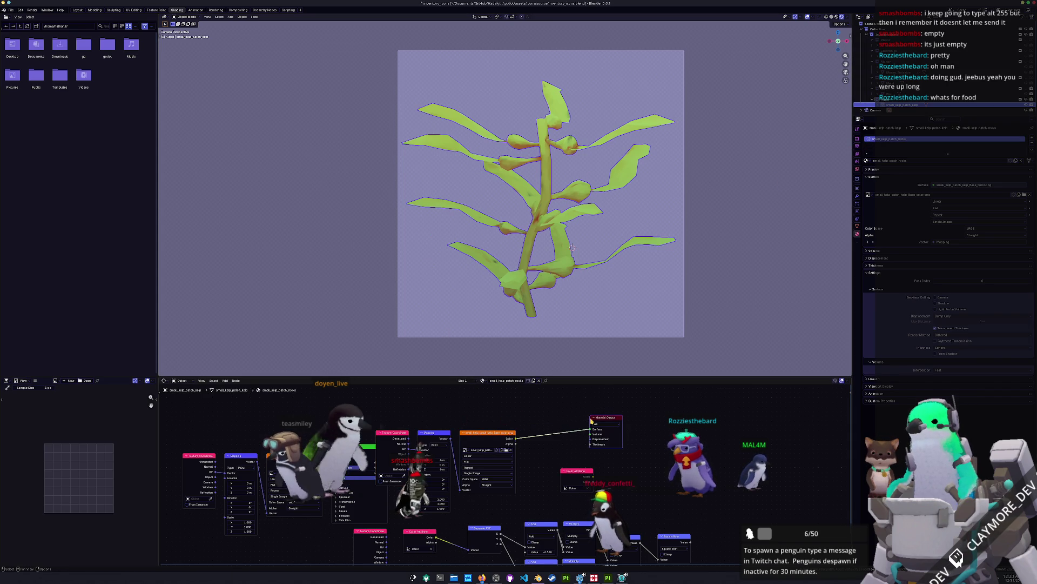
left_click(497, 431)
left_click_drag(497, 432, 529, 405)
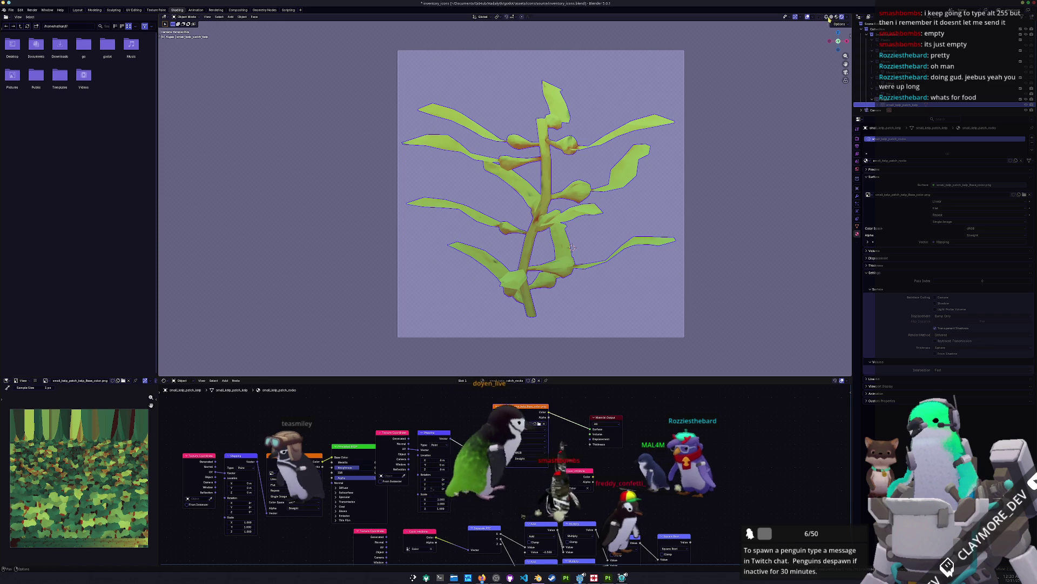
Switch the viewport to Solid shading and enter Edit Mode with the whole kelp mesh selected.
left_click(831, 17)
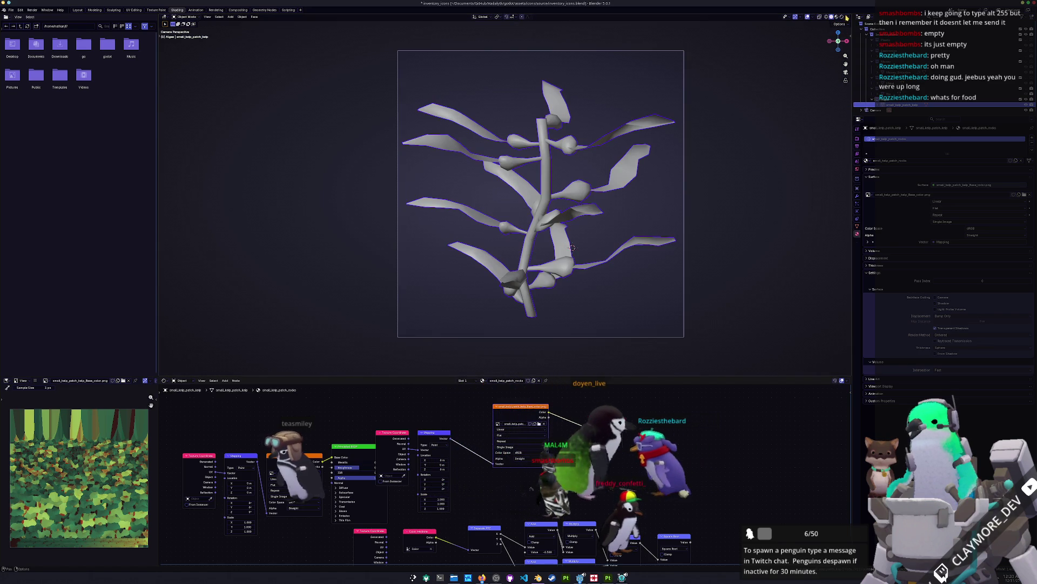
left_click(841, 18)
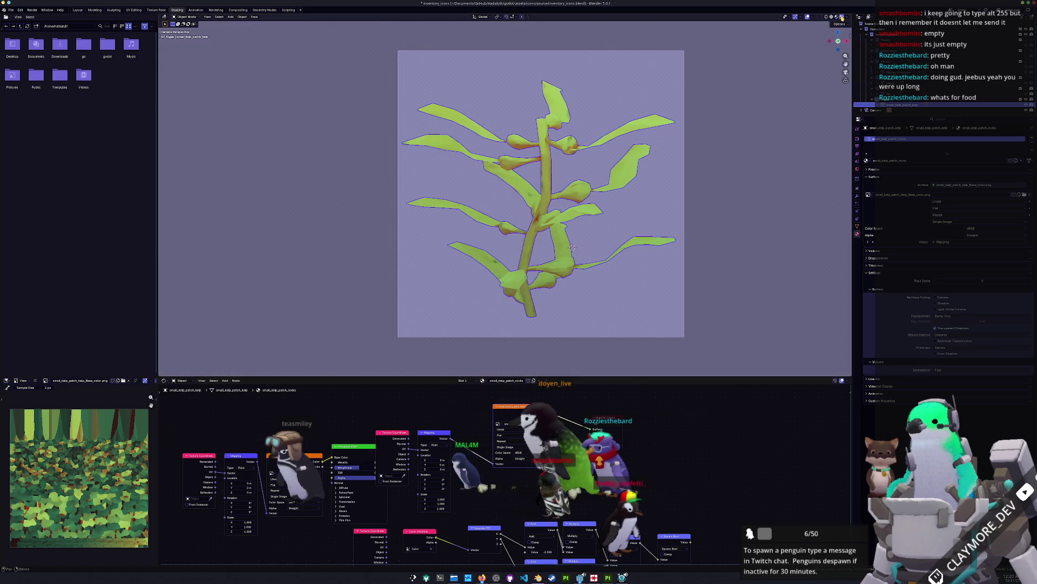
left_click(831, 17)
key("Tab")
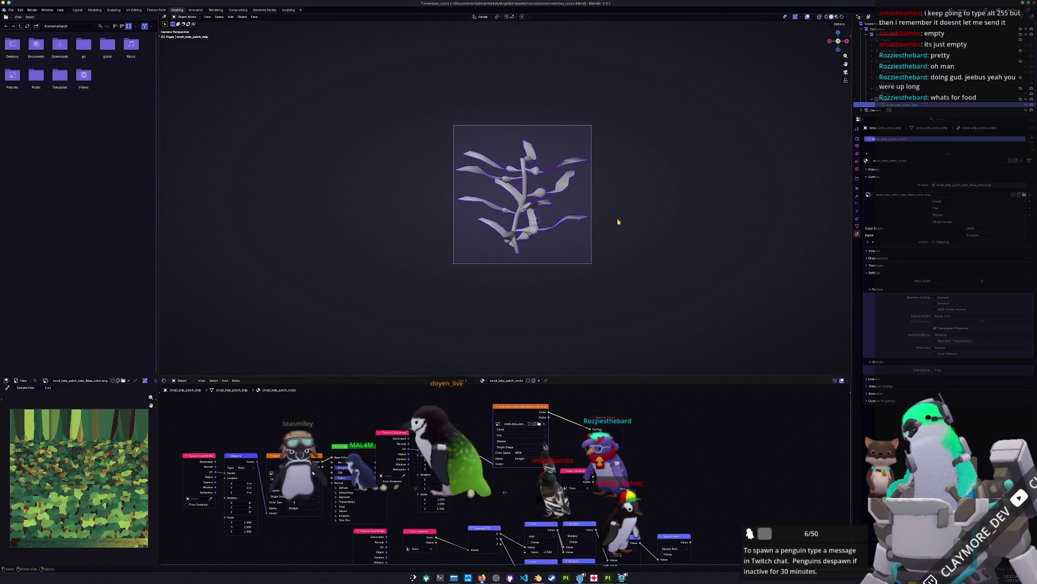
key("a")
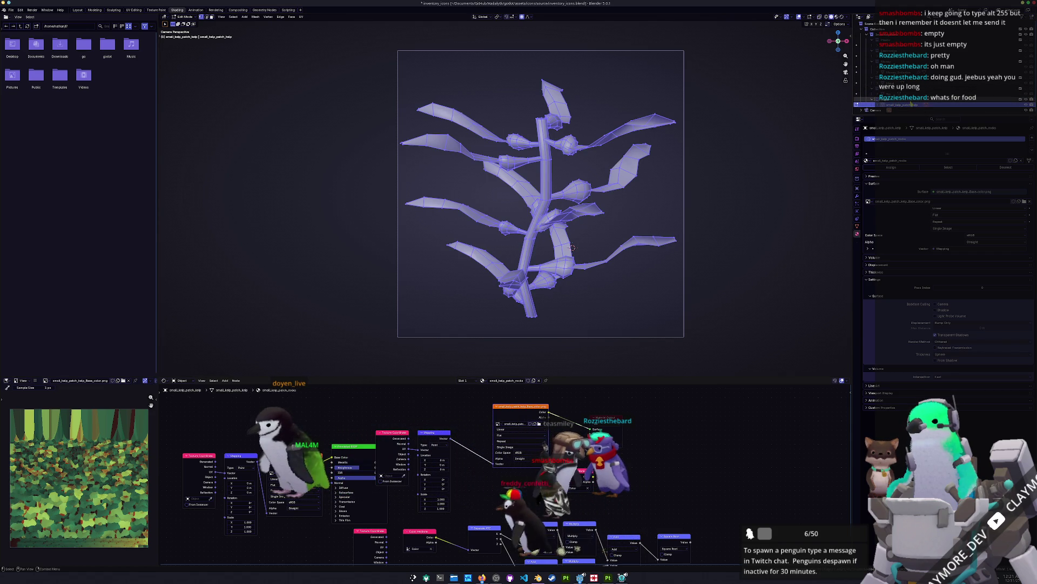
Rename the kelp object to Algae and save the blend file.
type("Algae")
key("Return")
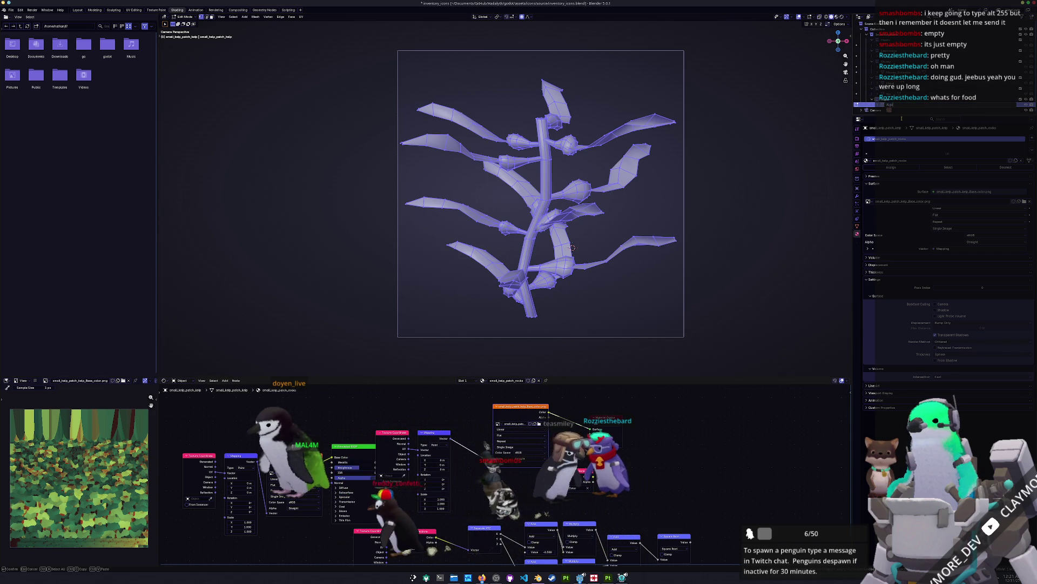
key("ctrl+s")
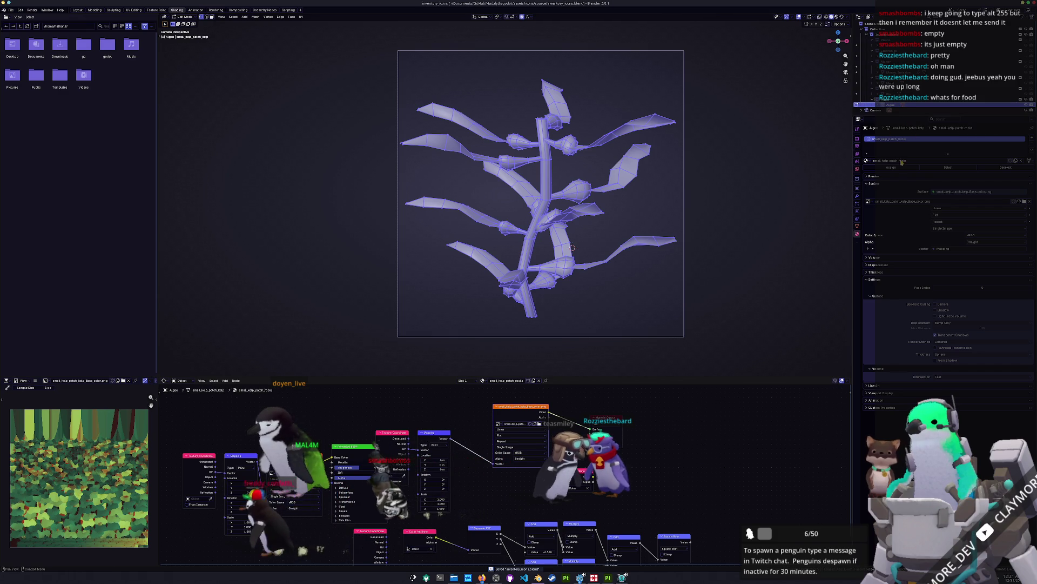
double_click(890, 160)
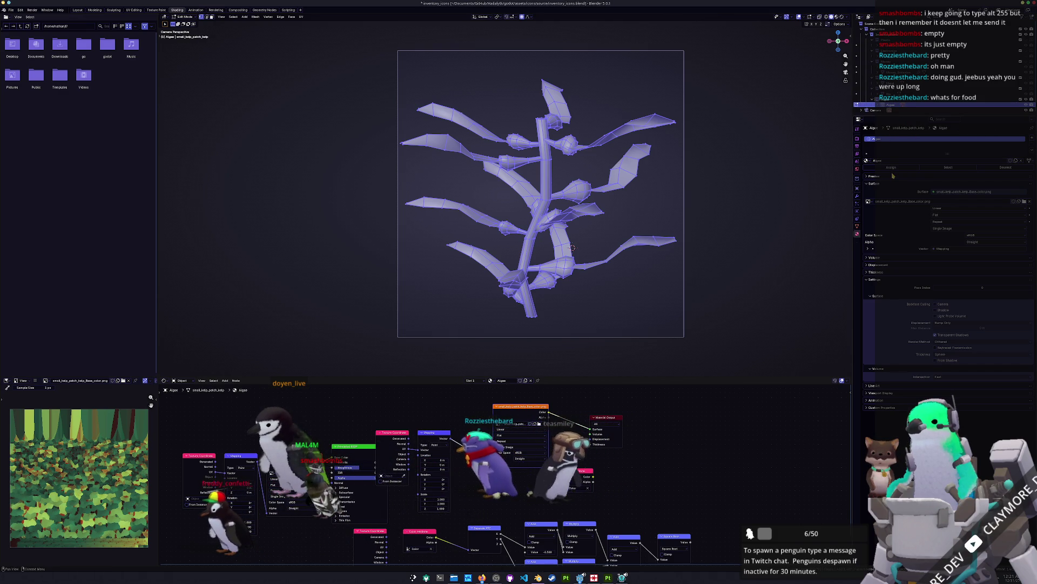
Reselect the whole mesh, apply Smart UV Project, save, and return to Object Mode.
key("Tab")
key("Tab")
key("alt+a")
key("Tab")
key("Tab")
key("a")
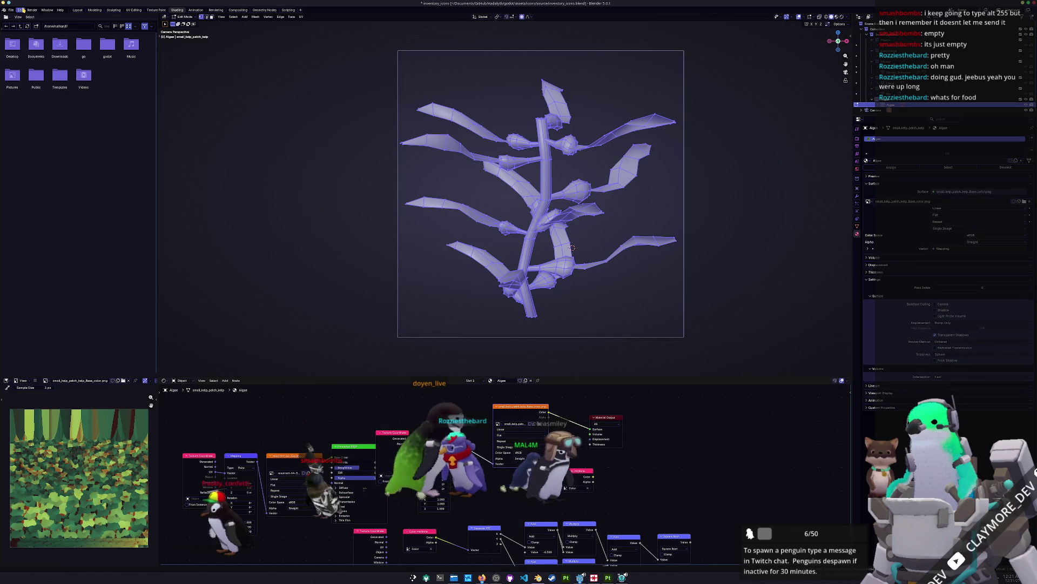
left_click(301, 17)
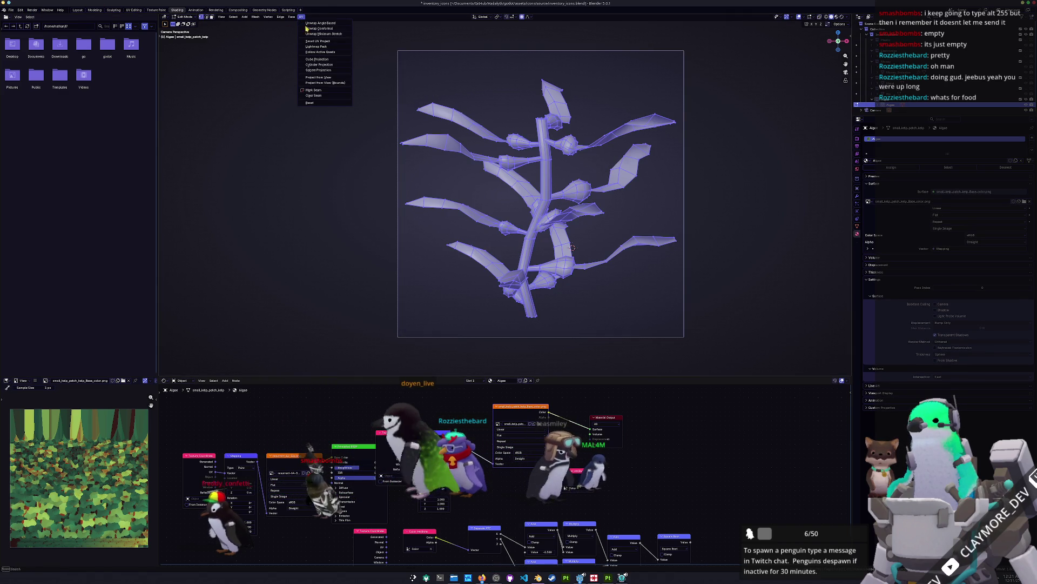
left_click(313, 41)
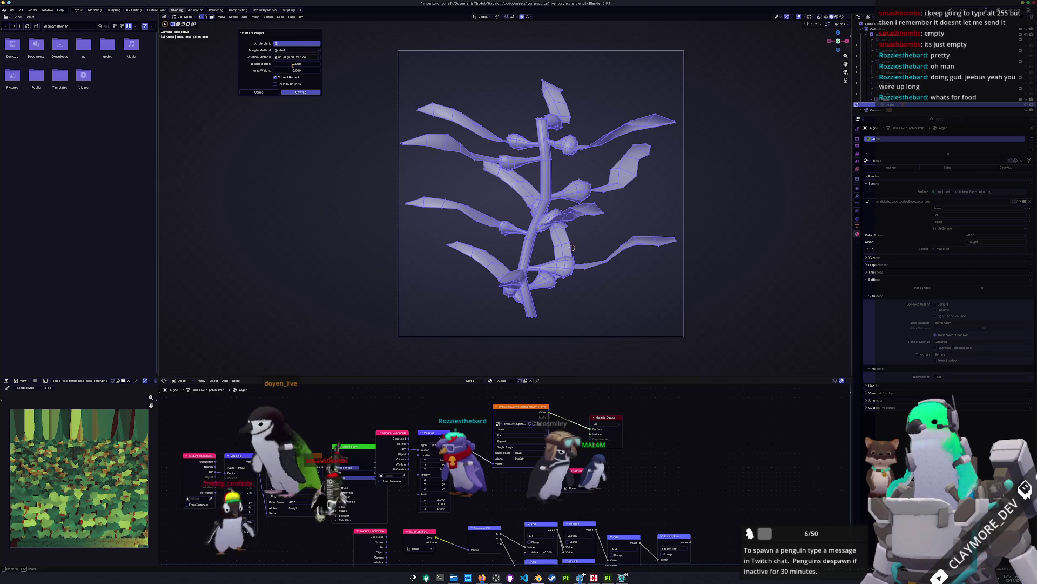
key("Return")
scroll(573, 247, "up", 2)
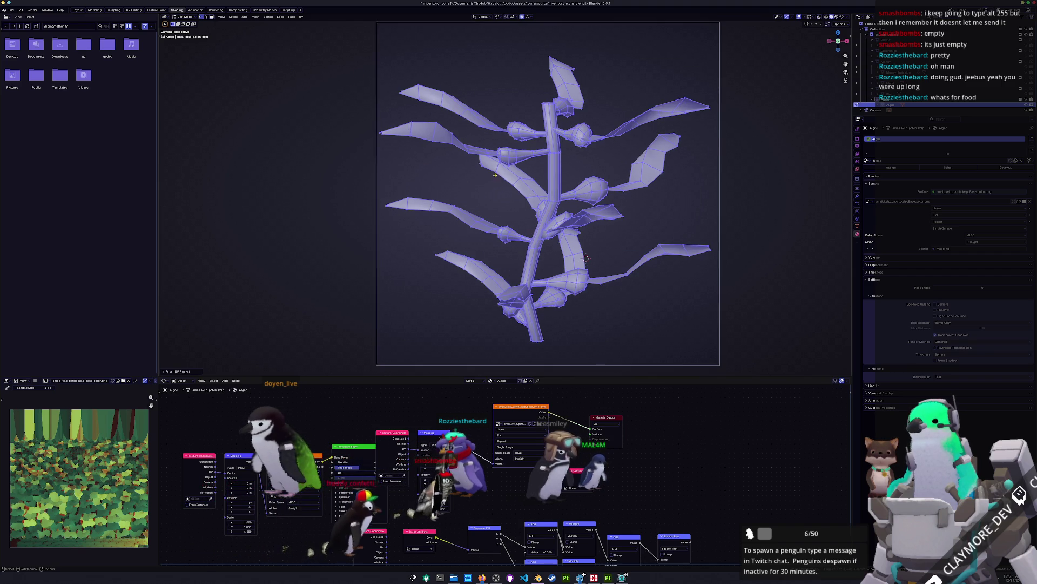
key("ctrl+s")
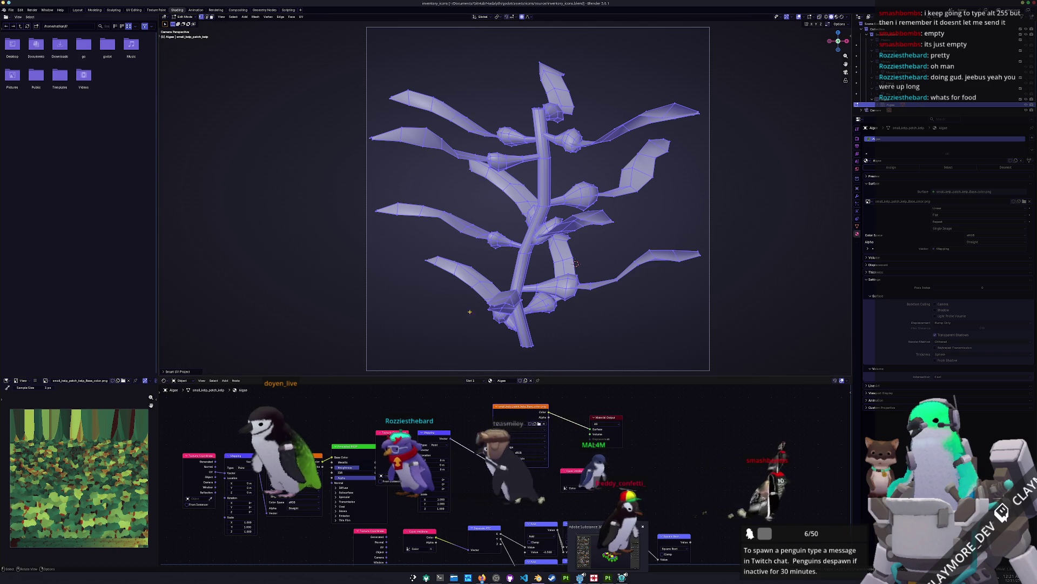
key("Tab")
left_click(11, 10)
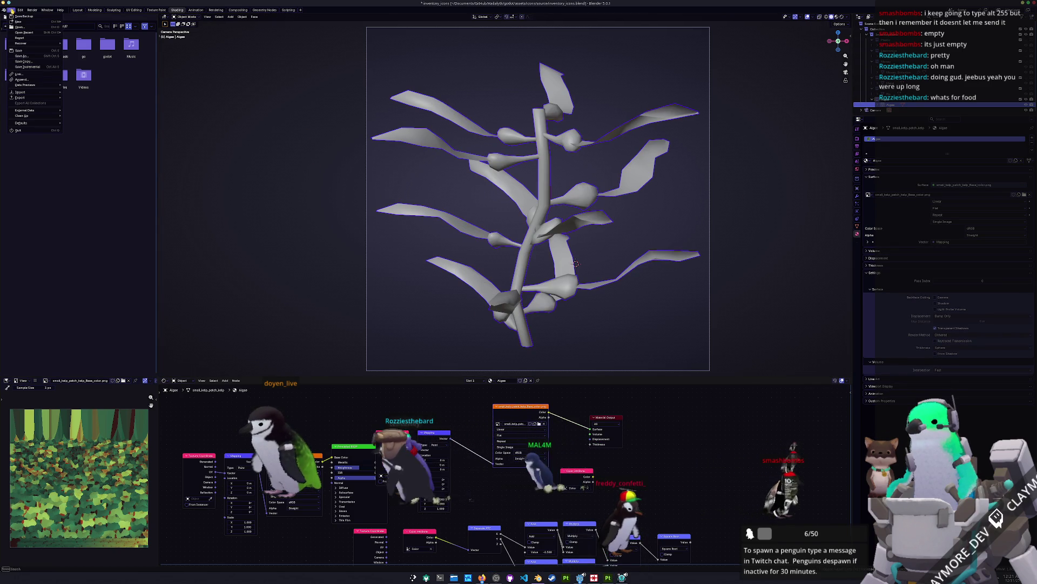
Export the model as algae.fbx into the exports folder, then switch to Substance Painter.
mouse_move(34, 98)
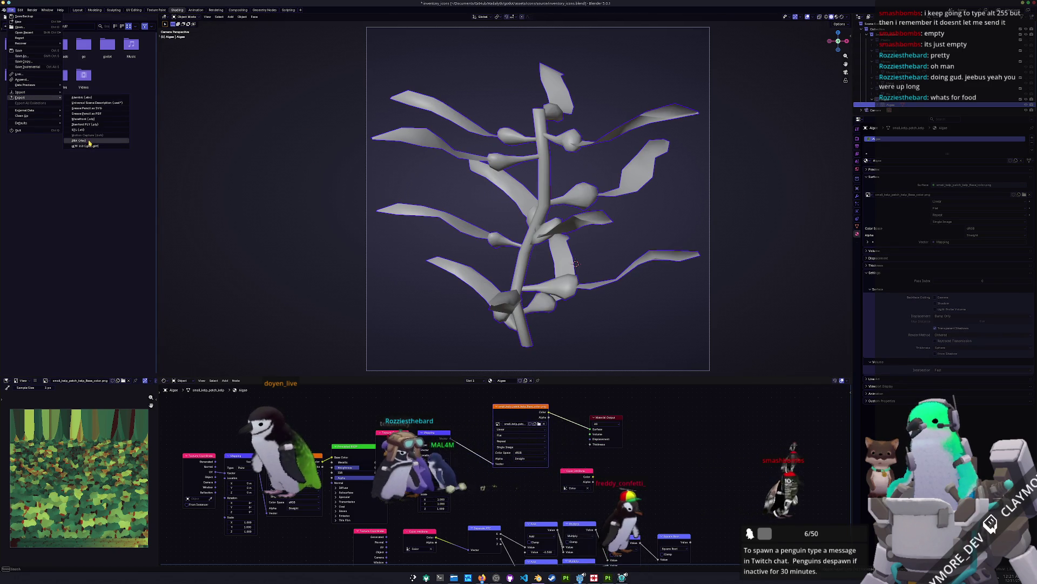
left_click(79, 141)
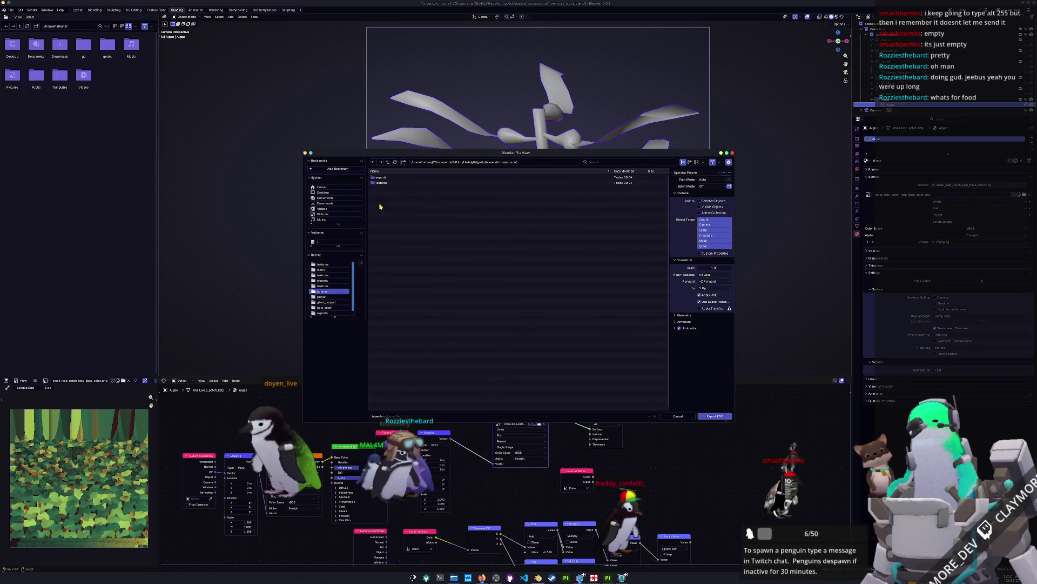
left_click(384, 178)
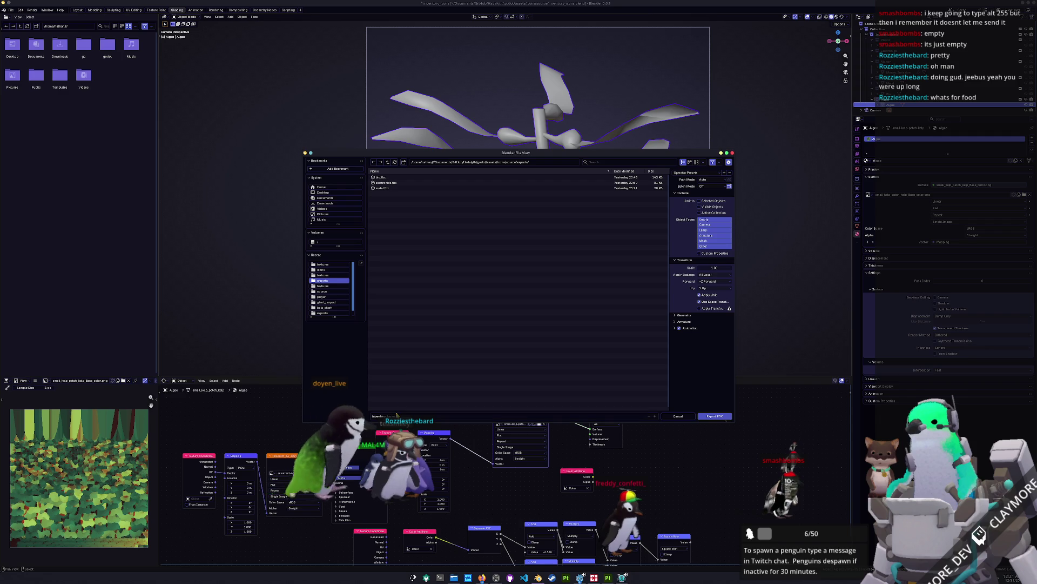
type("algae")
key("Return")
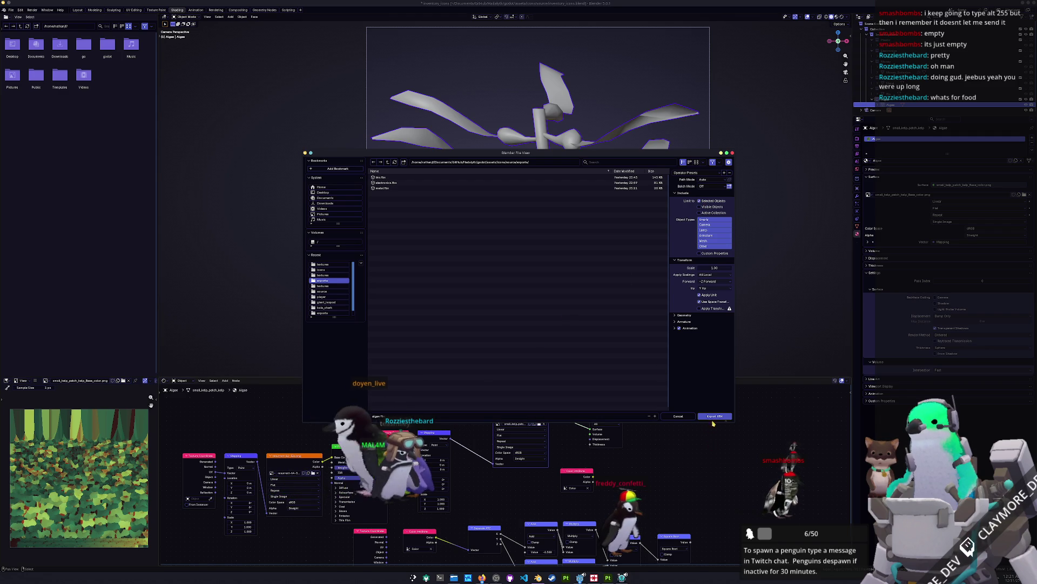
left_click(715, 417)
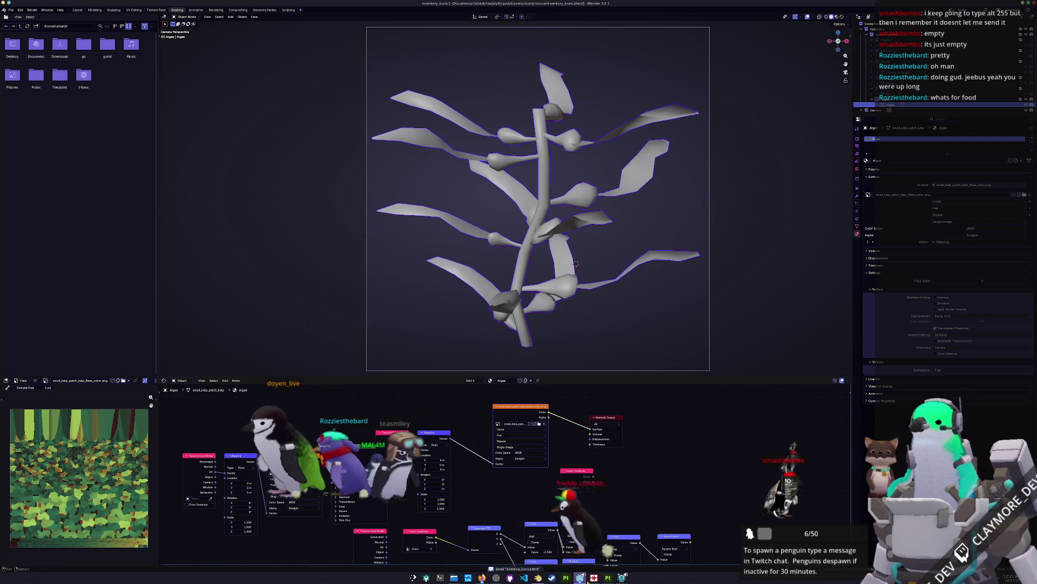
left_click(608, 577)
left_click(5, 10)
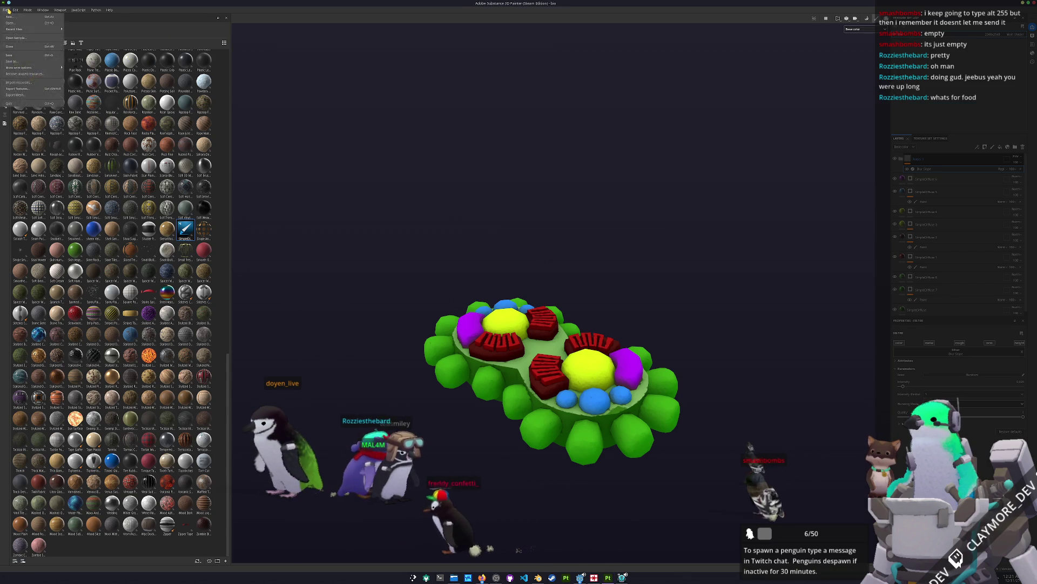
Create a new Substance Painter project with algae.fbx as its mesh, then return to Blender.
left_click(22, 17)
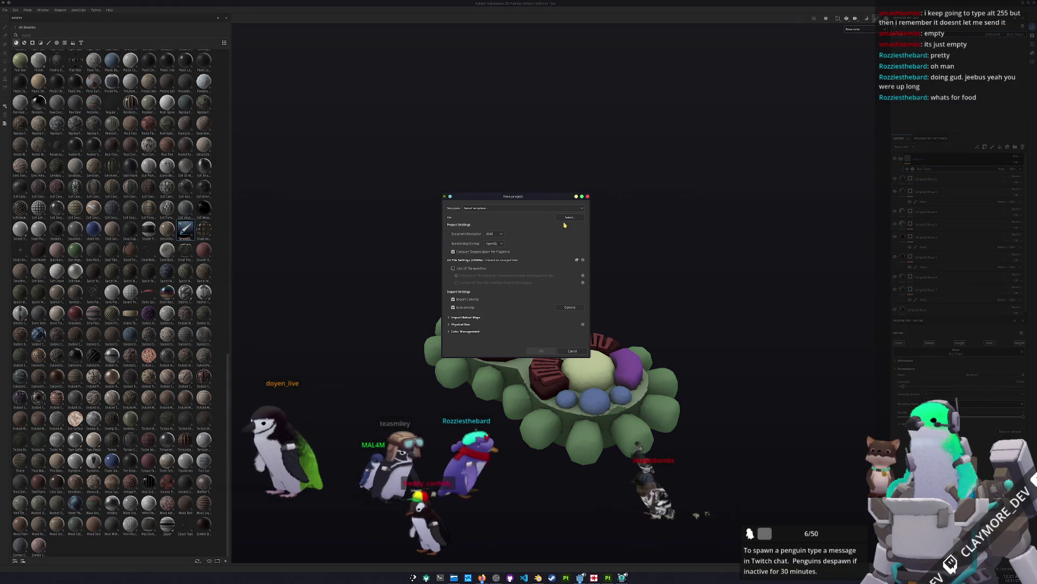
left_click(571, 221)
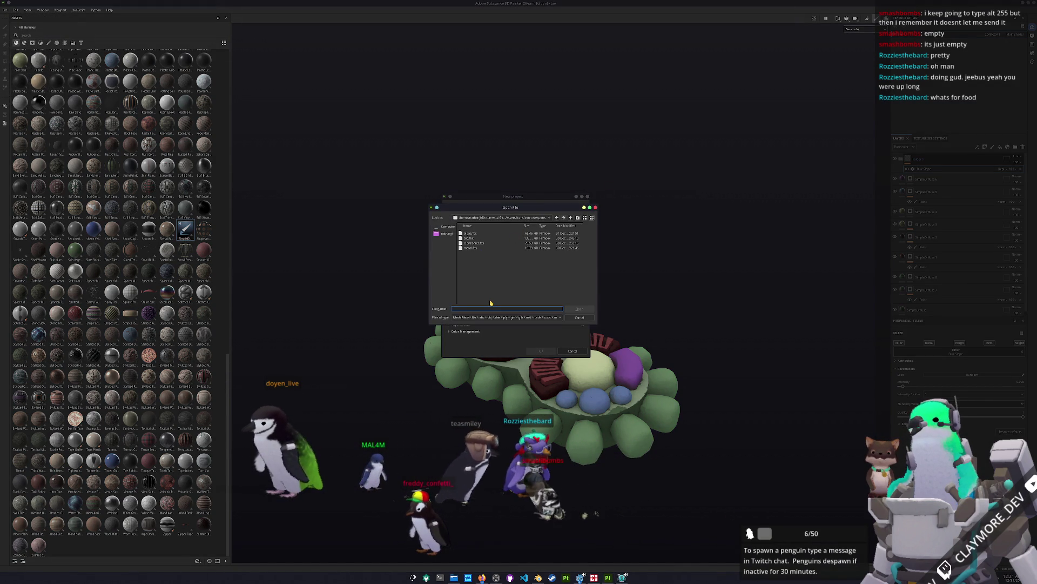
left_click(469, 238)
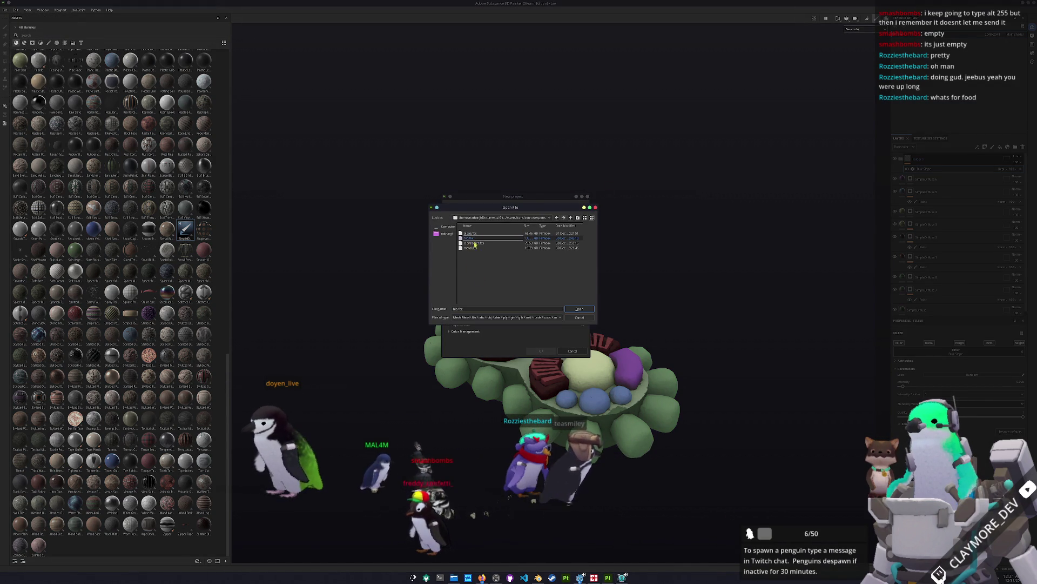
double_click(470, 233)
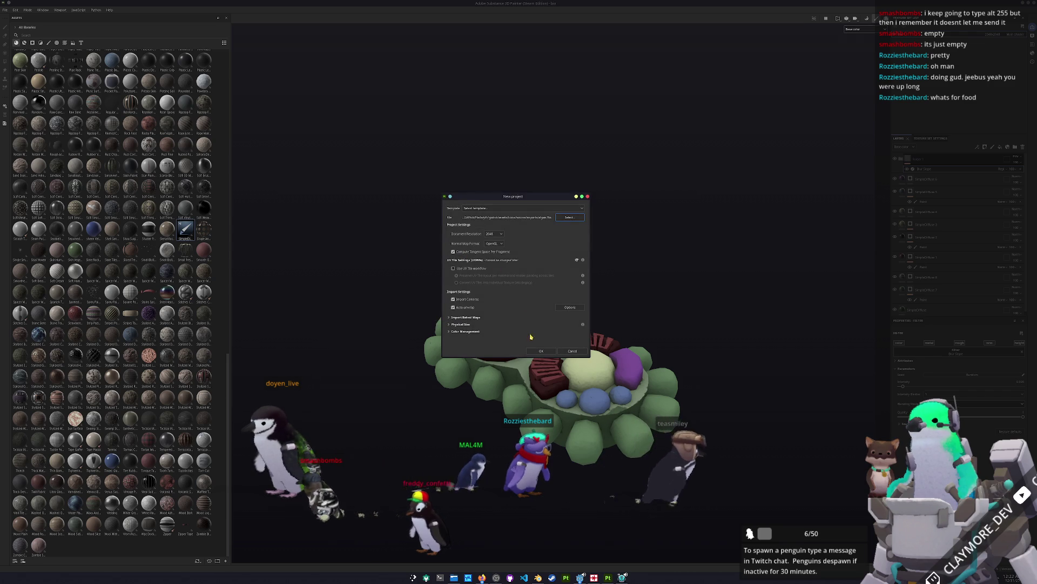
left_click(494, 234)
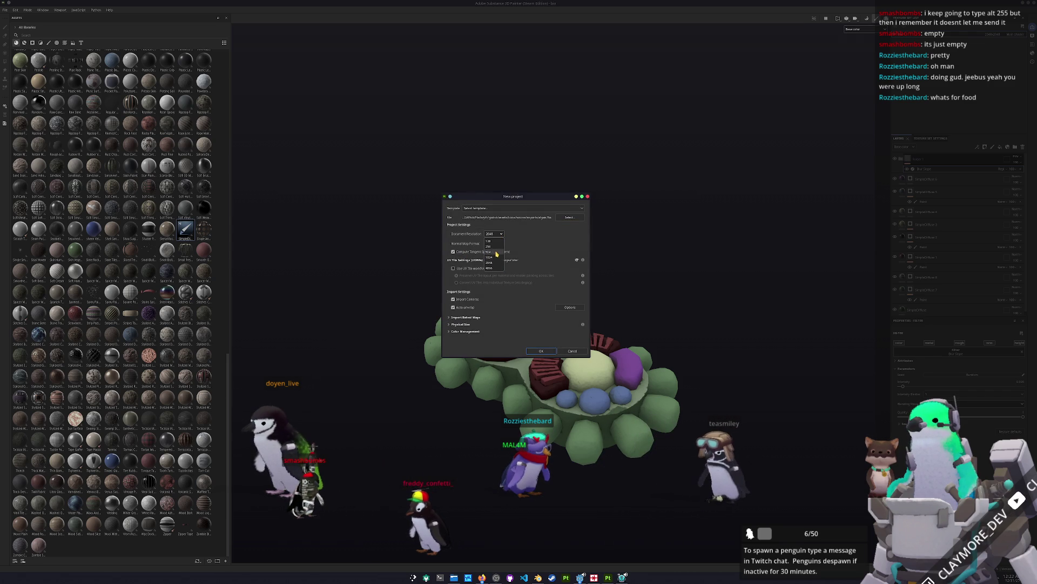
left_click(540, 349)
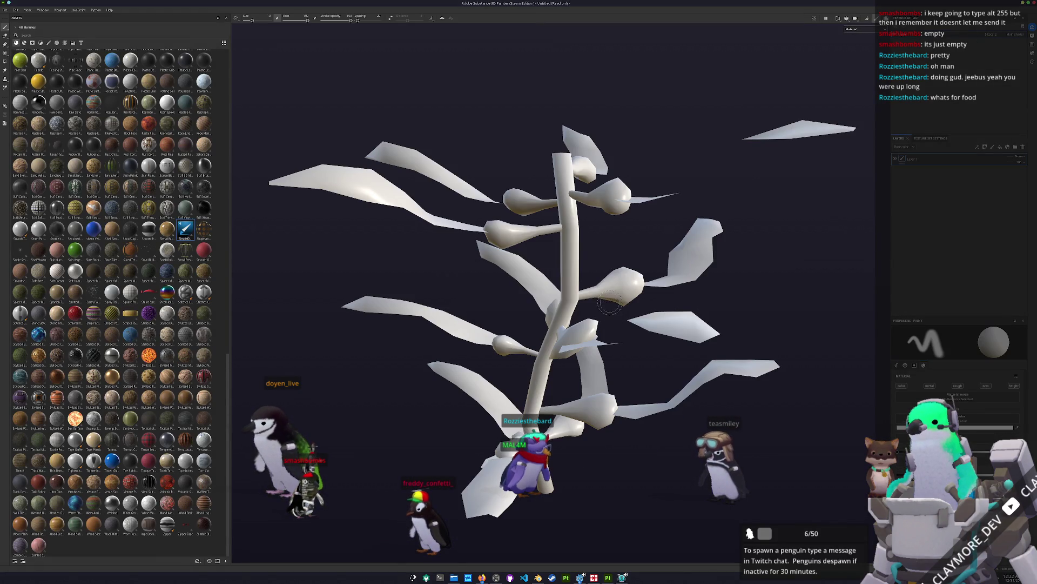
key("alt+Tab")
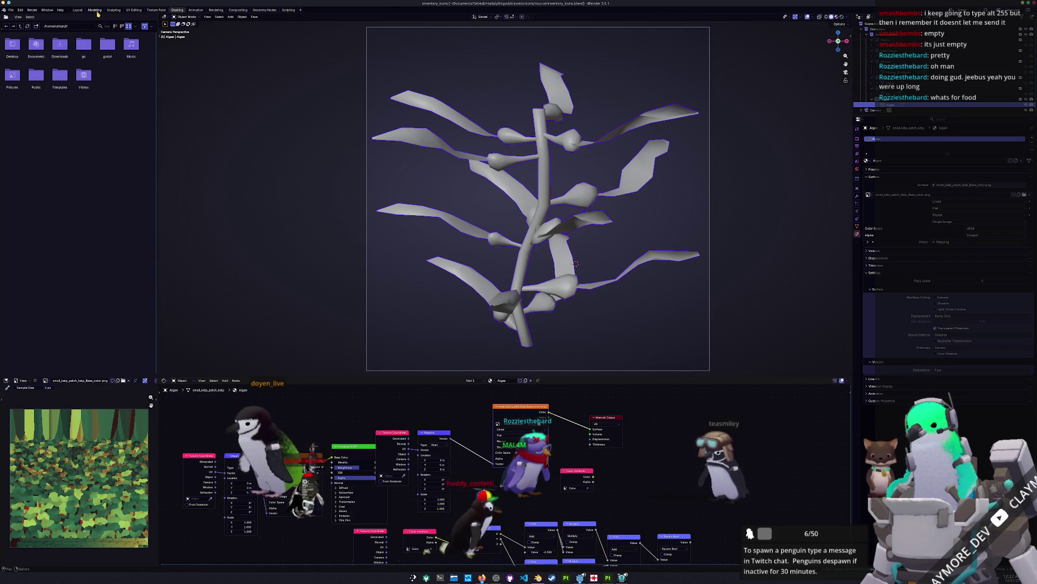
In the Layout workspace, unhide the bio item and frame it in the camera view.
left_click(80, 10)
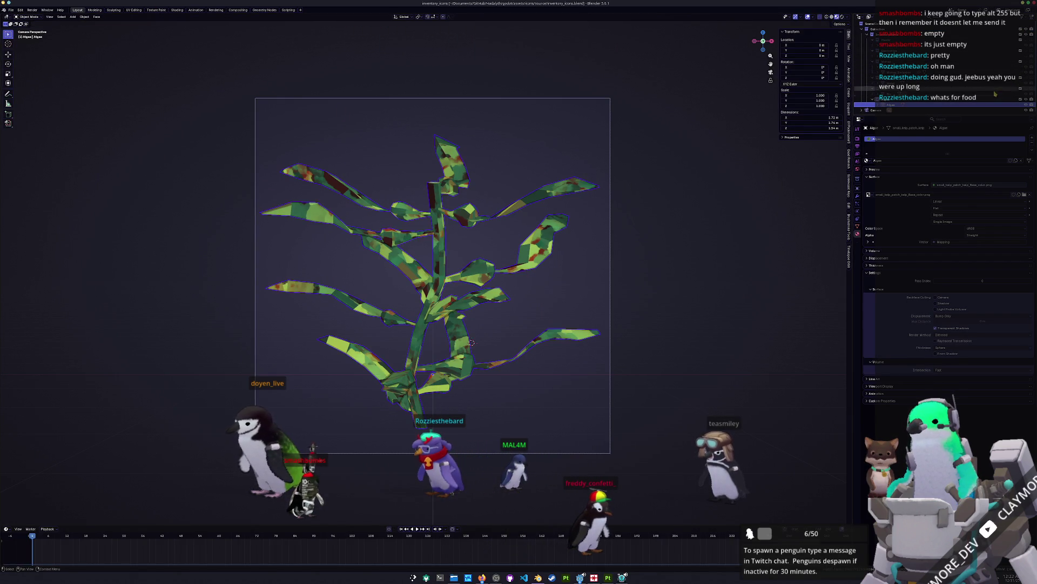
left_click(1026, 99)
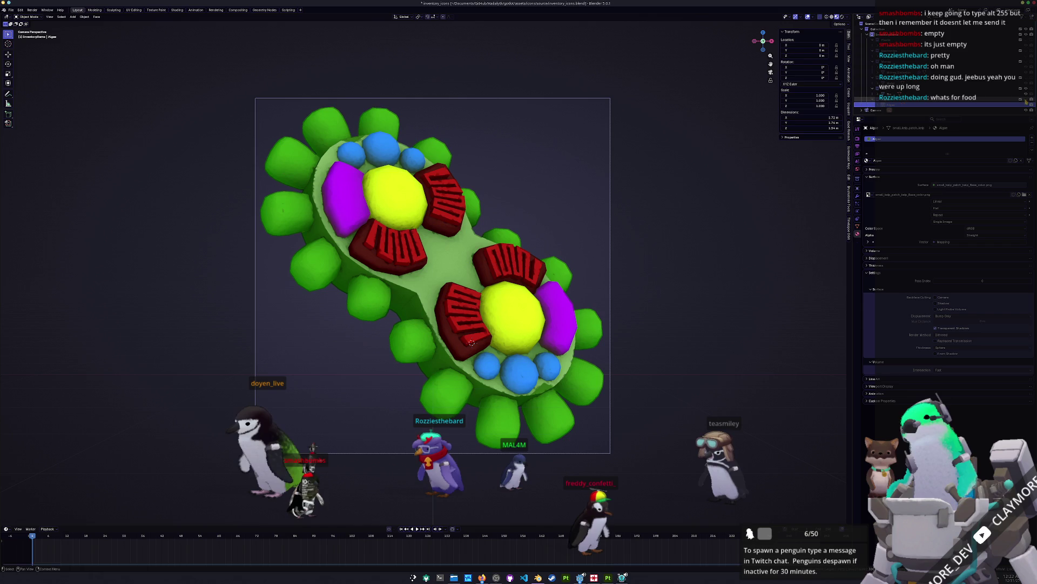
mouse_move(645, 358)
left_mouse_down()
mouse_move(590, 341)
mouse_move(508, 355)
mouse_move(744, 359)
mouse_move(778, 346)
mouse_move(744, 359)
left_mouse_up()
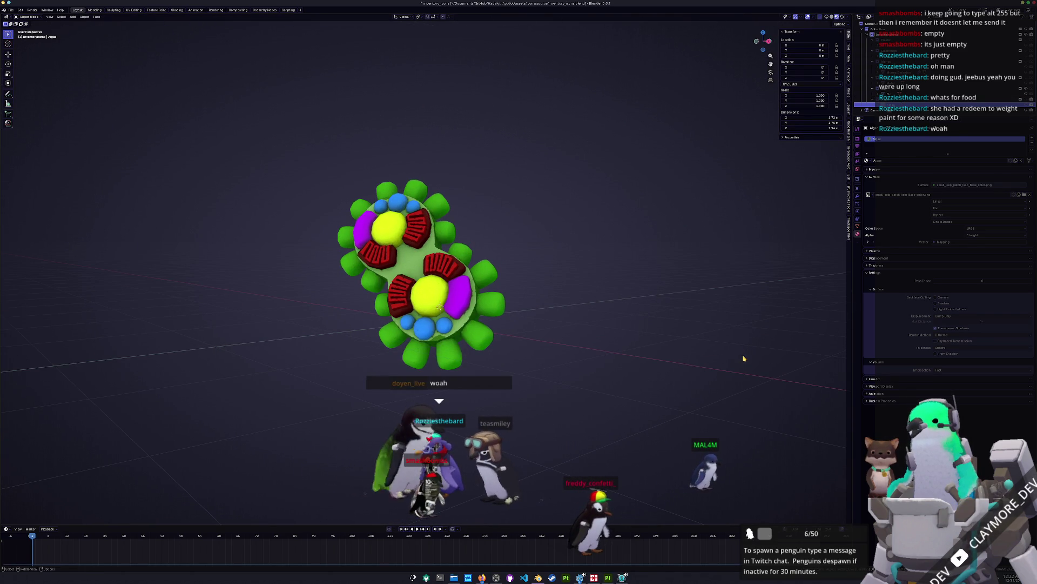
left_click_drag(553, 356, 545, 362)
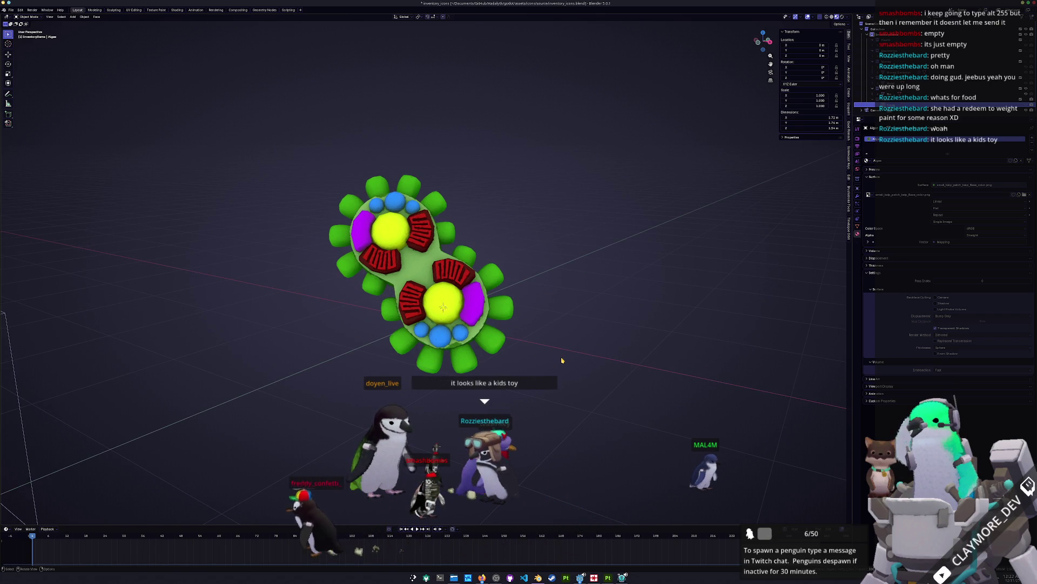
key("KP_0")
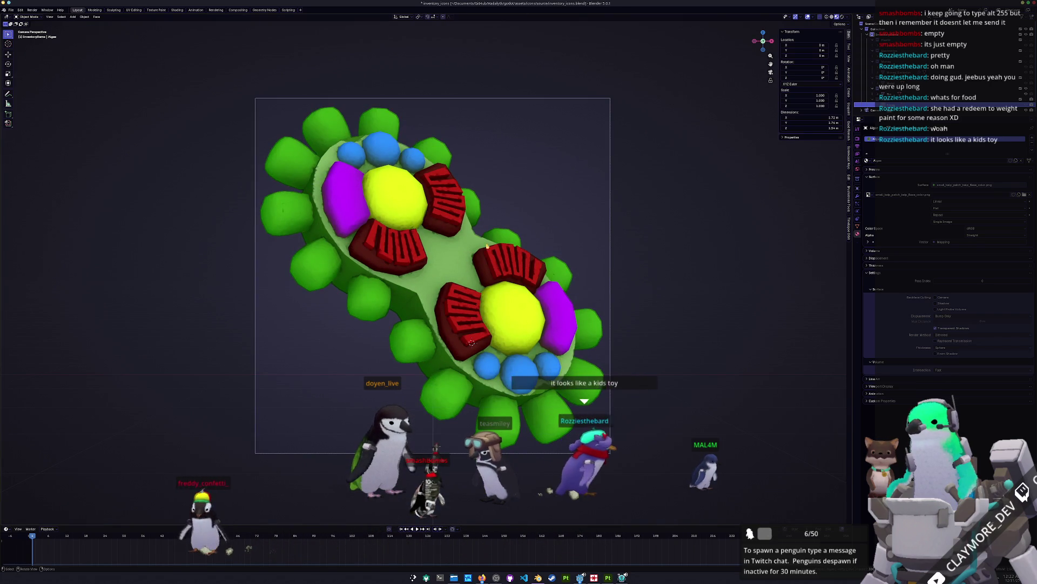
left_click(462, 230)
scroll(462, 231, "down", 2)
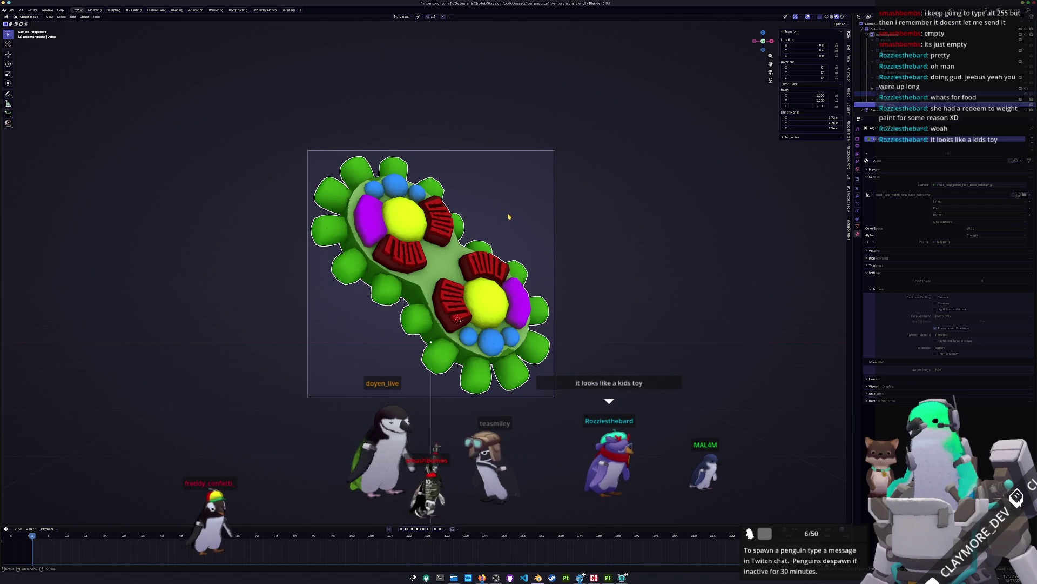
key("alt+a")
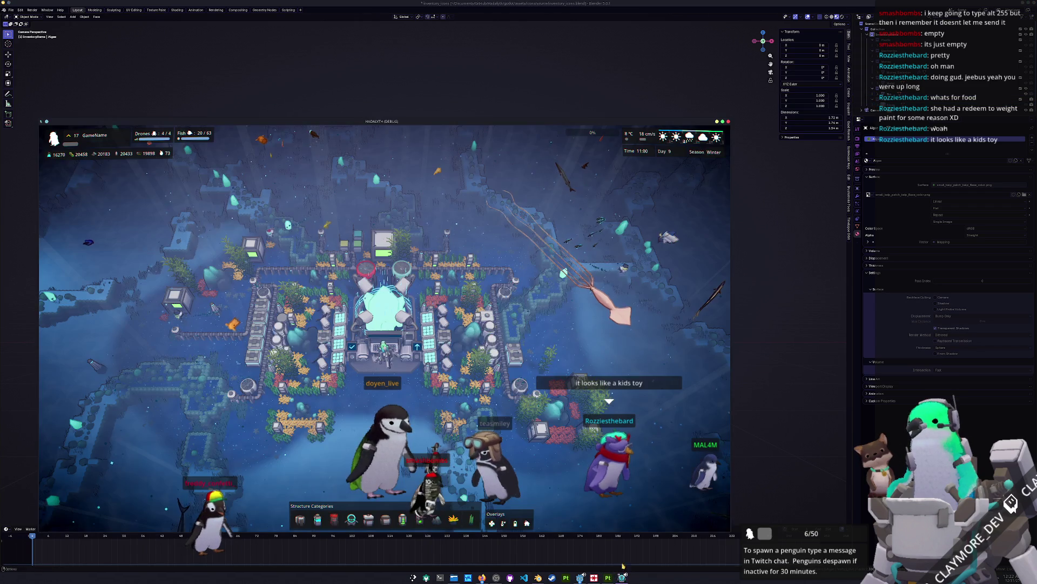
Check the Bio item's icon in the in-game inventory, then close the game window.
key("e")
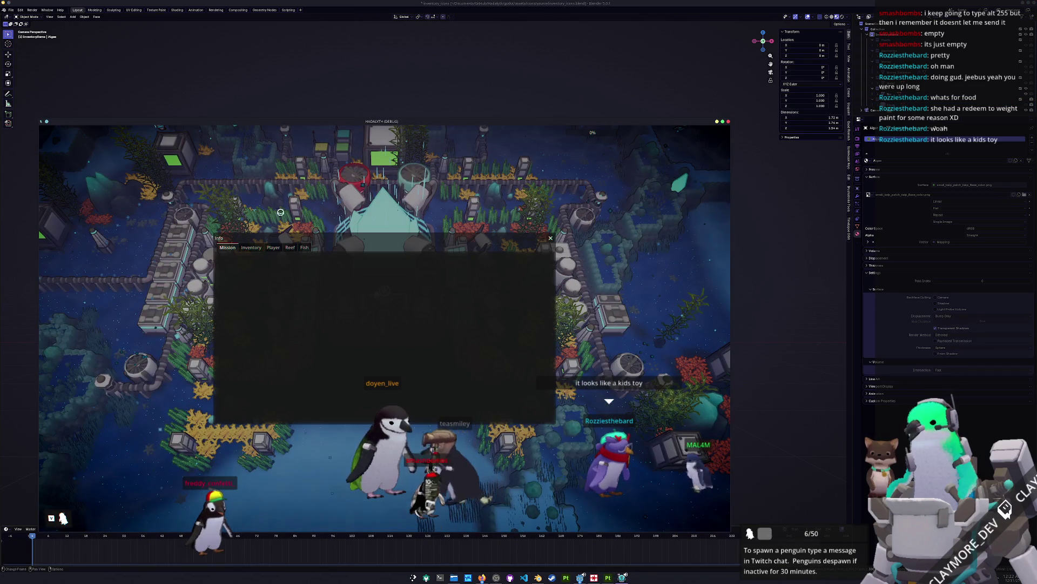
left_click(251, 247)
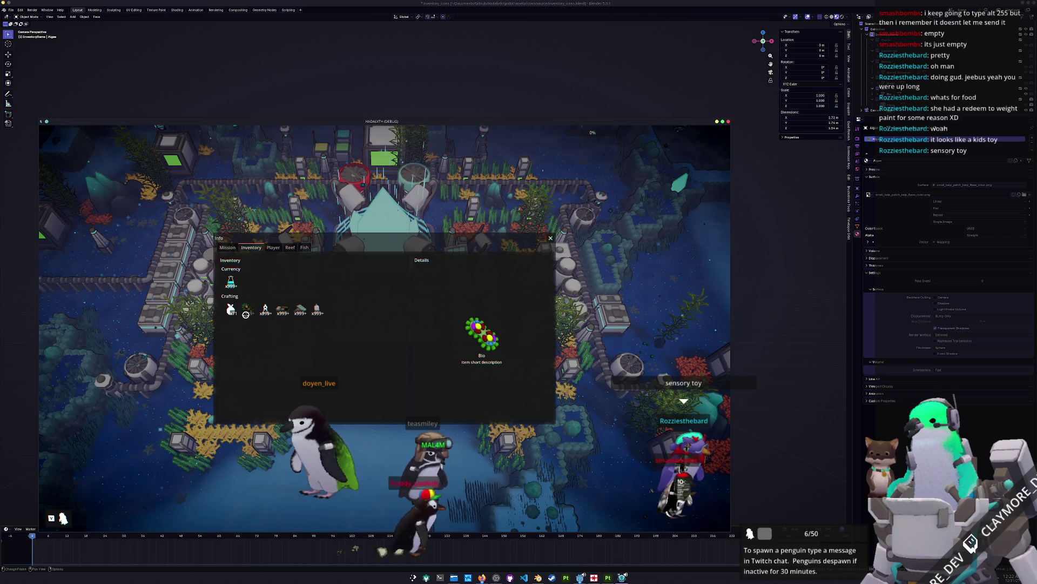
key("Escape")
scroll(487, 394, "down", 5)
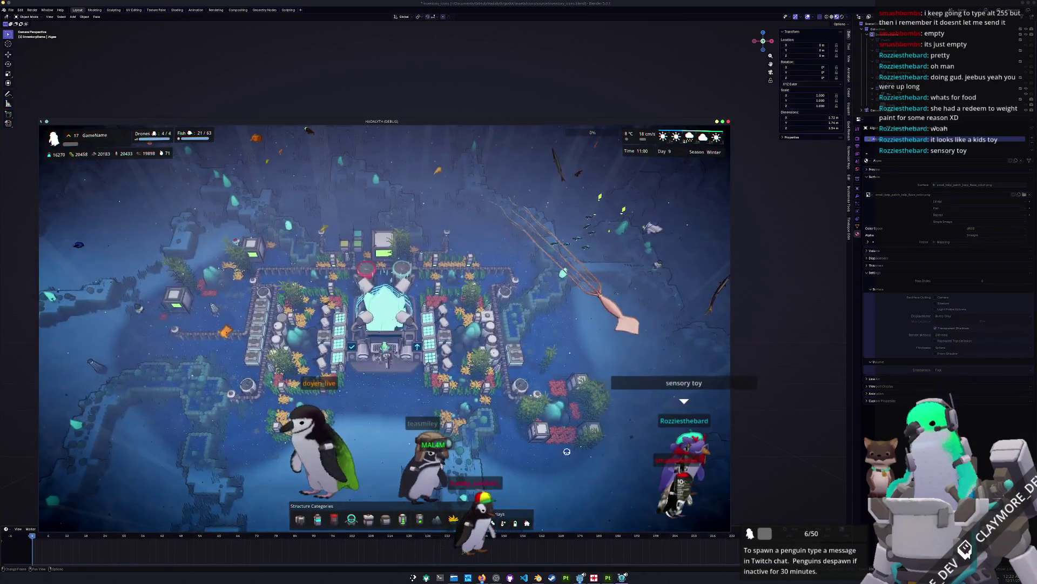
left_click(746, 474)
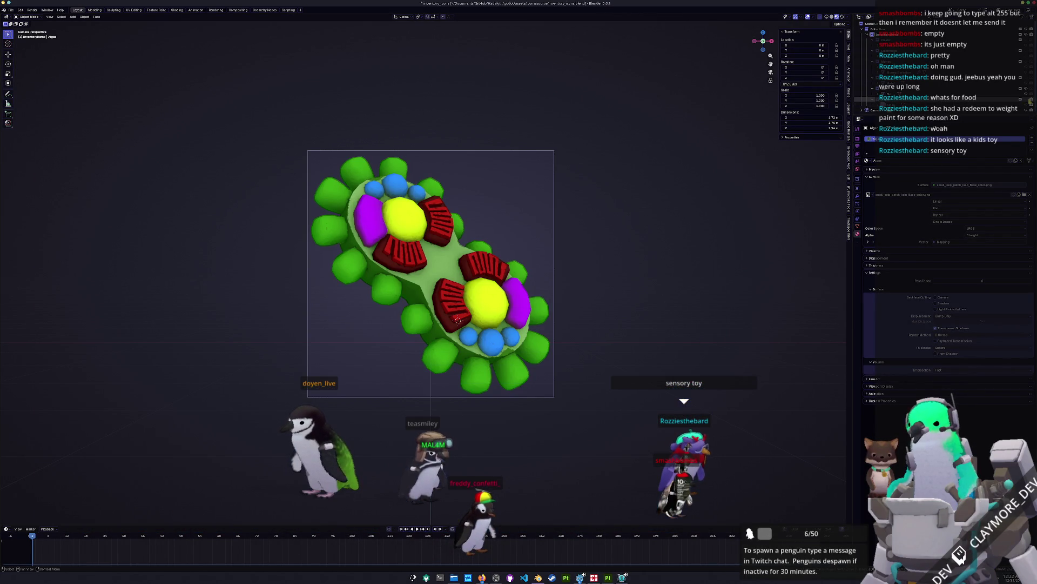
Hide the bio item so the kelp shows again, then switch to Substance Painter.
key("h")
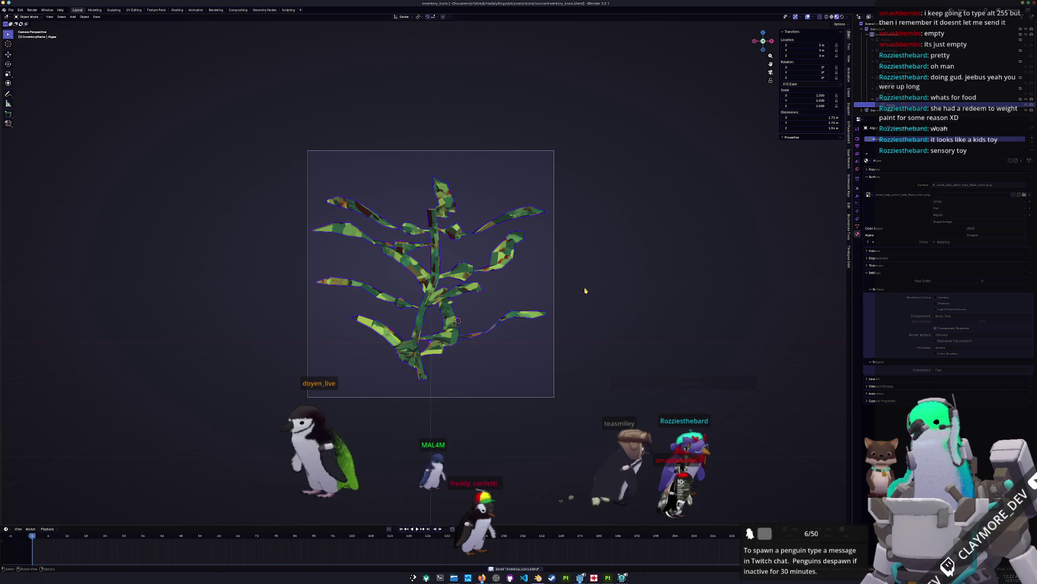
key("Tab")
key("Tab")
key("alt+Tab")
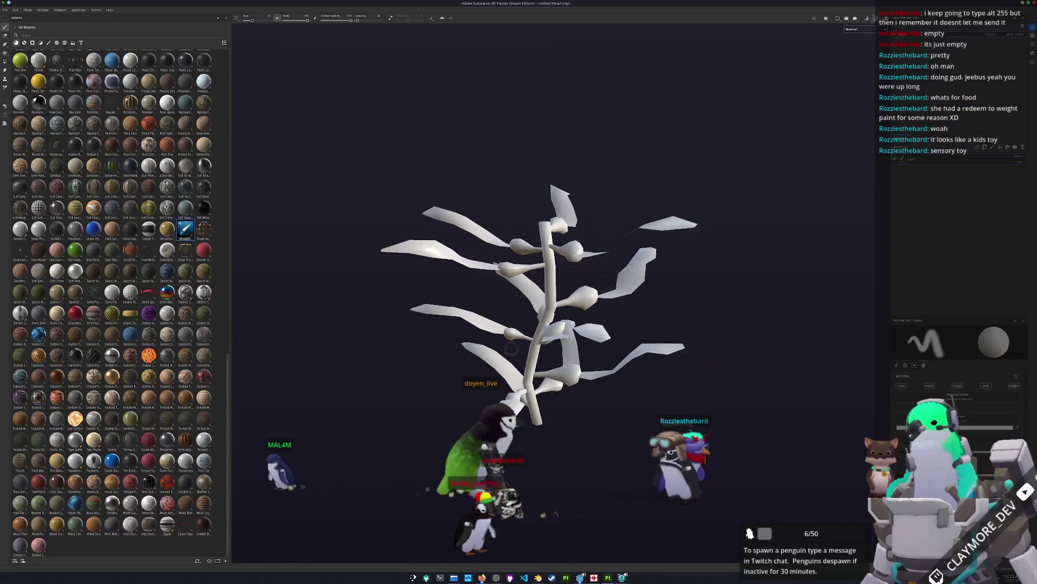
Bake the kelp's mesh maps and return to the painting layout.
key("ctrl+shift+b")
left_click(643, 551)
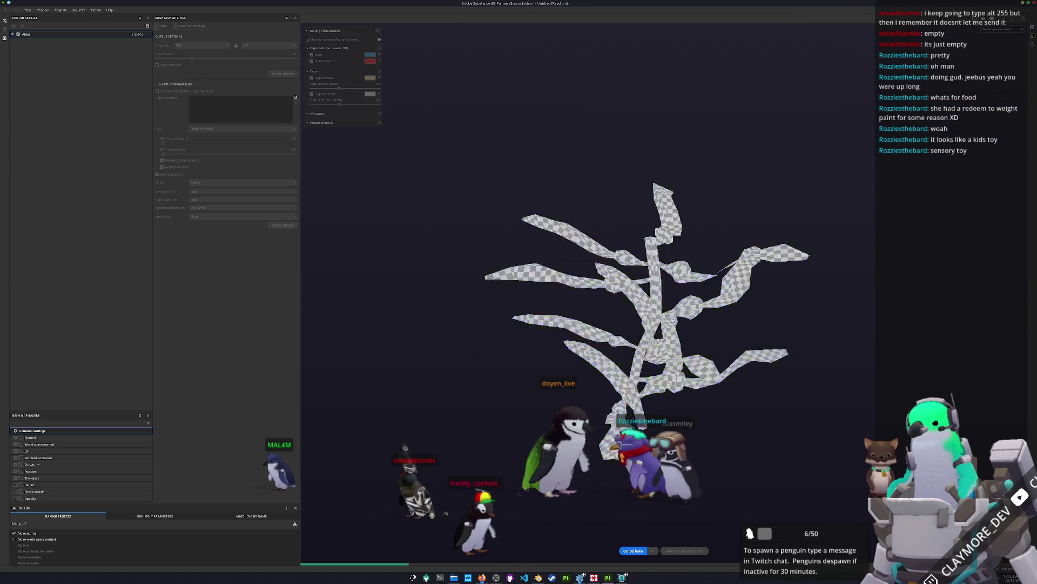
left_click(687, 551)
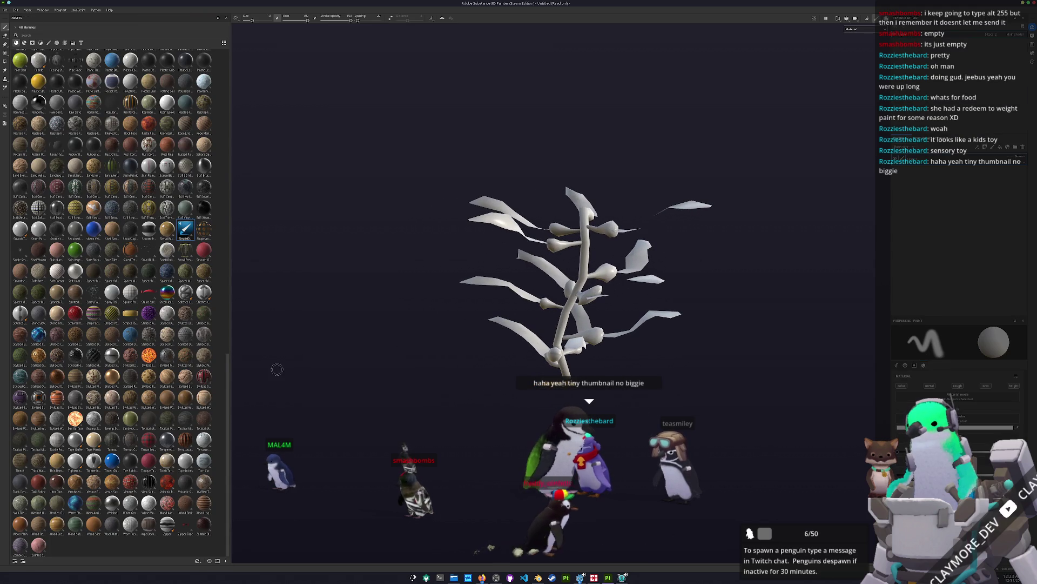
Apply a material to the kelp and view its green base colour from several angles.
left_click_drag(185, 229, 794, 234)
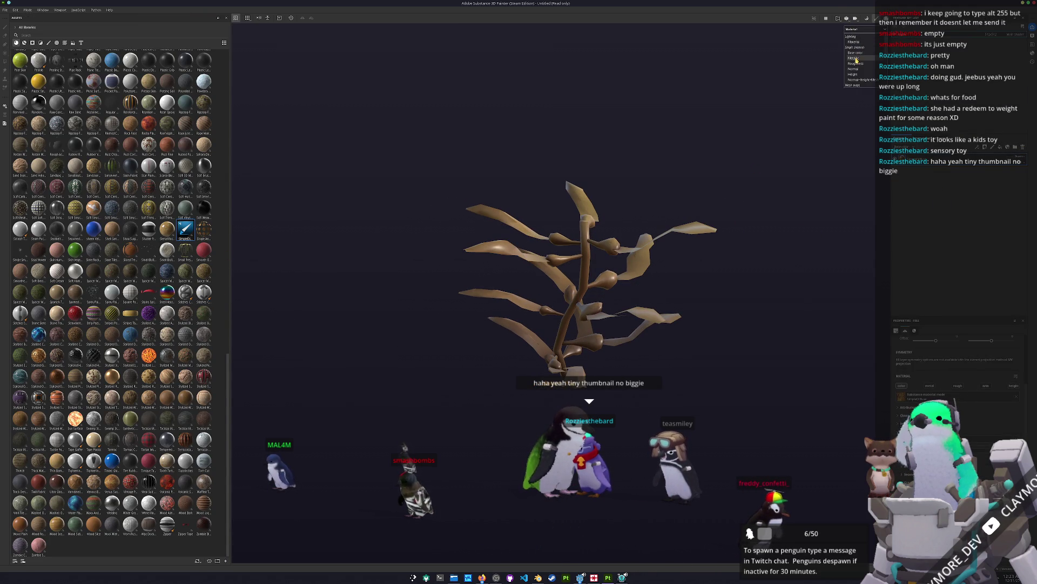
left_click(859, 53)
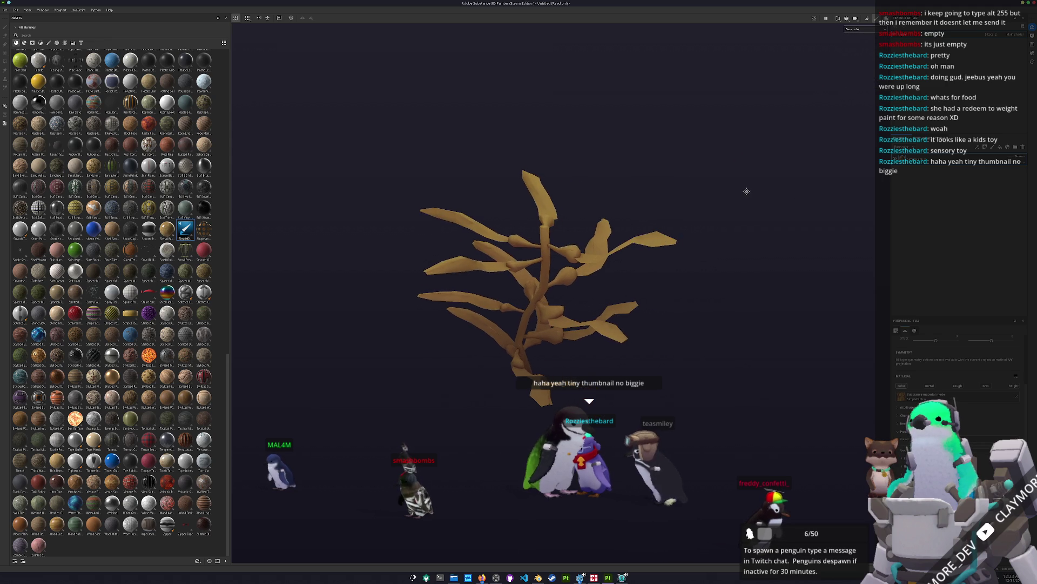
mouse_move(746, 193)
left_mouse_down()
mouse_move(747, 203)
mouse_move(748, 181)
mouse_move(757, 228)
mouse_move(821, 216)
mouse_move(764, 196)
mouse_move(771, 241)
mouse_move(775, 217)
mouse_move(803, 201)
mouse_move(785, 211)
mouse_move(765, 257)
mouse_move(746, 251)
left_mouse_up()
left_click_drag(533, 272, 535, 292)
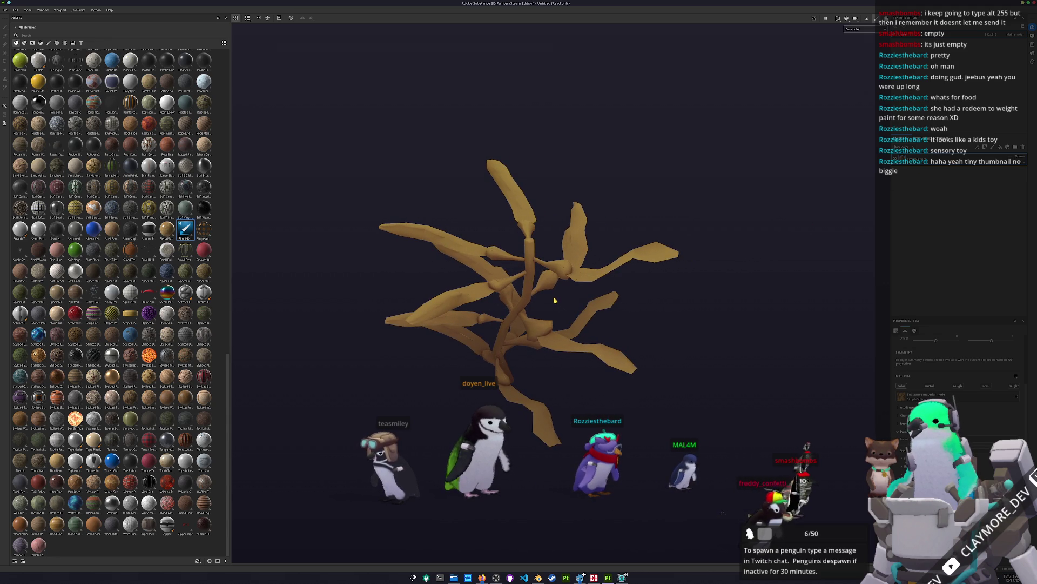
left_click_drag(697, 306, 762, 281)
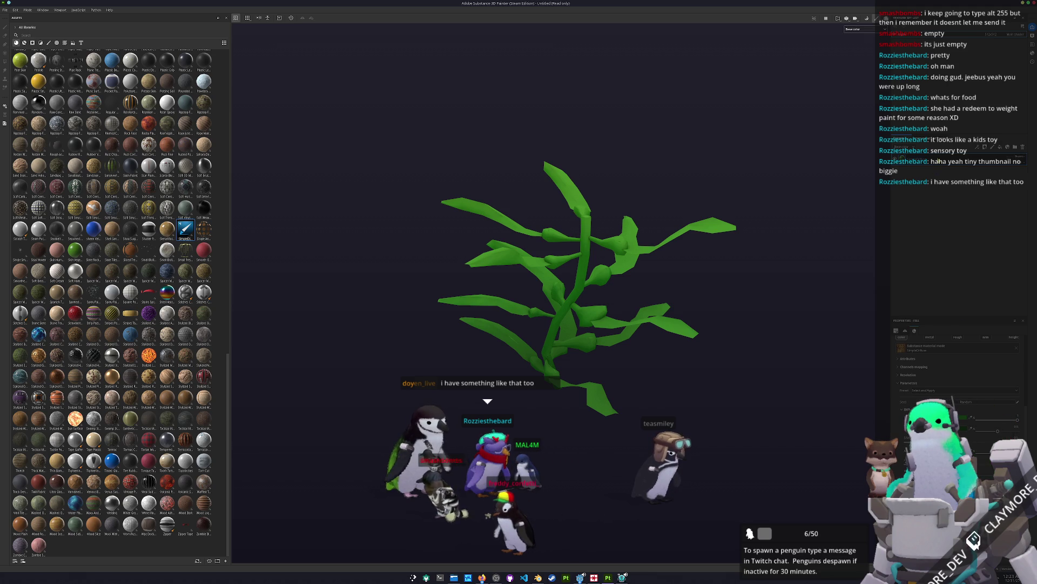
Add a Light generator to the plant's SimpleDiffuse layer for lighter yellow-green shading.
left_click(945, 186)
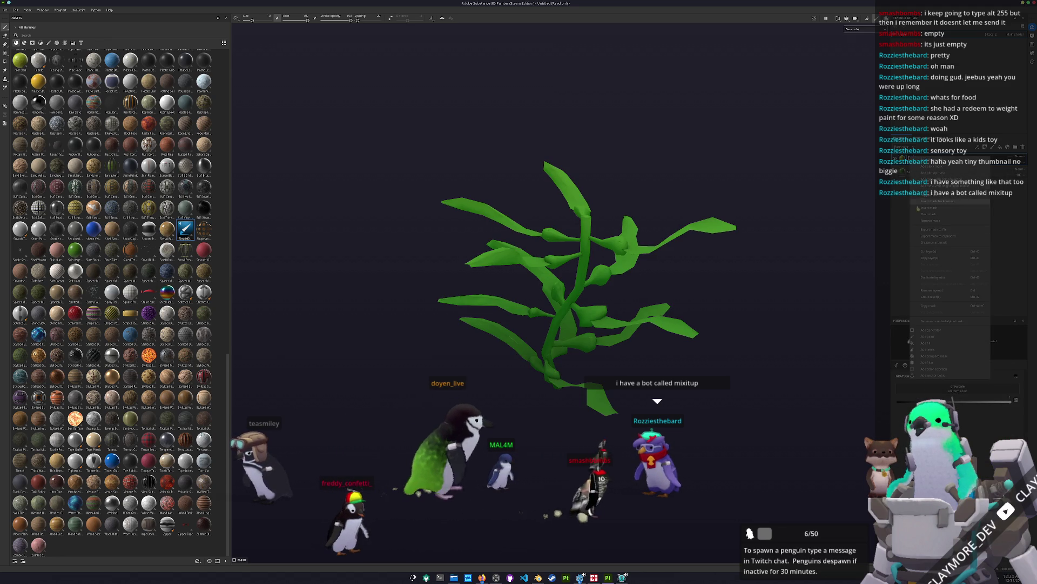
left_click(943, 330)
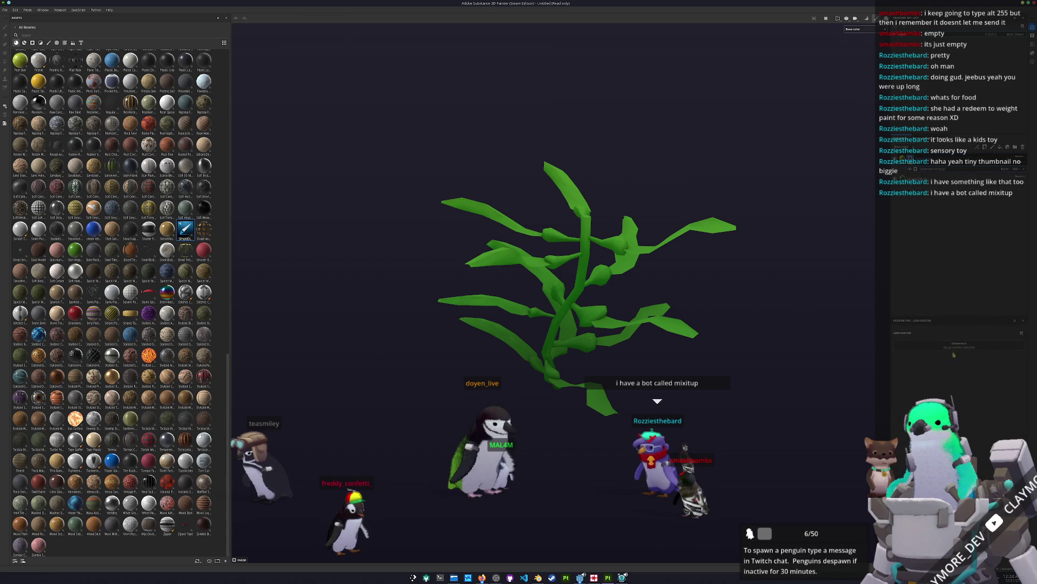
left_click(960, 346)
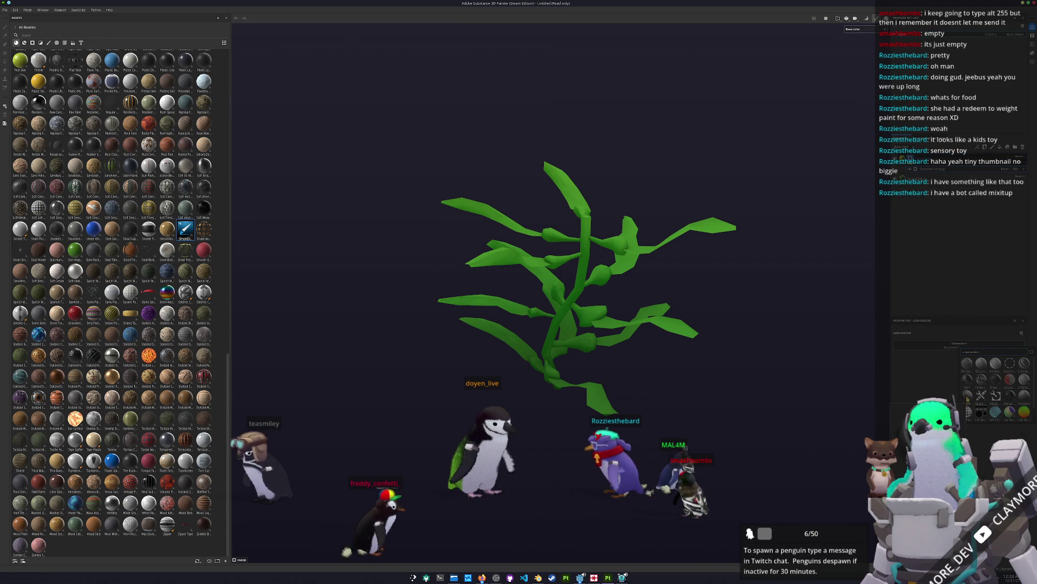
left_click(1024, 379)
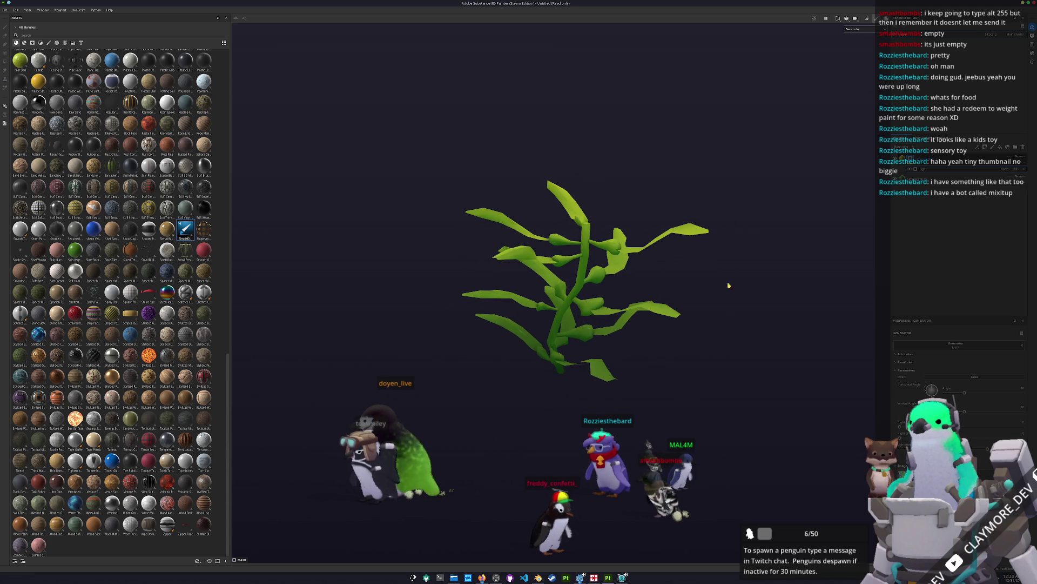
Apply the SimpleDiffuse material to the plant with polygon fill.
key("1")
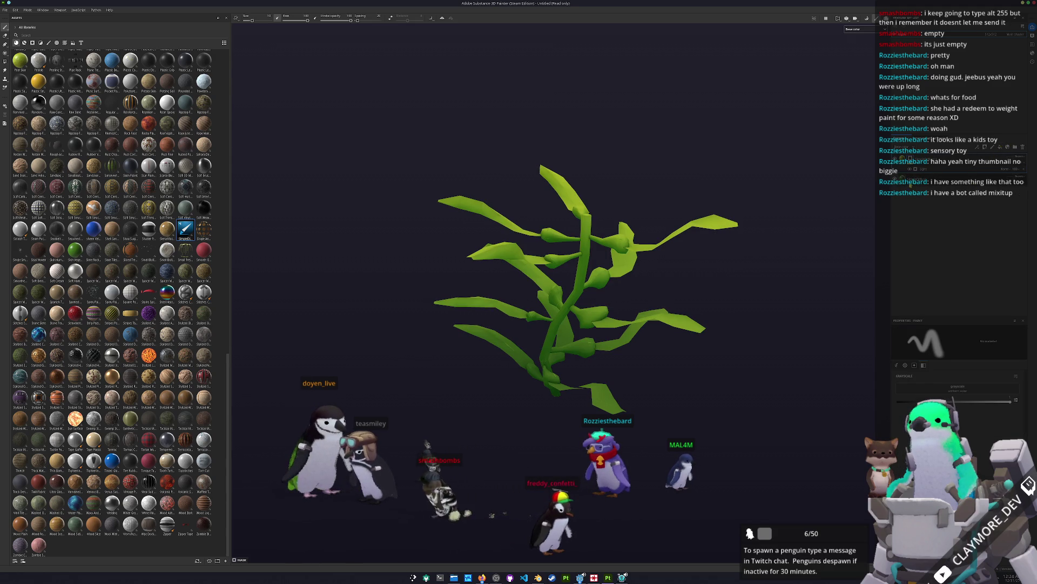
key("4")
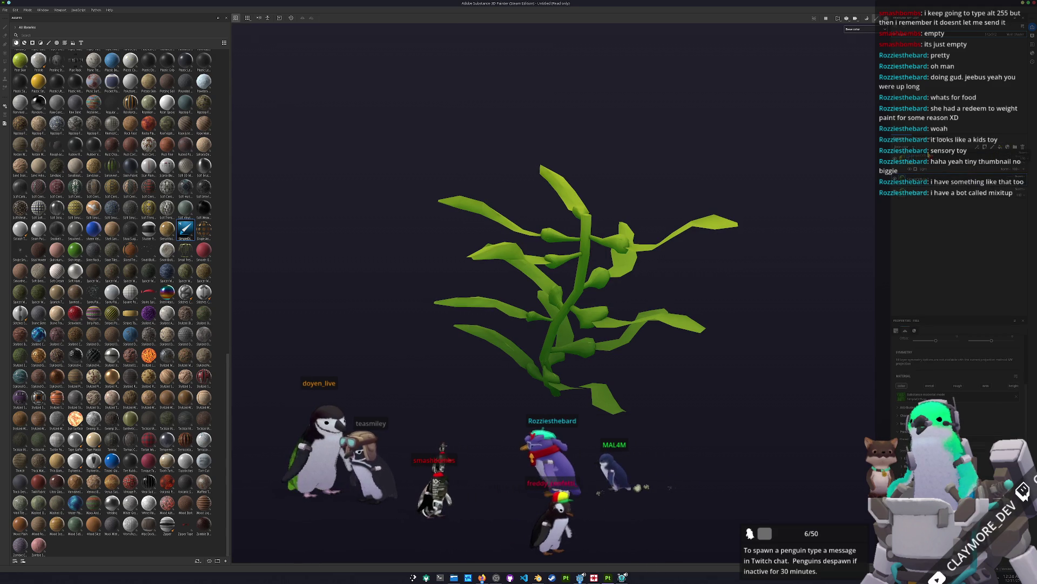
left_click_drag(185, 230, 907, 215)
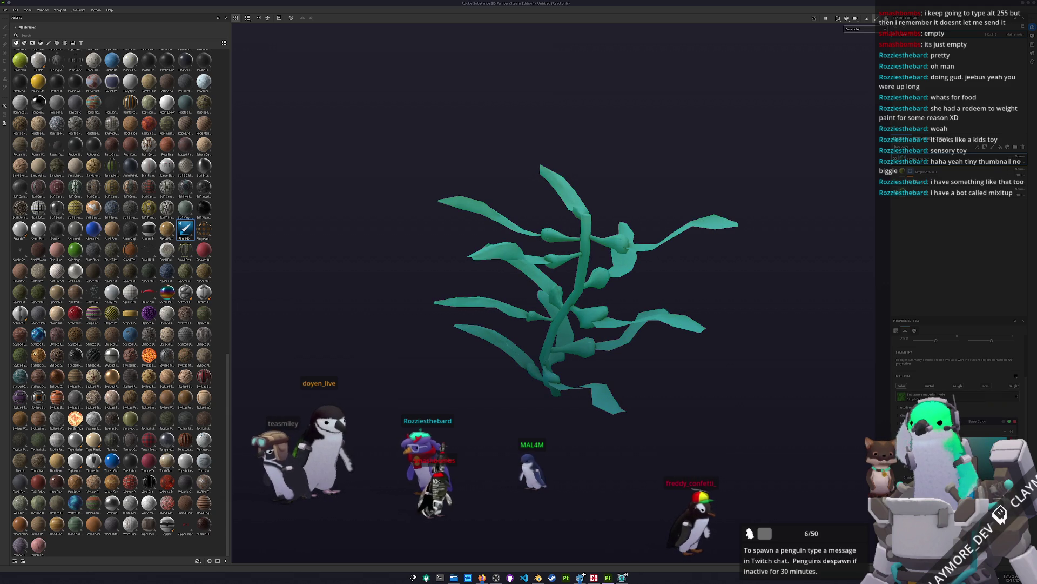
Add a fill mask to the layer and search 'grunge' for its grayscale texture.
right_click(920, 199)
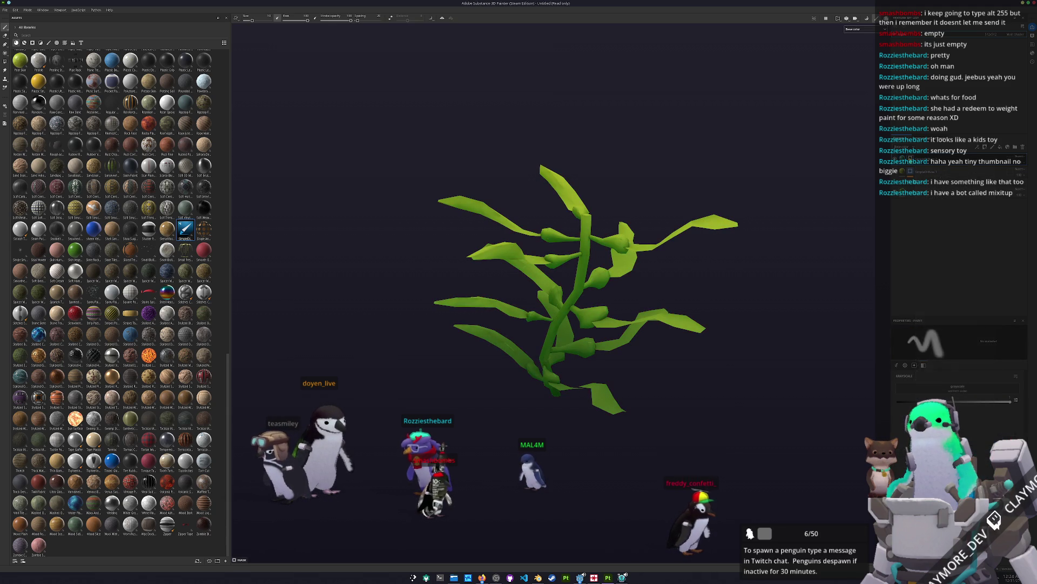
left_click(927, 344)
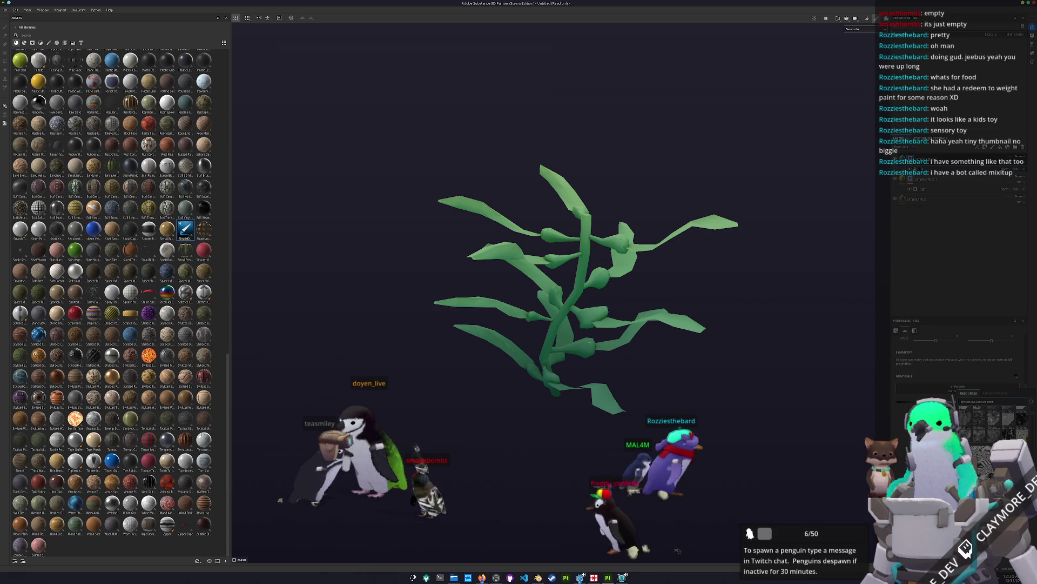
left_click(966, 417)
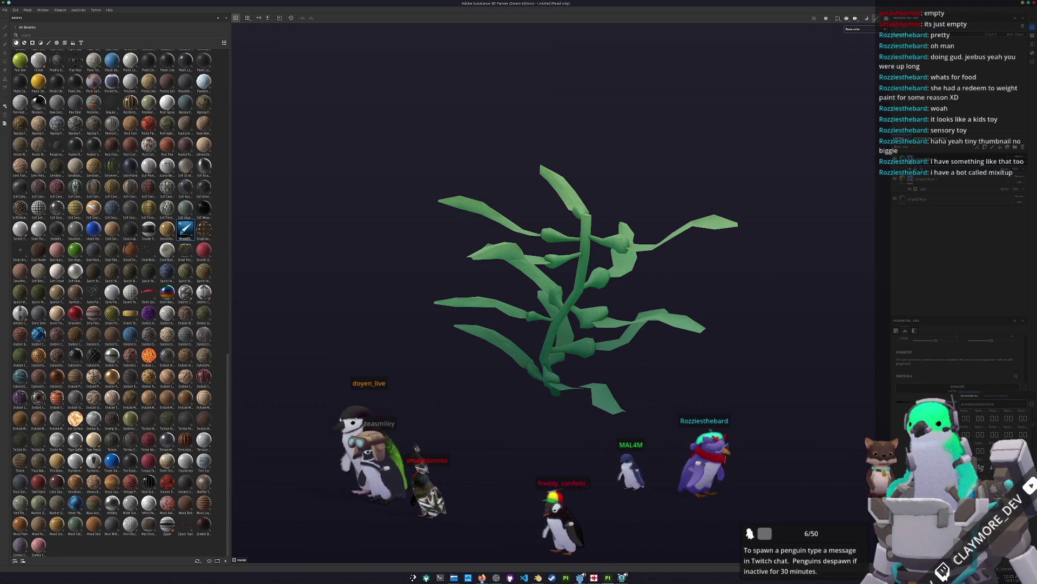
type(" grunge")
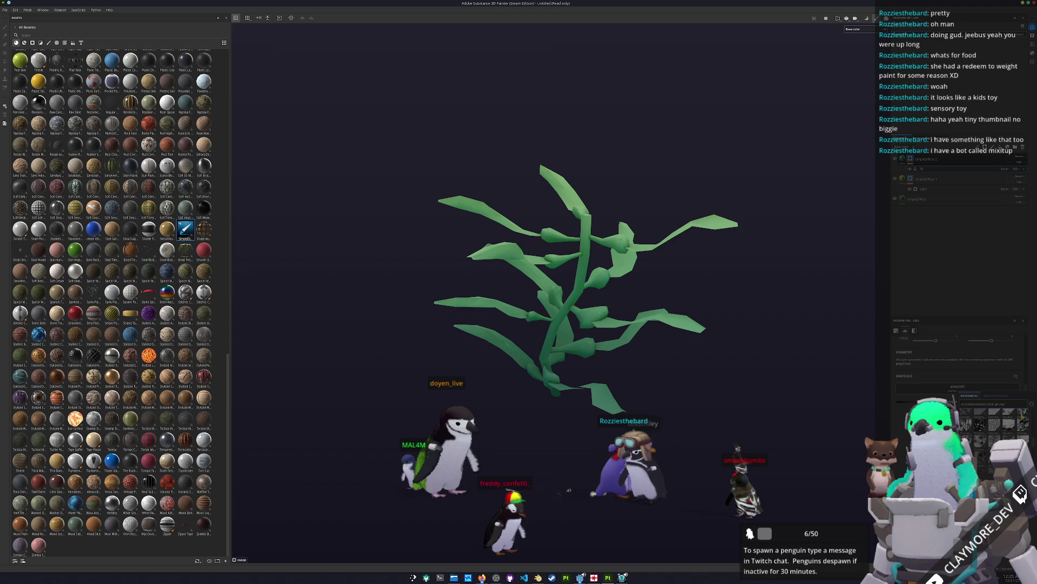
Use Grunge Map 007 as the grayscale texture and delete the Light generator.
left_click(1008, 424)
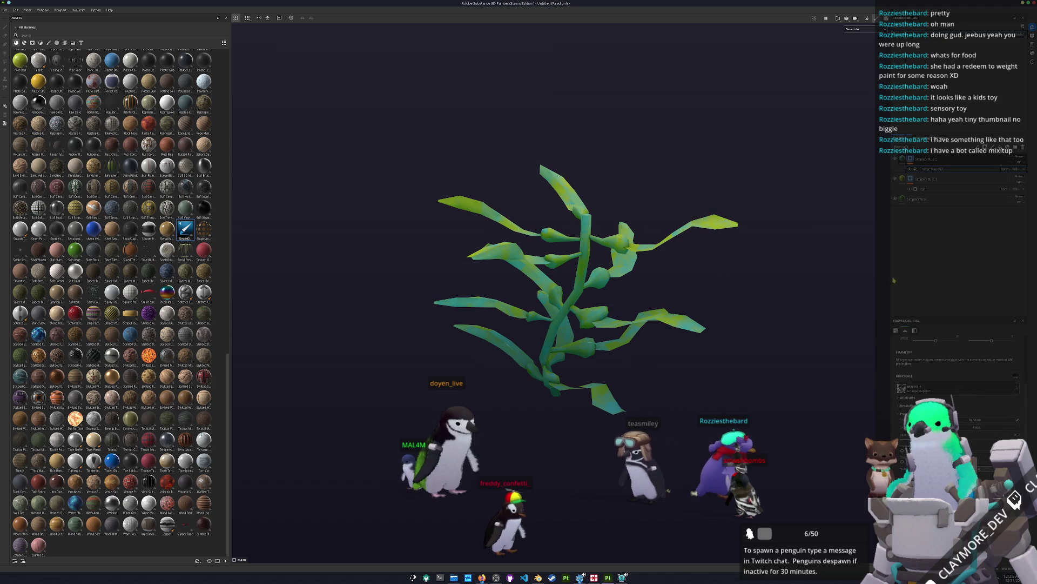
left_click(911, 200)
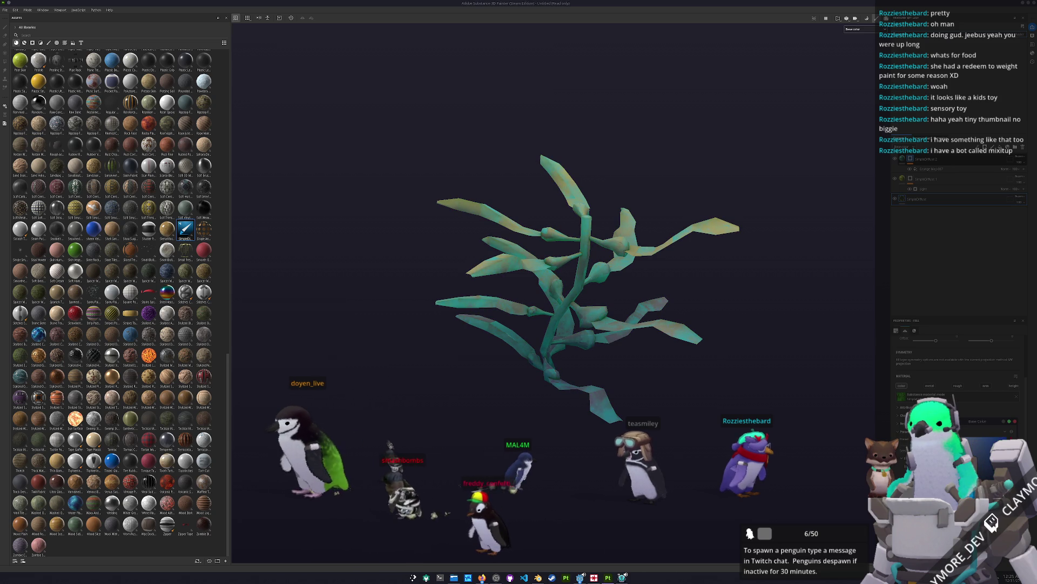
left_click(902, 179)
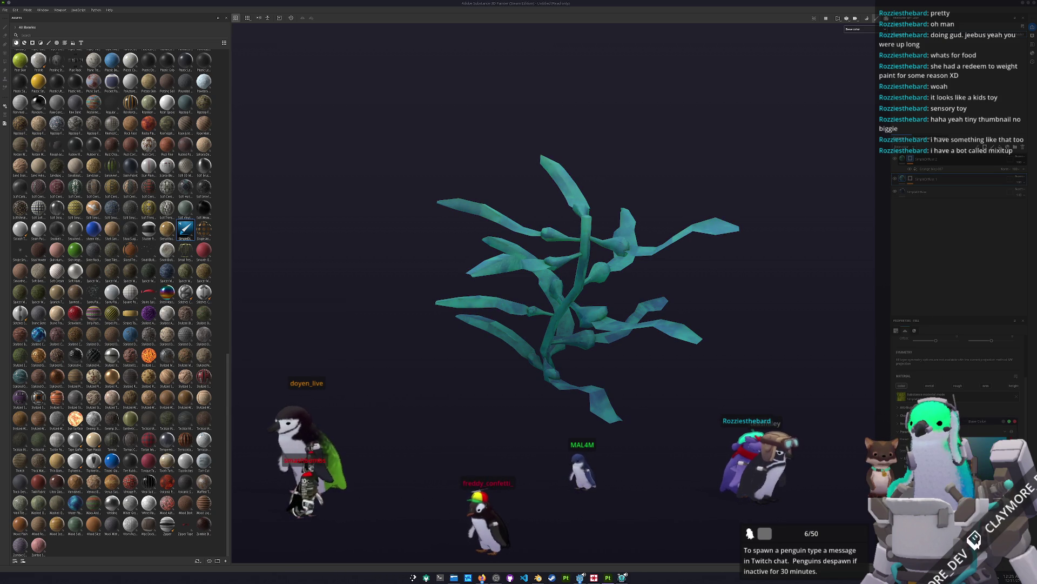
Put Folder 1 at the top with a Blur Slope filter, then enter mesh baking mode.
key("ctrl+z")
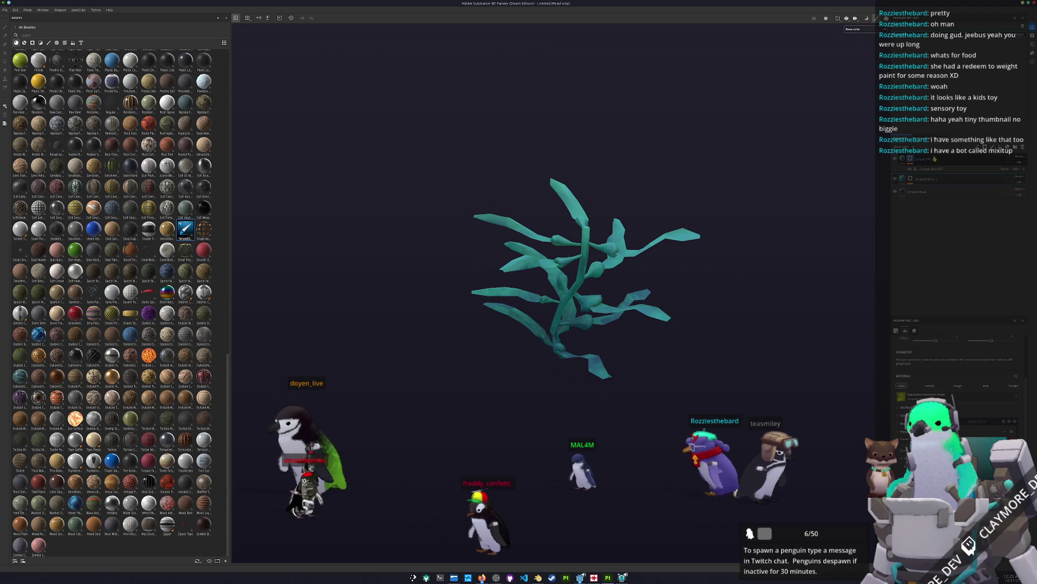
left_click_drag(947, 179, 962, 162)
right_click(962, 162)
left_click(983, 194)
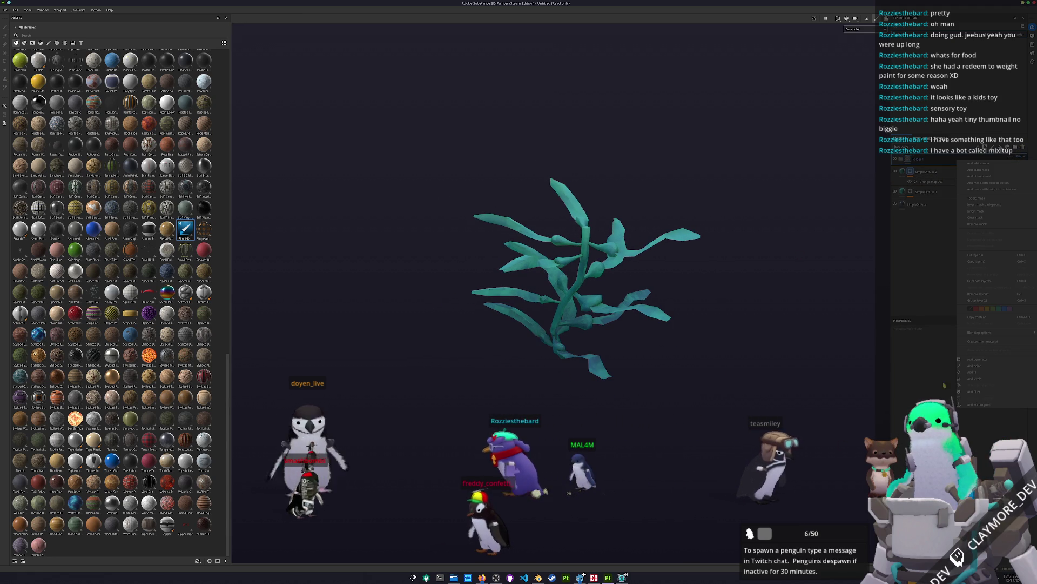
left_click(995, 386)
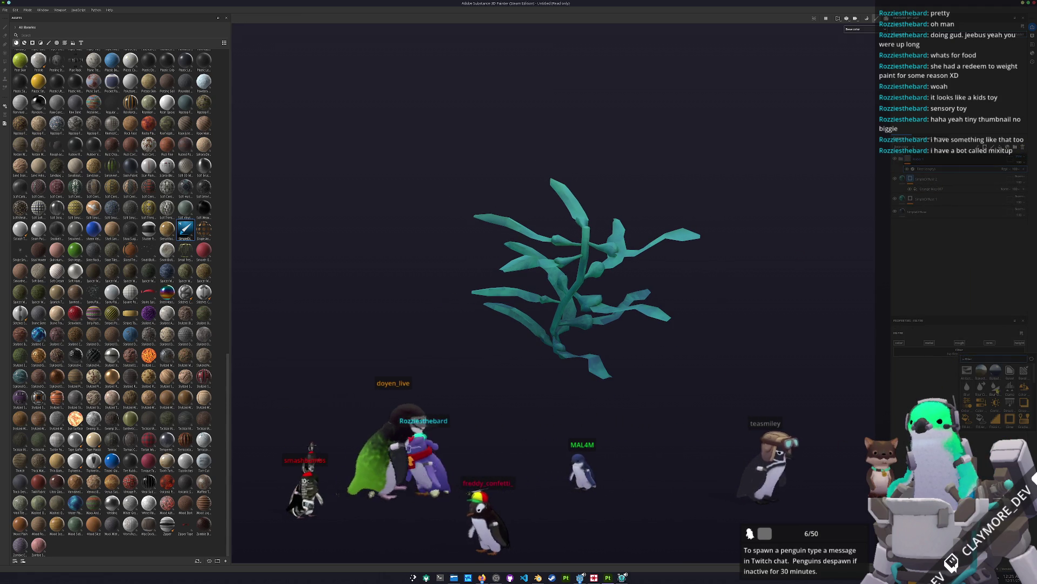
left_click_drag(708, 412, 702, 373)
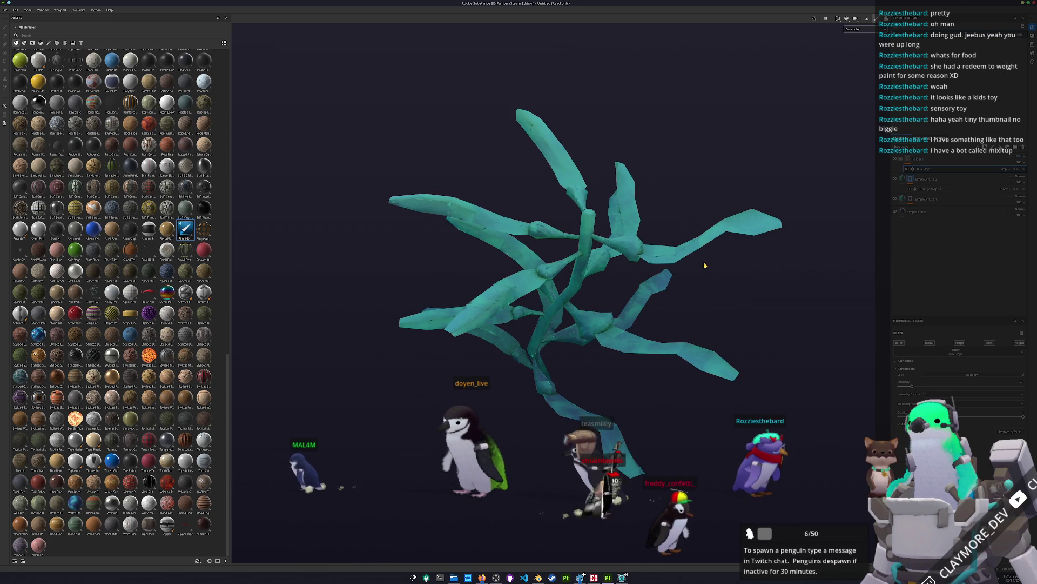
key("ctrl+shift+b")
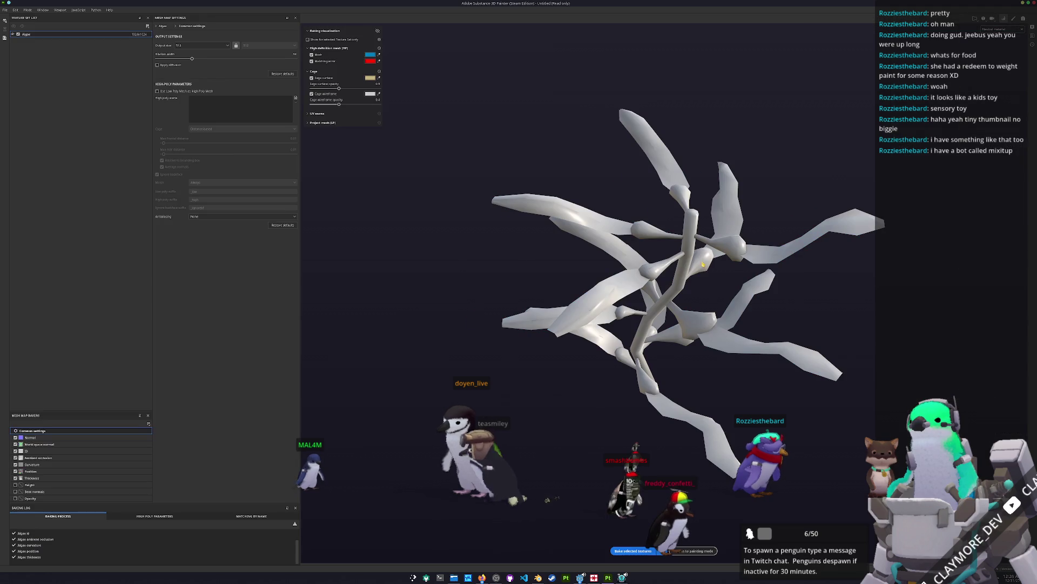
Set the bake output size to 1024 and return to painting mode.
left_click(204, 46)
left_click(202, 85)
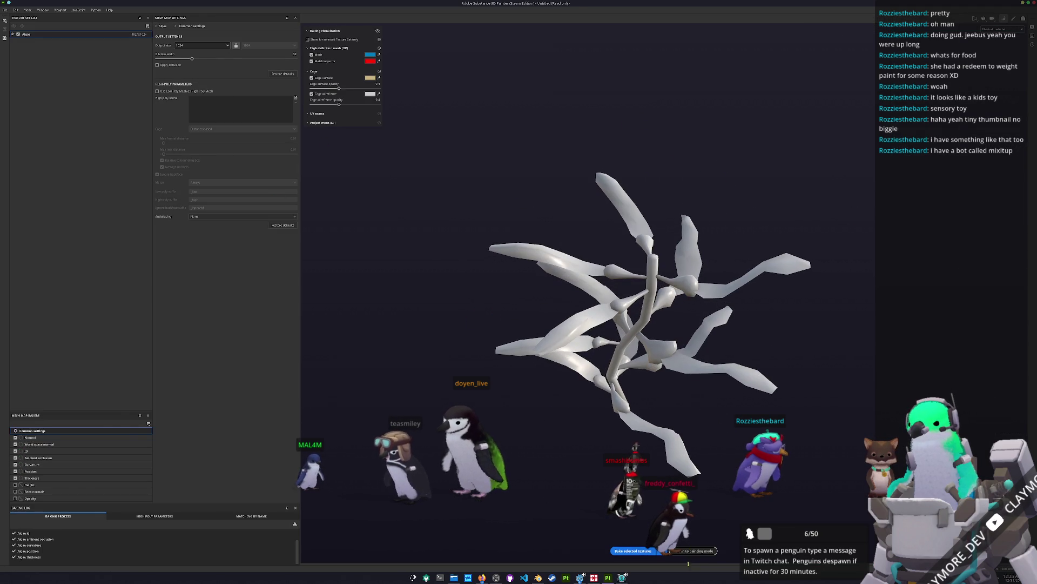
left_click(695, 551)
key("ctrl+shift+b")
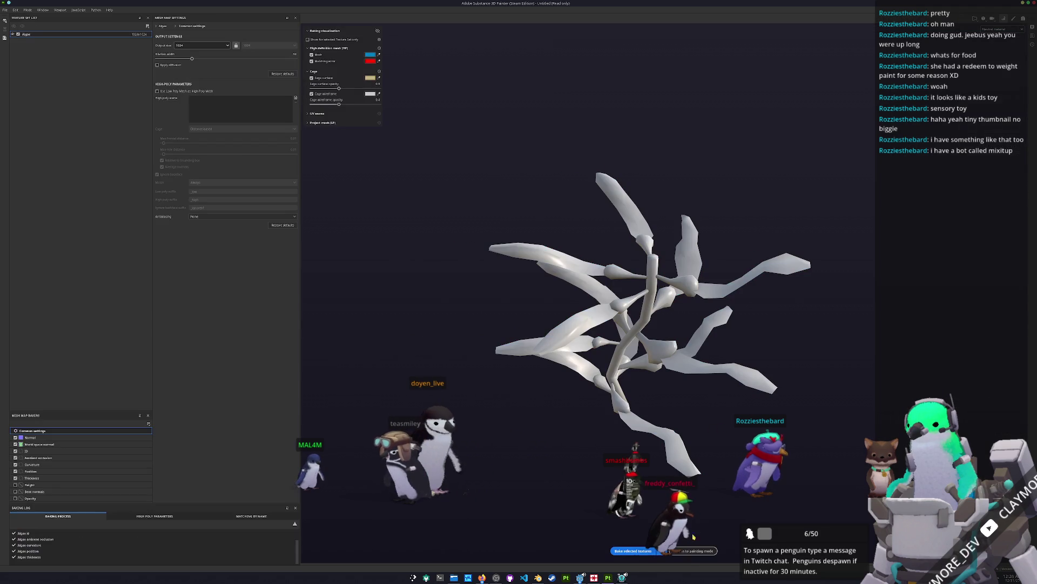
left_click(696, 552)
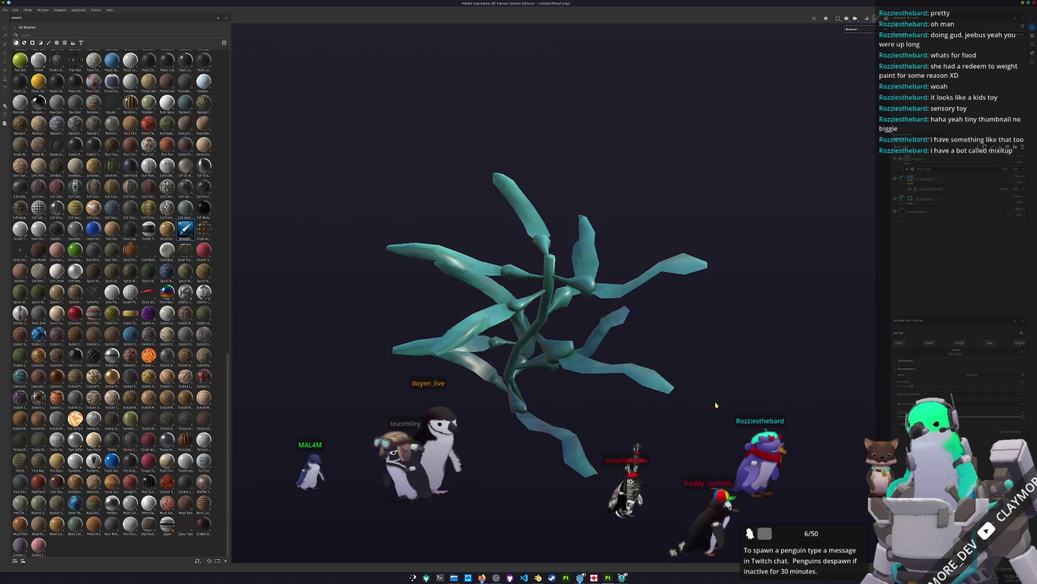
Show only the Base color channel in the viewport and save the project with Ctrl+S.
left_click(853, 29)
left_click(856, 54)
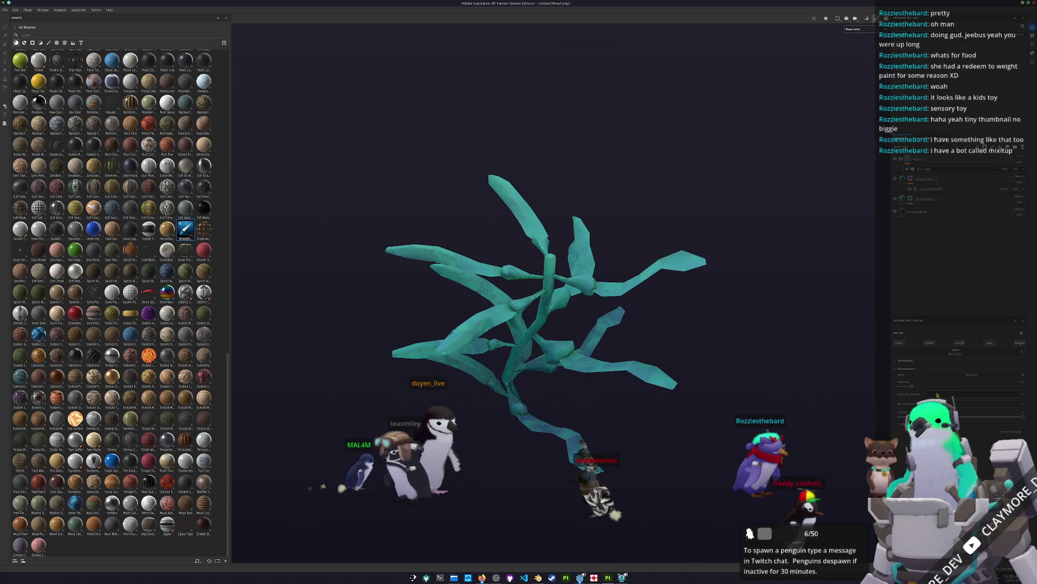
left_click_drag(756, 378, 786, 379)
scroll(786, 379, "down", 2)
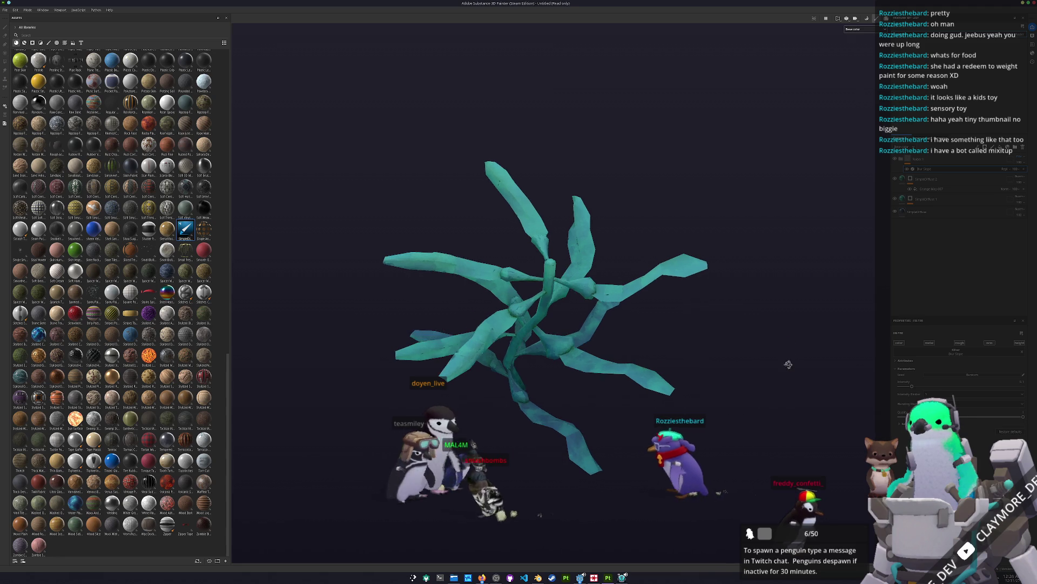
scroll(786, 373, "up", 1)
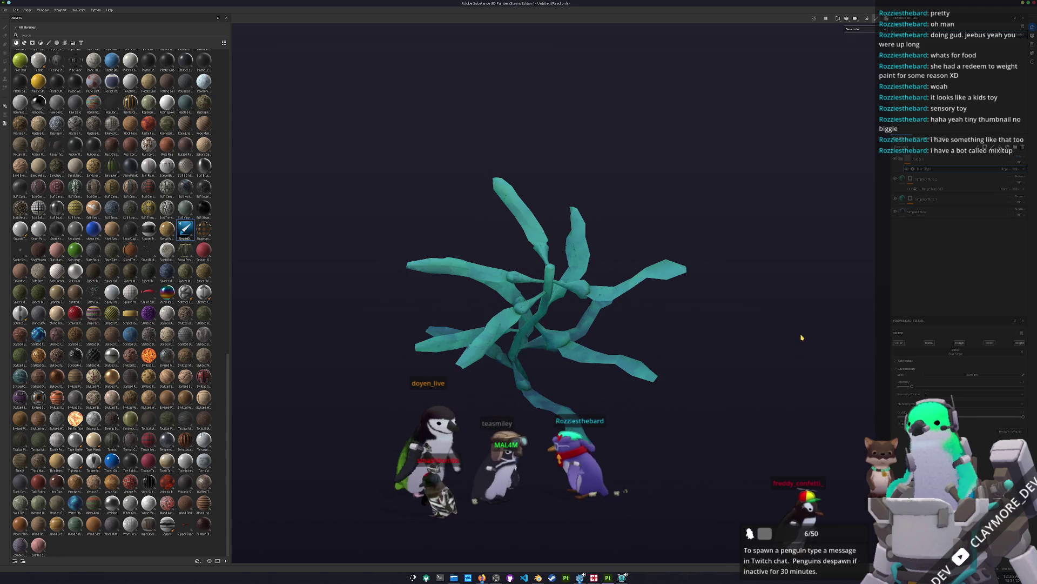
scroll(788, 339, "down", 1)
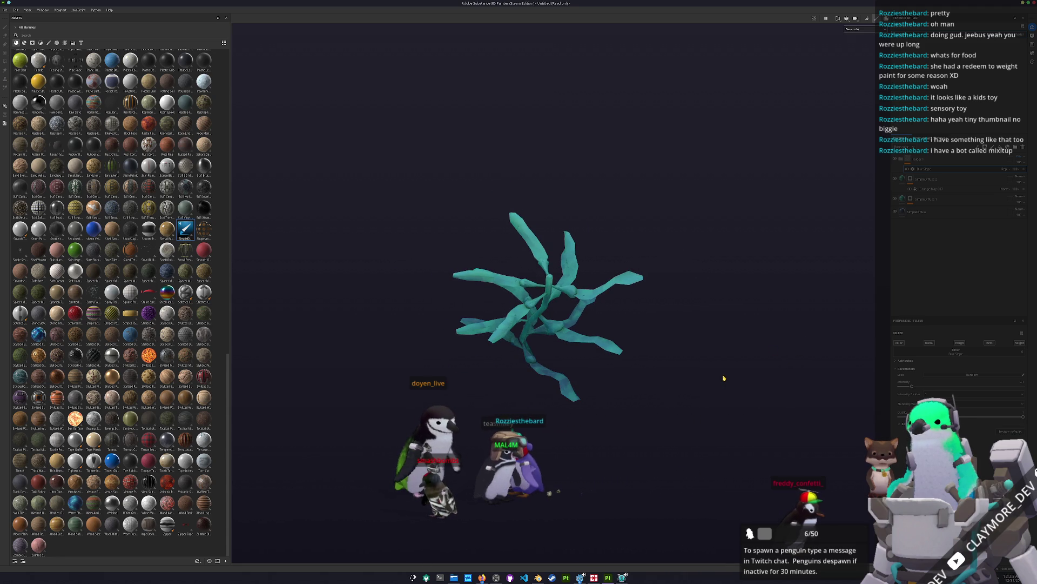
key("ctrl+s")
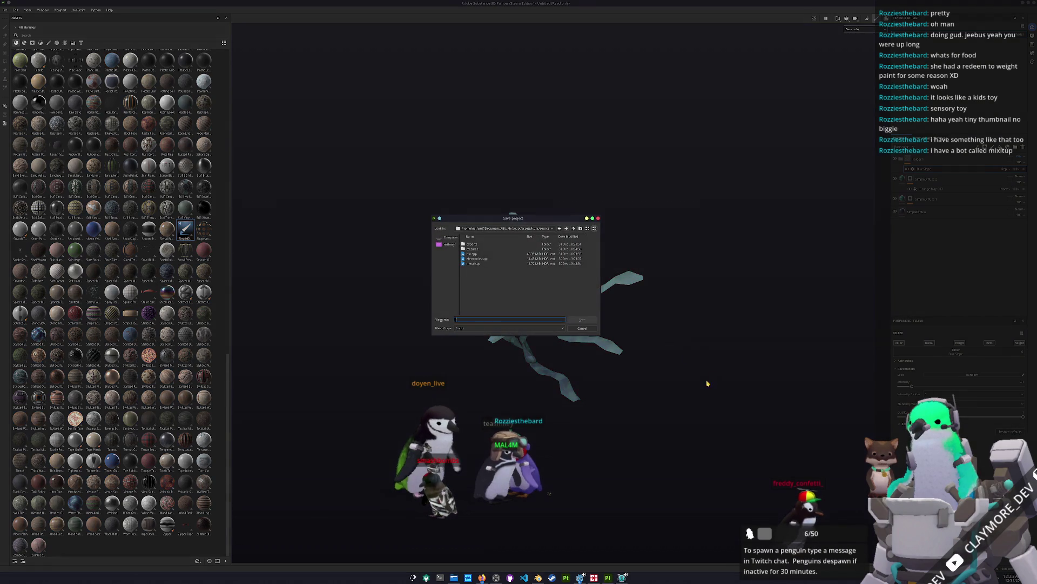
Save the project as 'algae' in the parent source folder and open Export textures.
left_click_drag(485, 219, 669, 262)
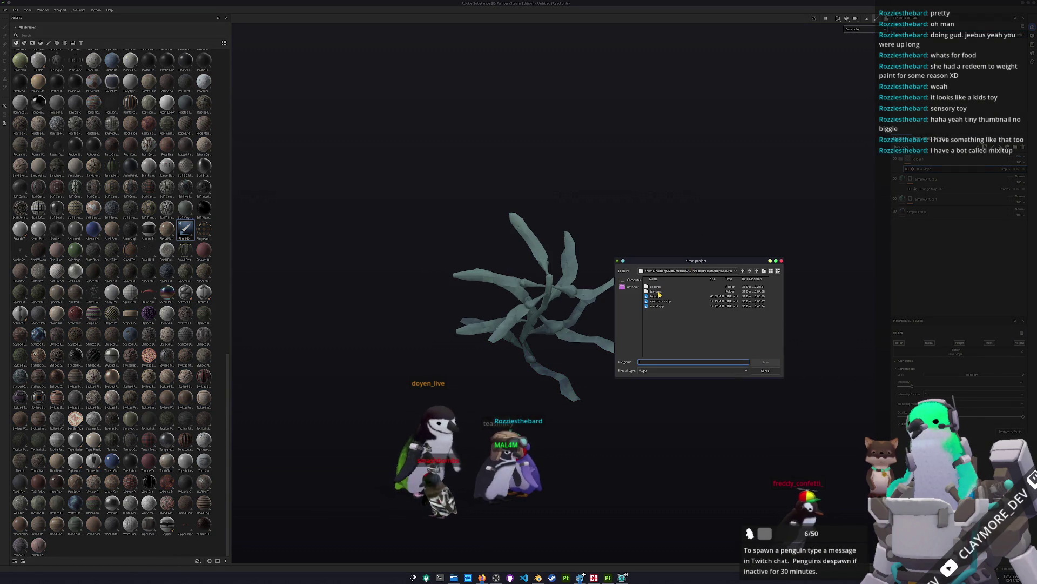
double_click(659, 292)
left_click(663, 363)
type("..")
key("Return")
type("algae")
key("Return")
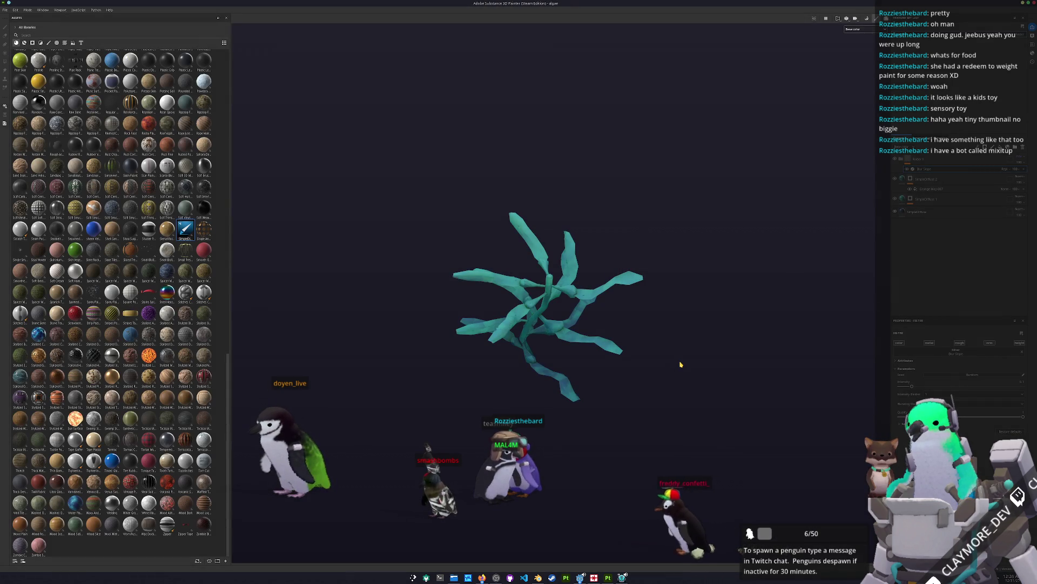
key("ctrl+shift+e")
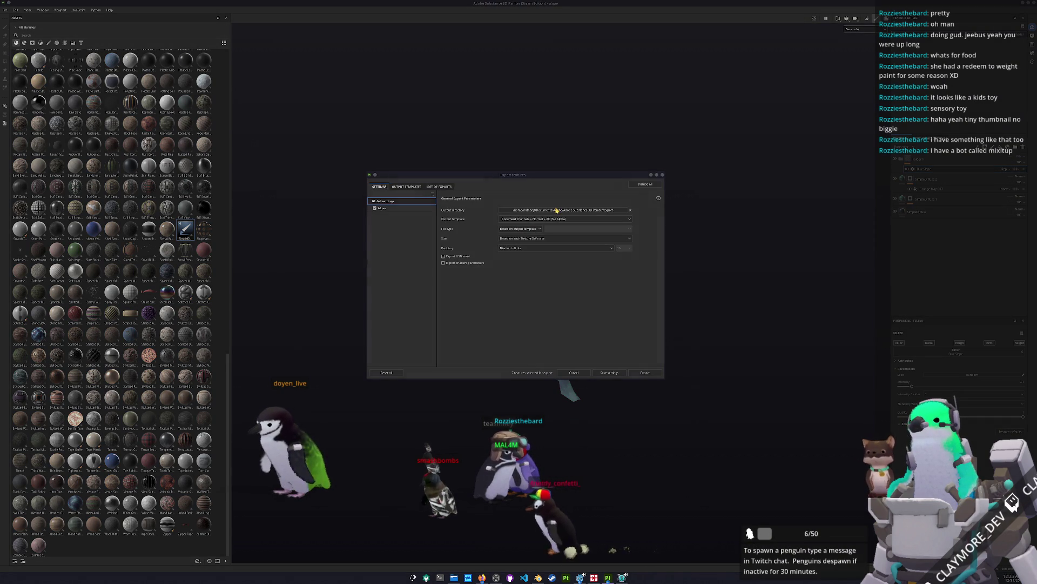
Set the export output directory to the recent textures folder.
left_click(557, 210)
left_click(514, 232)
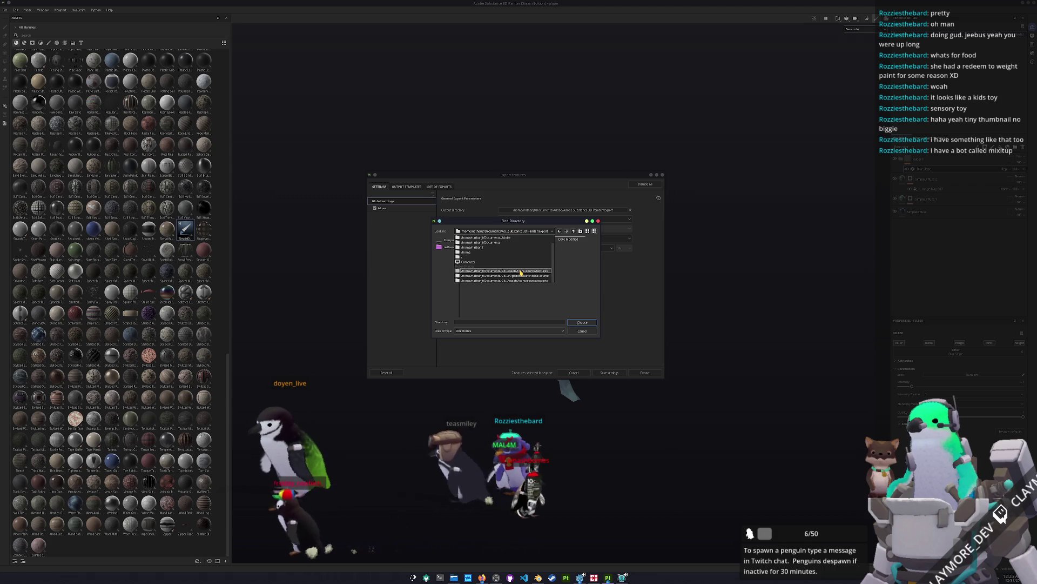
left_click(521, 271)
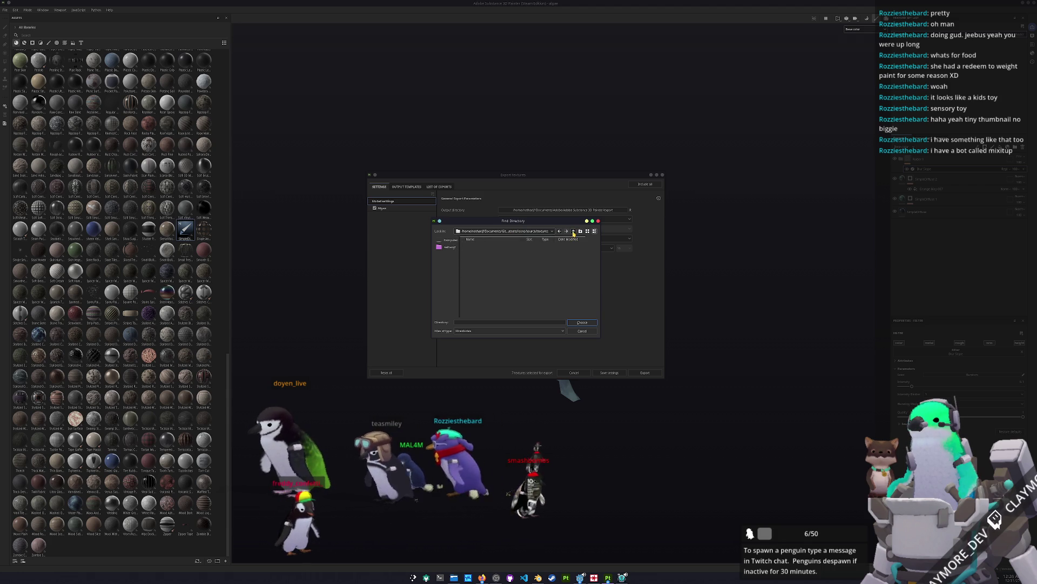
double_click(472, 251)
left_click(582, 322)
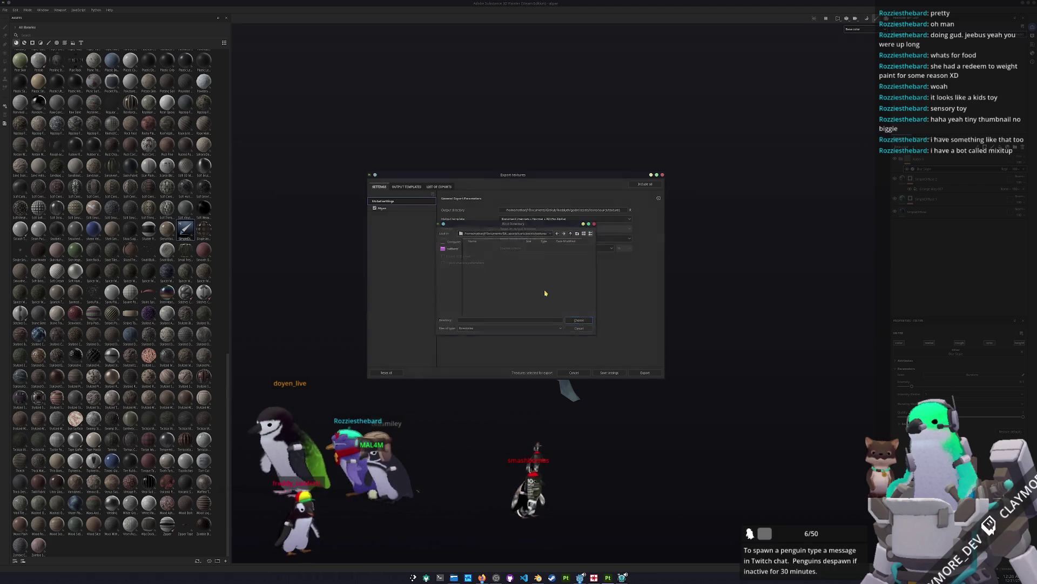
Export the Algae textures, view the model from another side, and switch to Blender.
left_click(398, 209)
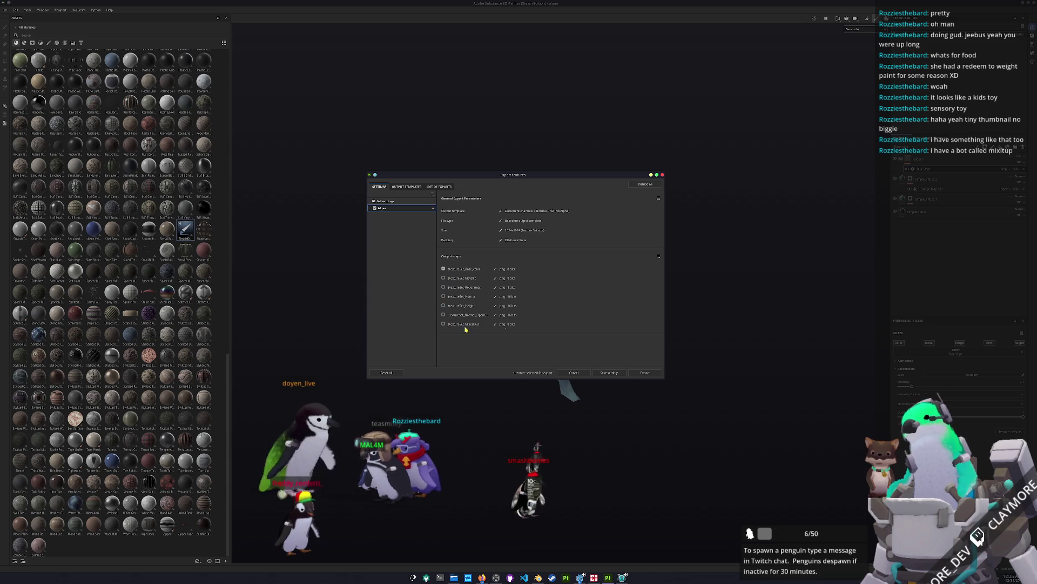
left_click(641, 373)
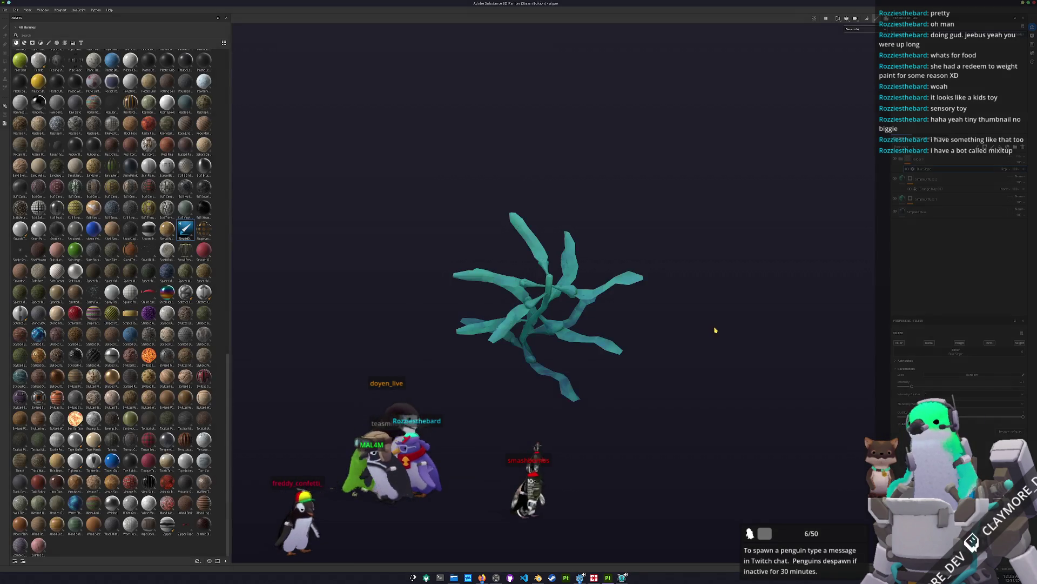
left_click_drag(694, 362, 590, 516)
key("alt+Tab")
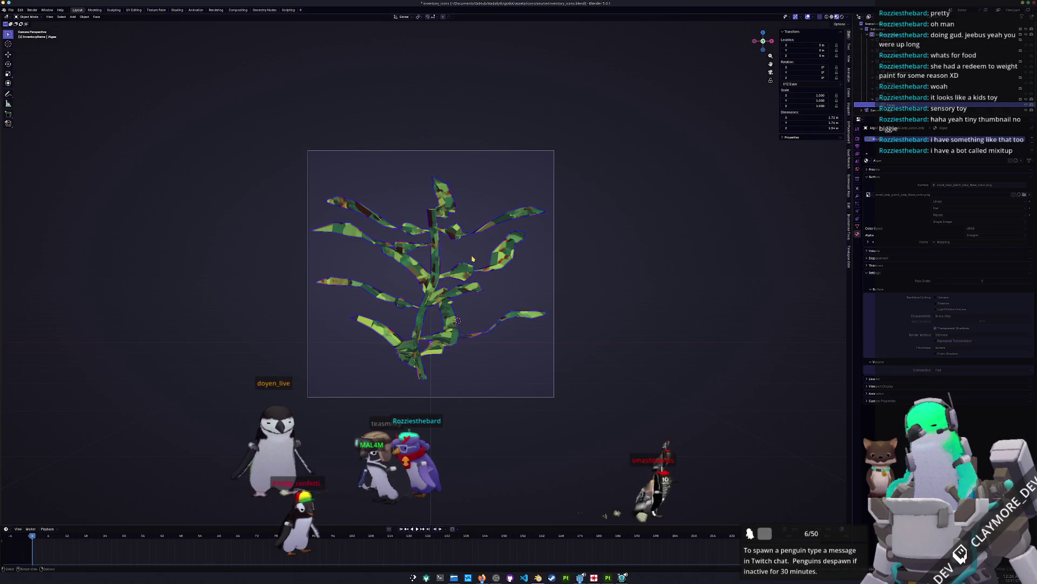
In Shading, replace the Image Texture's image with Algae_Base_color.png.
left_click(172, 10)
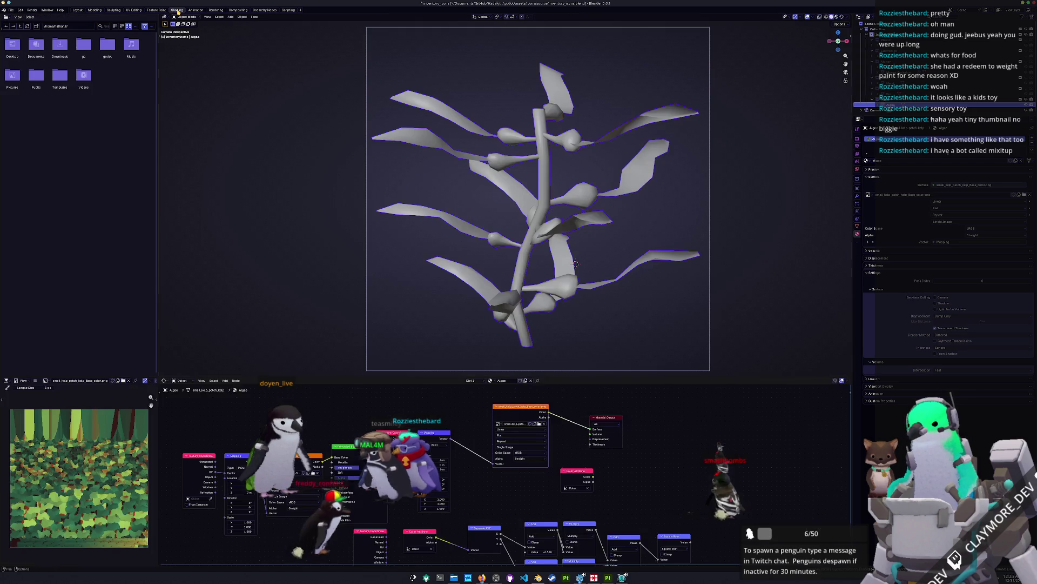
left_click(545, 424)
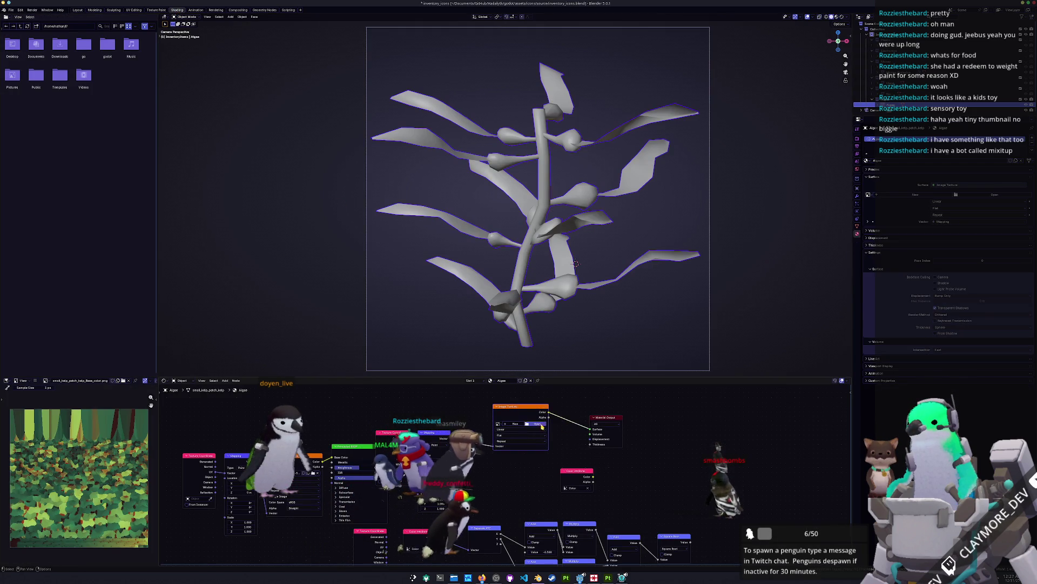
left_click(543, 424)
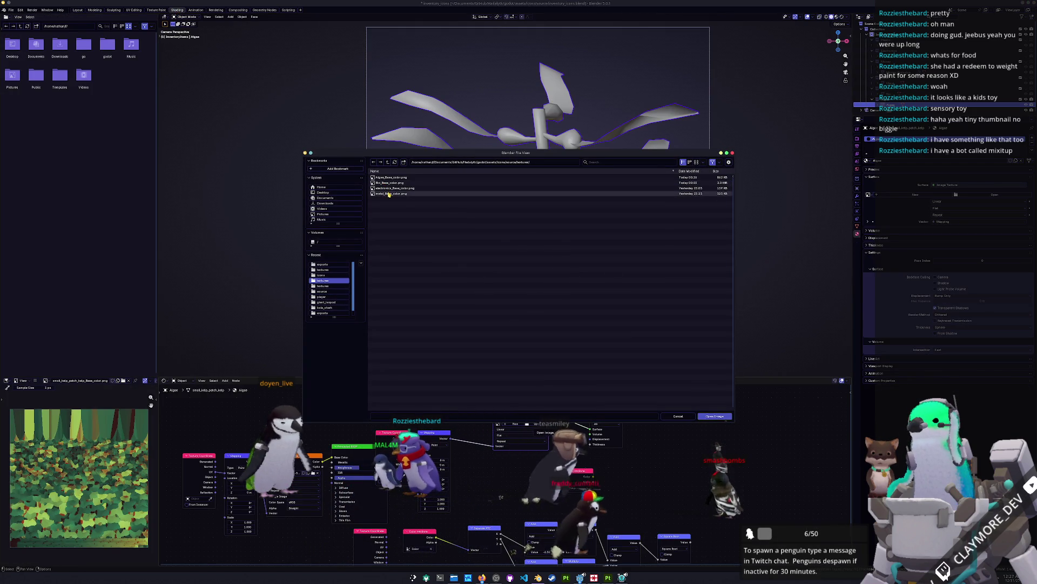
double_click(452, 177)
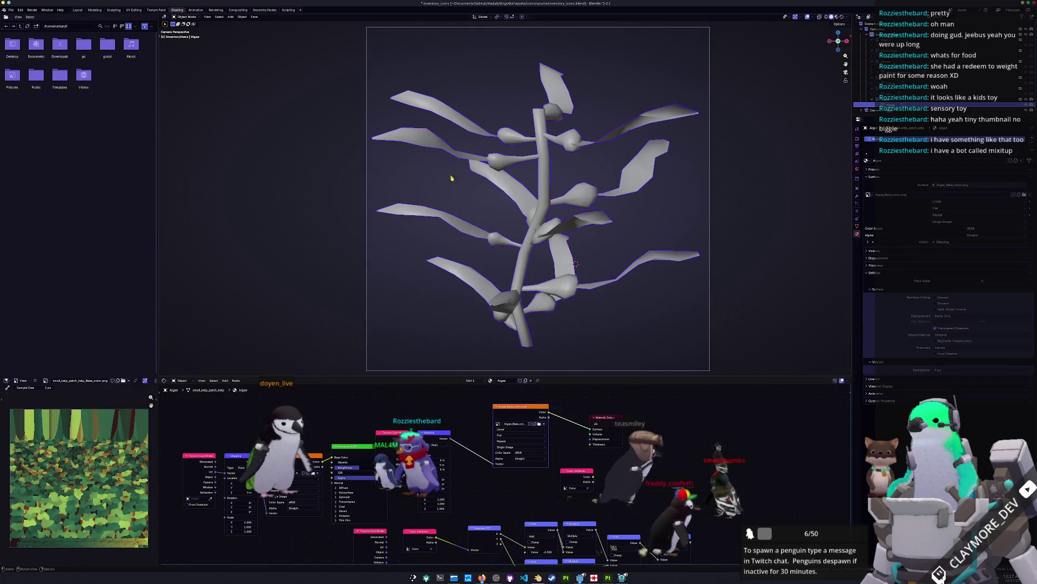
Preview the textured kelp in Material Preview, then view the rendered image.
left_click(837, 18)
scroll(657, 236, "down", 2)
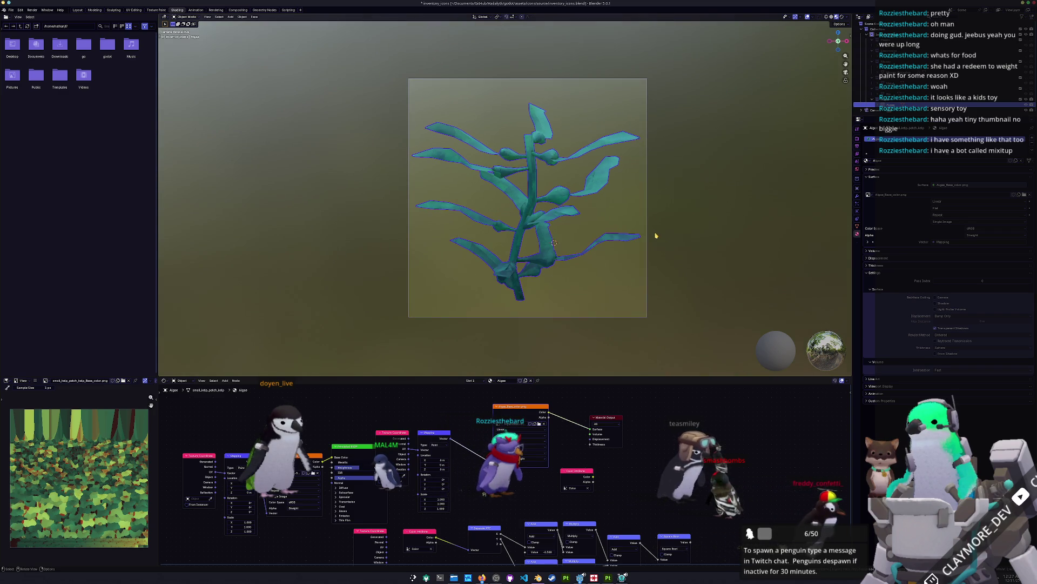
scroll(655, 235, "up", 1)
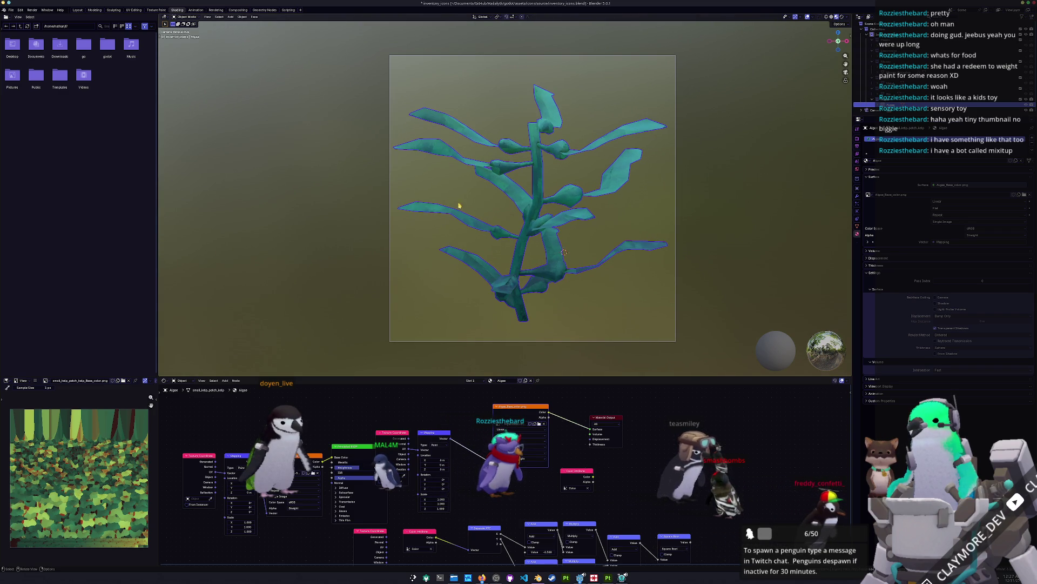
left_click(221, 10)
Back in Layout, duplicate the algae plant with Shift+D.
scroll(419, 238, "up", 2)
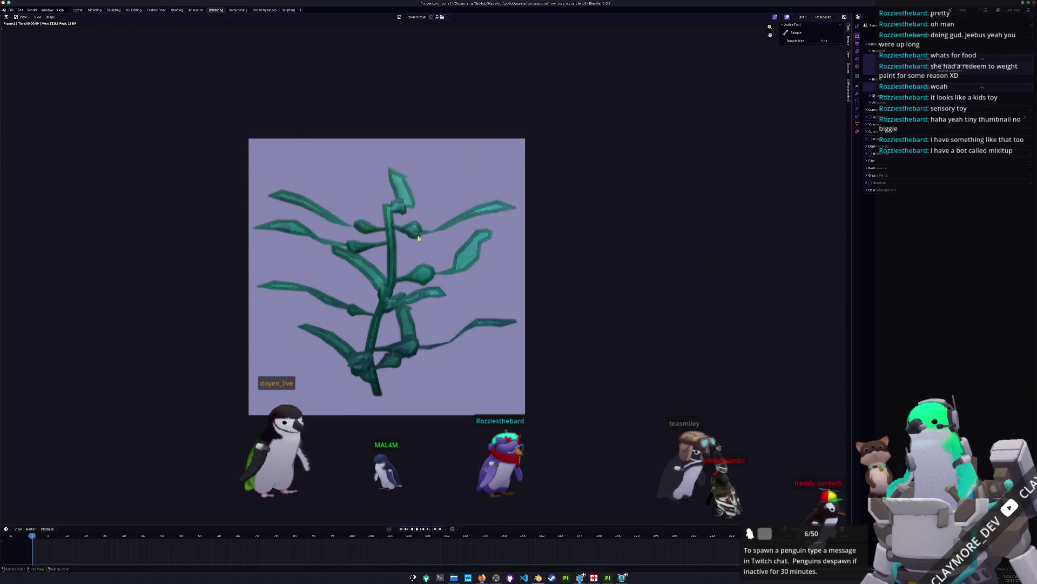
scroll(424, 234, "down", 1)
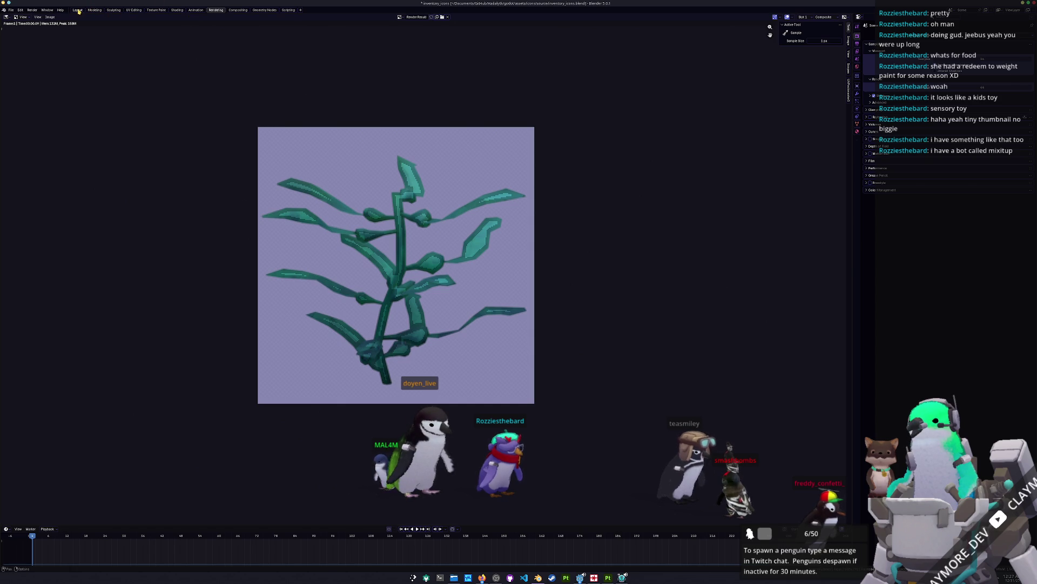
left_click(79, 10)
key("r")
key("z")
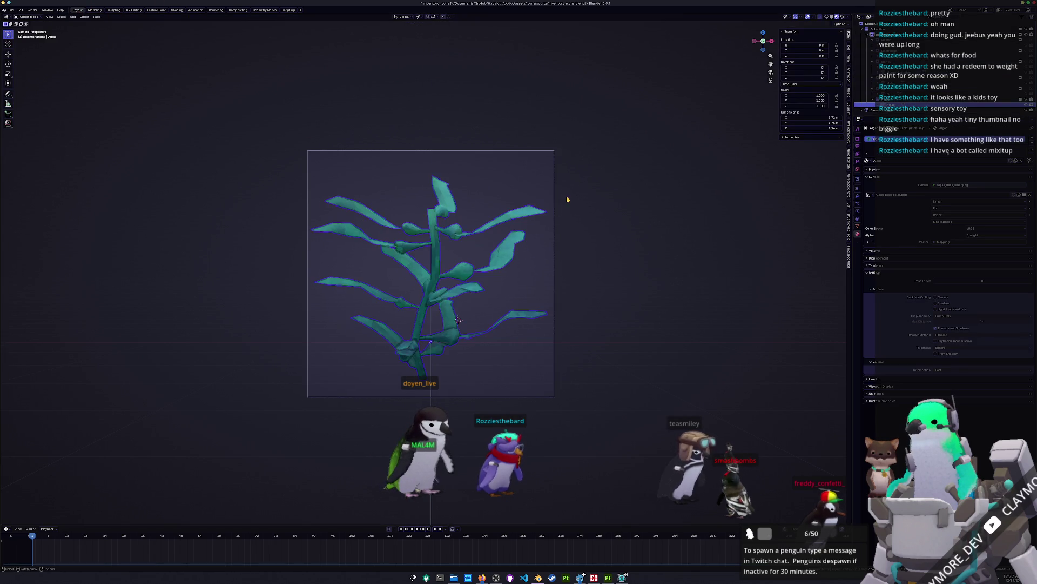
key("Escape")
key("shift+d")
key("z")
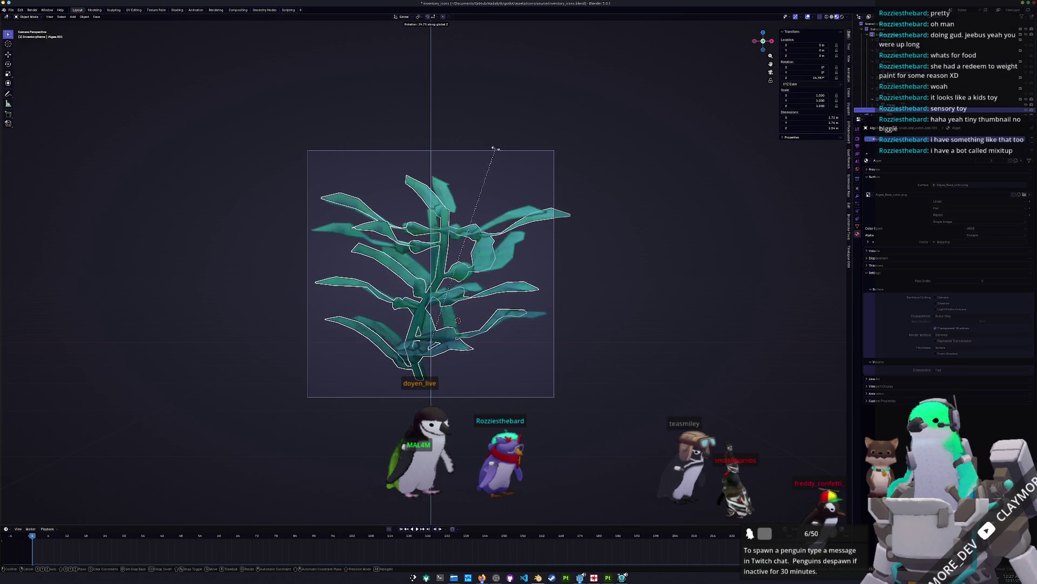
left_click(458, 160)
Rotate the copy about 81° around Z and shift it slightly along X.
key("g")
key("x")
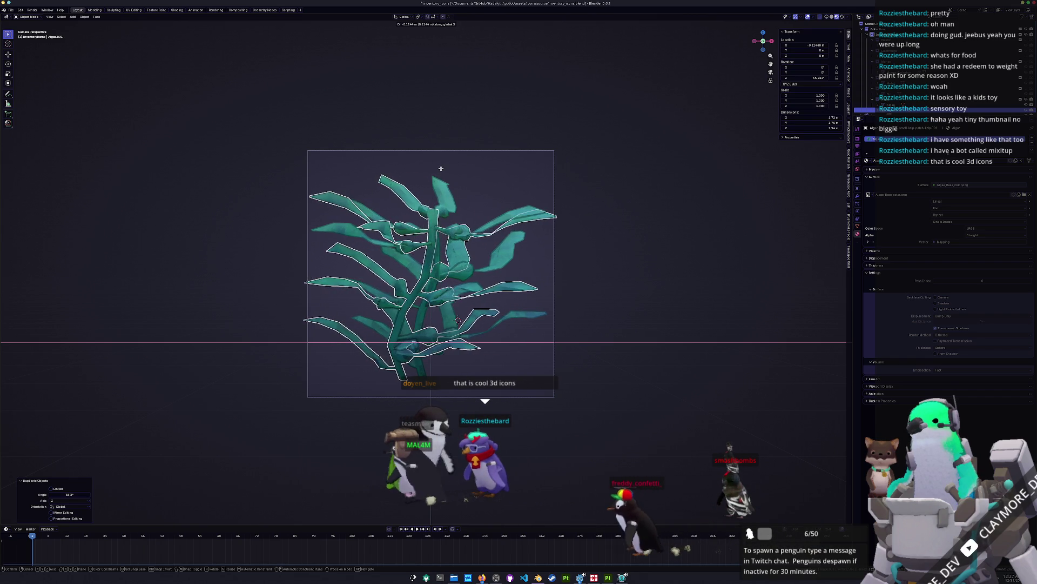
key("Escape")
key("r")
key("z")
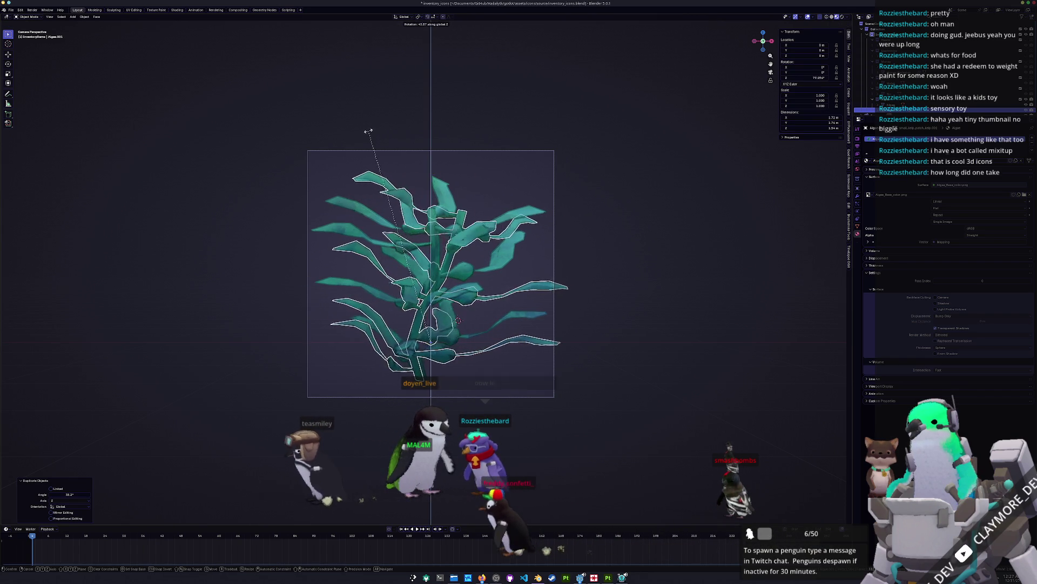
left_click(273, 225)
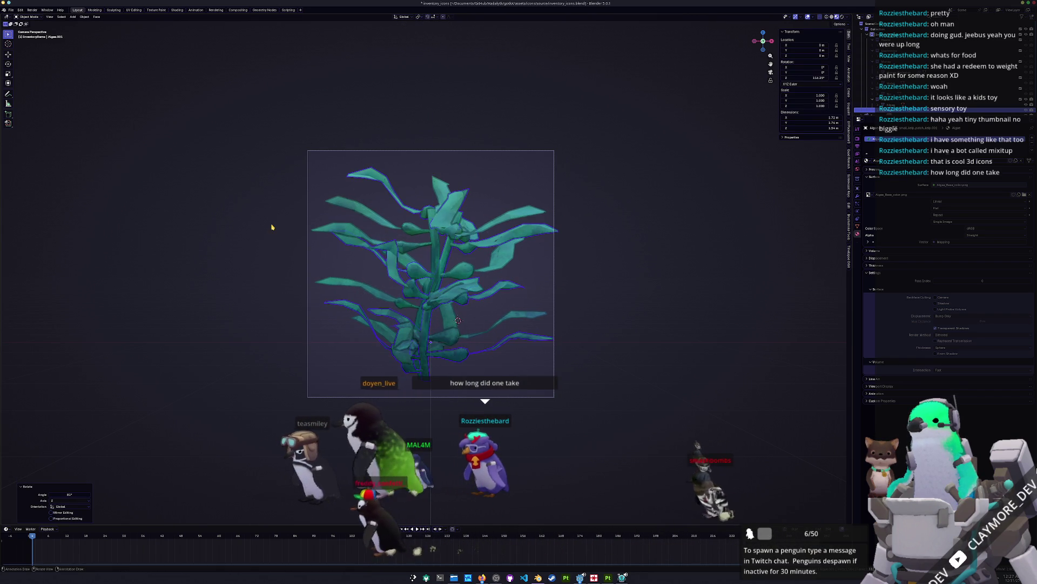
key("g")
key("x")
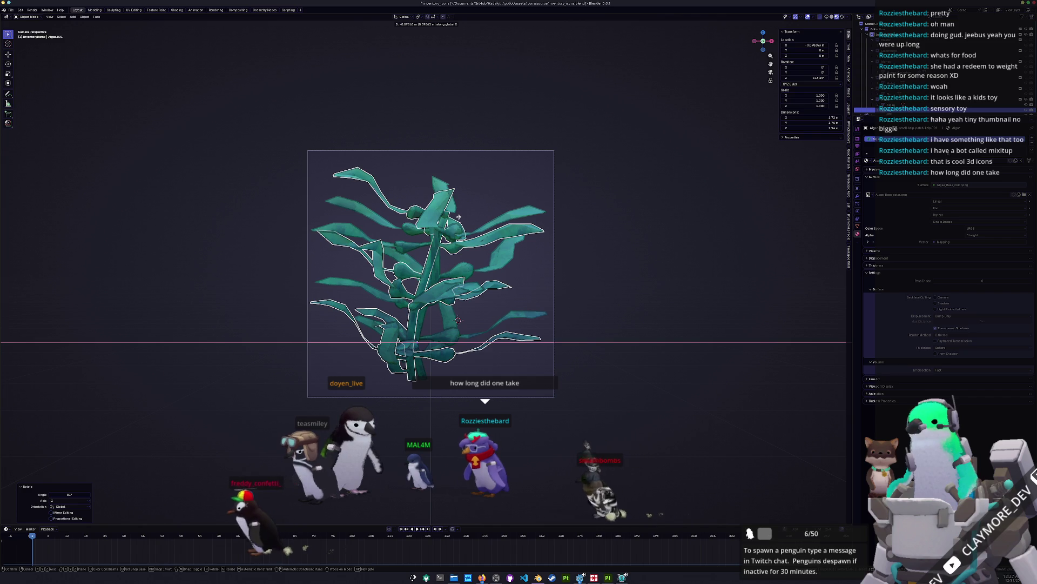
left_click(465, 216)
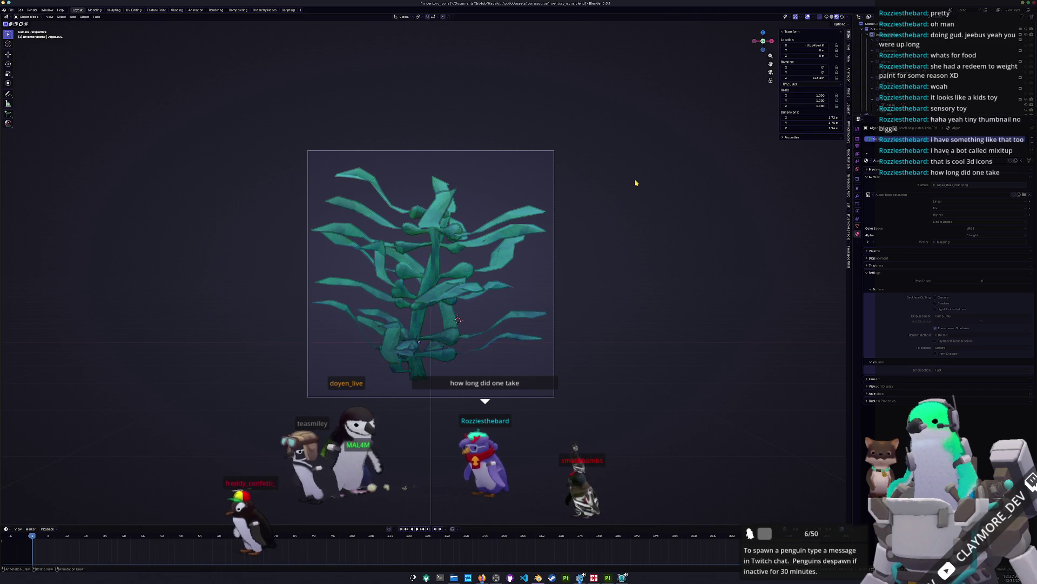
left_click_drag(615, 194, 606, 205)
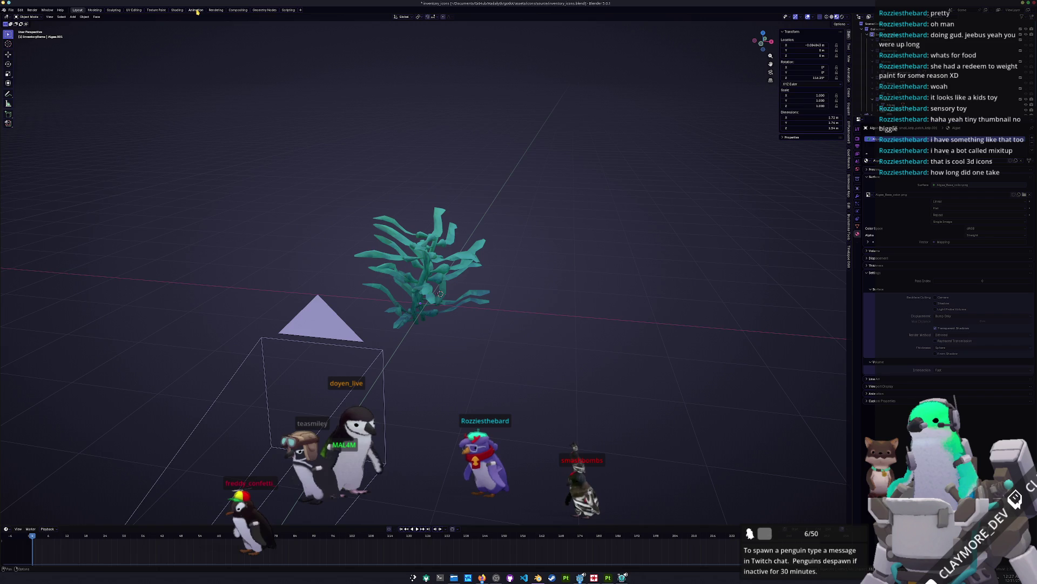
Hide the algae and inspect the electronics circuit board, then hide it.
scroll(306, 99, "up", 2)
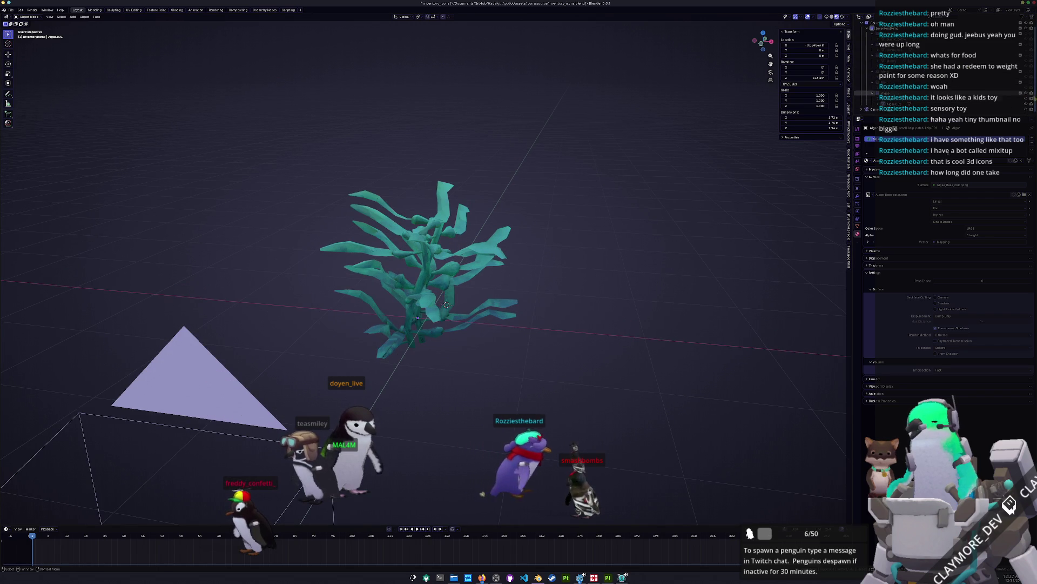
left_click(1026, 93)
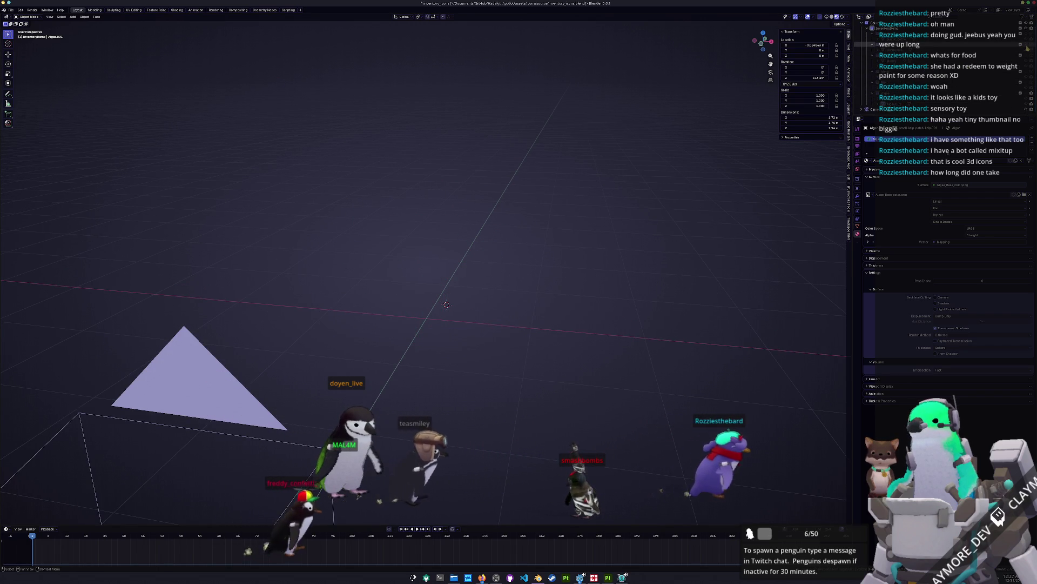
left_click(1026, 49)
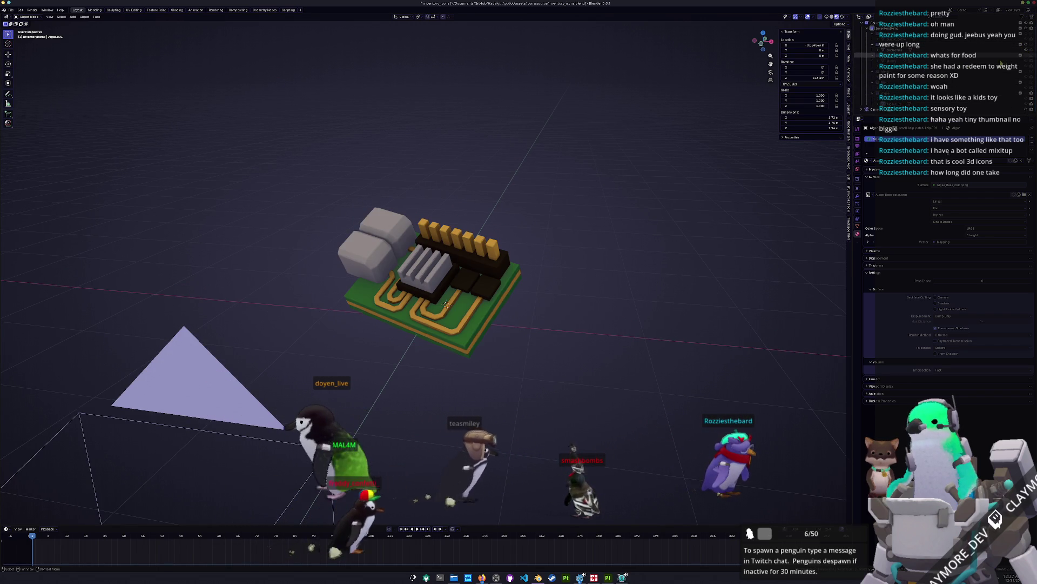
key("KP_Decimal")
left_click(632, 310)
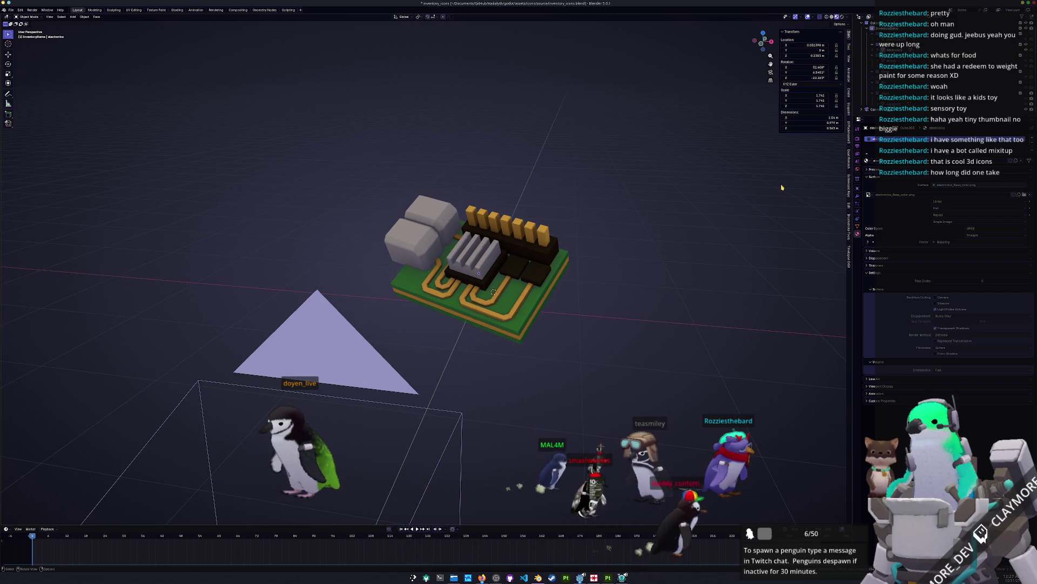
left_click(1026, 49)
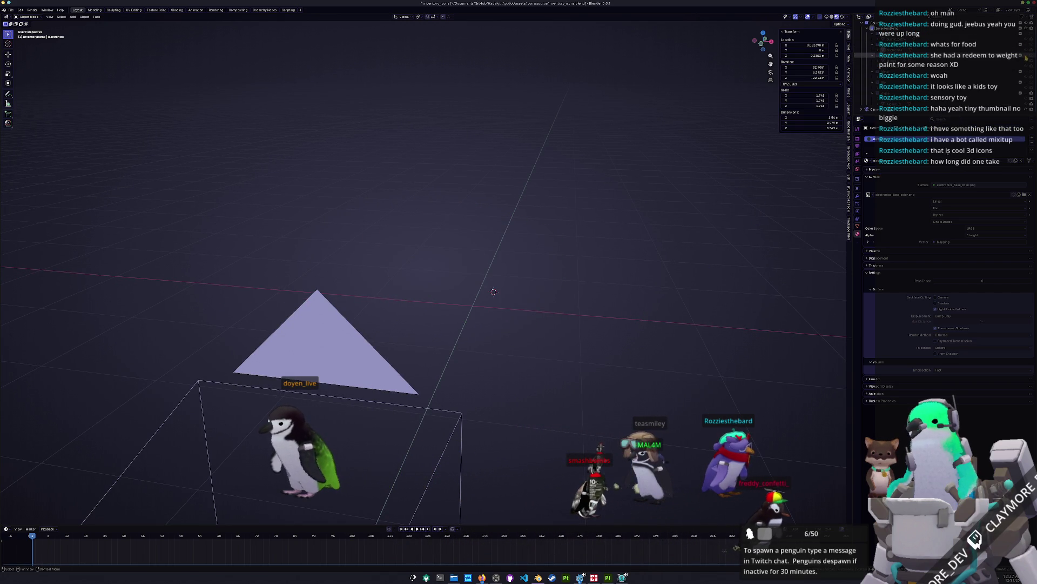
Show the potion bottle glowing in Material Preview with the compositor on, then hide it.
left_click(1026, 56)
mouse_move(718, 265)
left_mouse_down()
mouse_move(637, 259)
mouse_move(594, 271)
mouse_move(607, 296)
mouse_move(754, 224)
mouse_move(693, 257)
mouse_move(703, 254)
left_mouse_up()
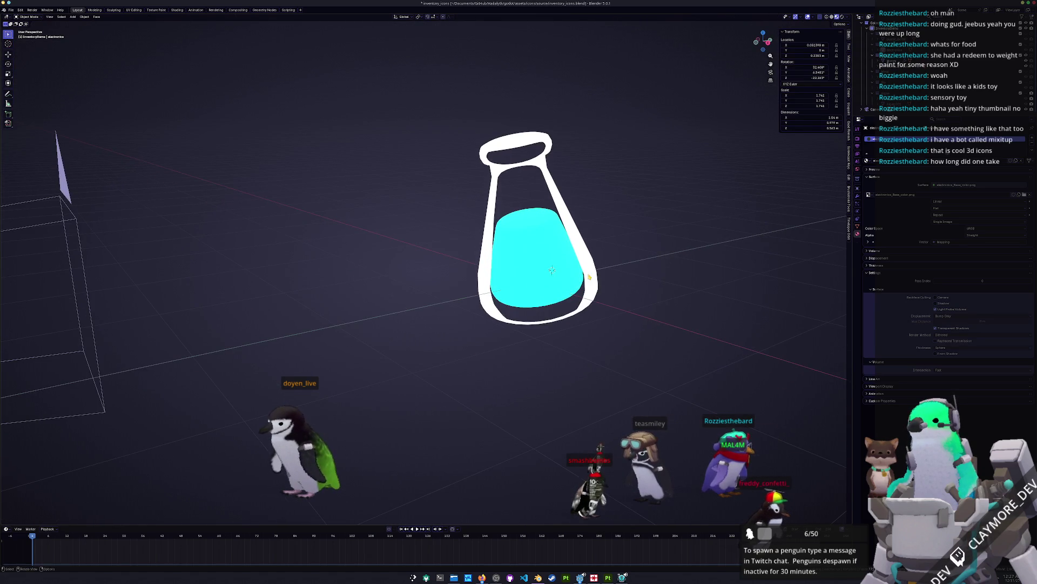
left_click(510, 282)
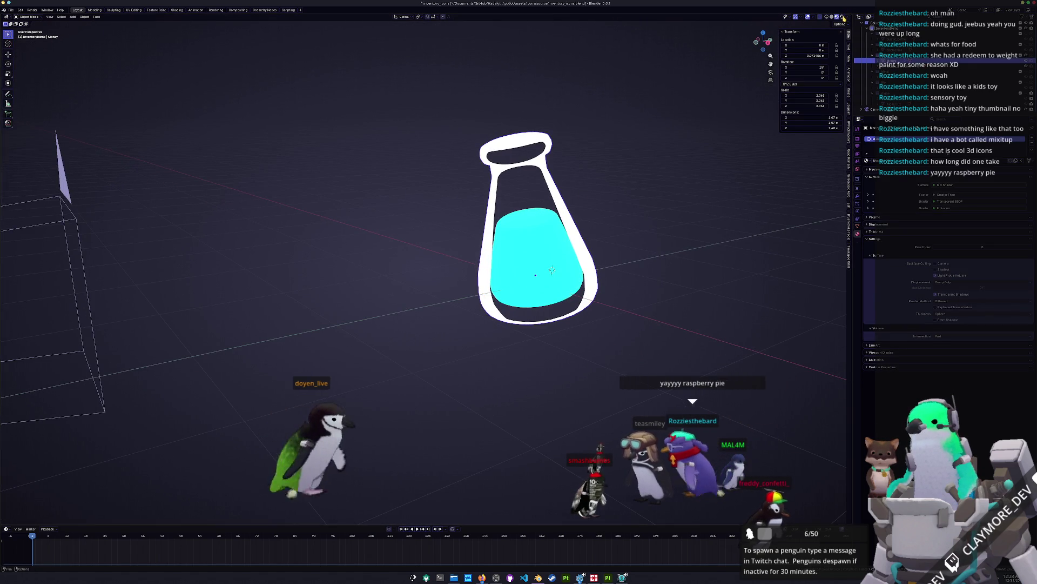
left_click(842, 16)
left_click(845, 17)
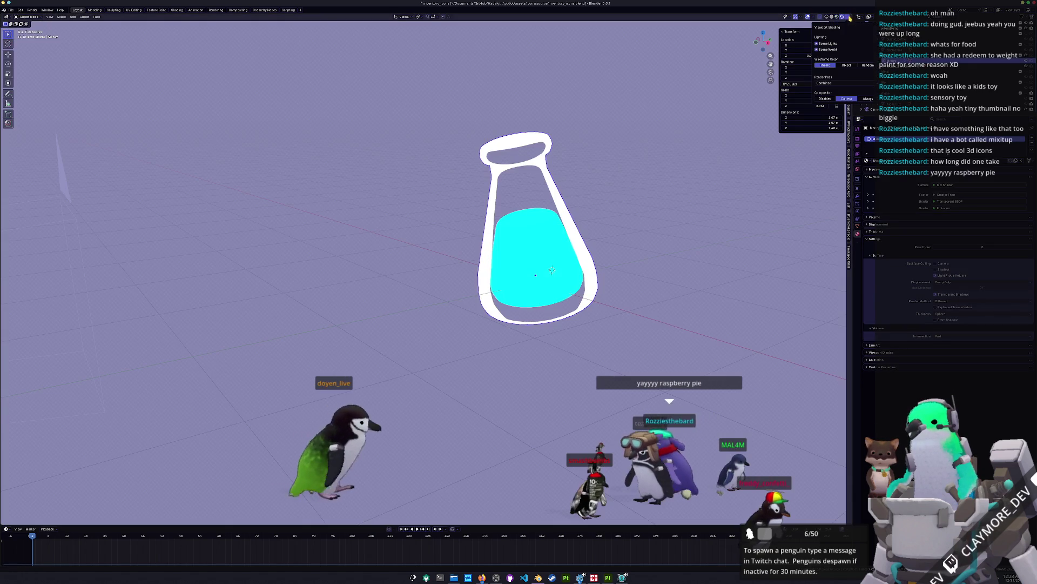
left_click(868, 99)
mouse_move(646, 197)
left_mouse_down()
mouse_move(688, 178)
mouse_move(680, 186)
left_mouse_up()
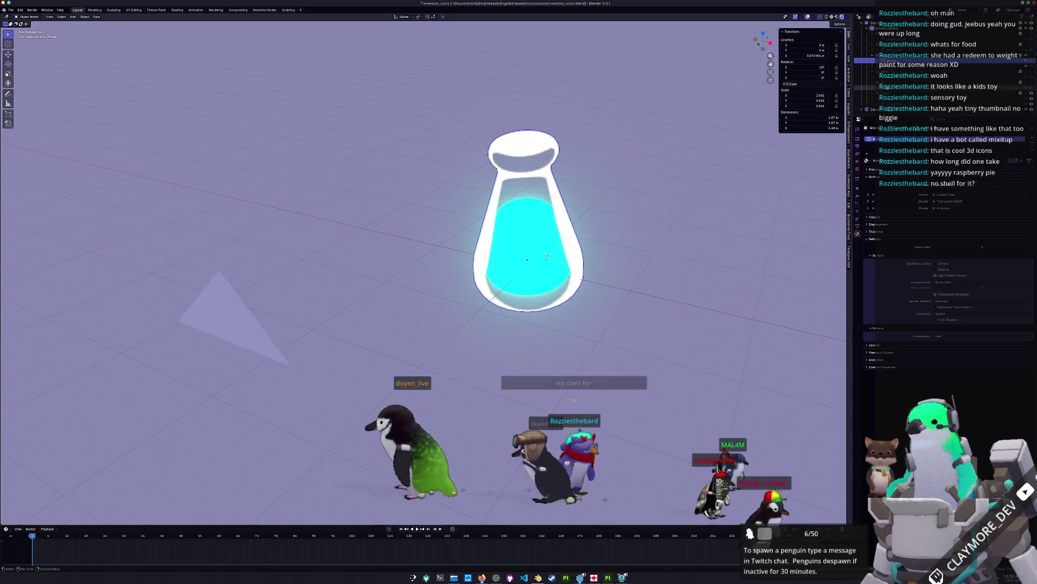
left_click(1028, 67)
Show and inspect the rusty staircase, briefly revealing the circuit board, then hide the stairs.
left_click(1029, 73)
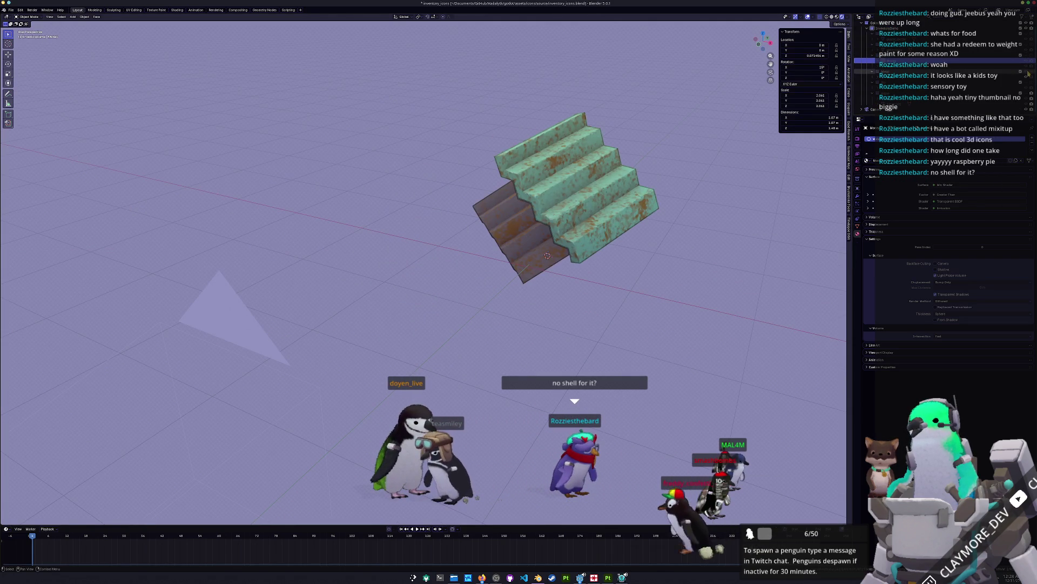
left_click_drag(558, 249, 600, 292)
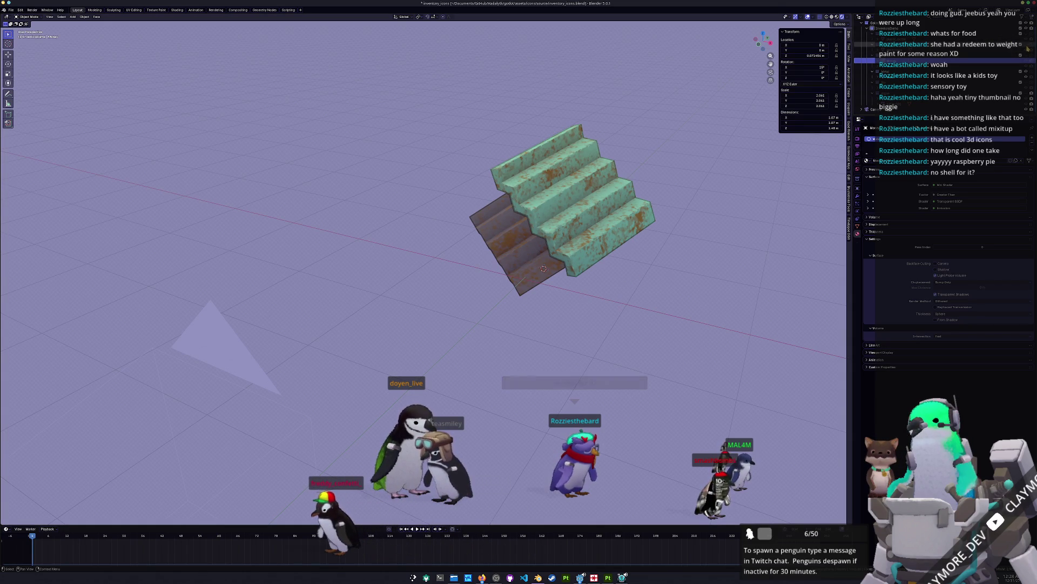
key("alt+h")
left_click(549, 296)
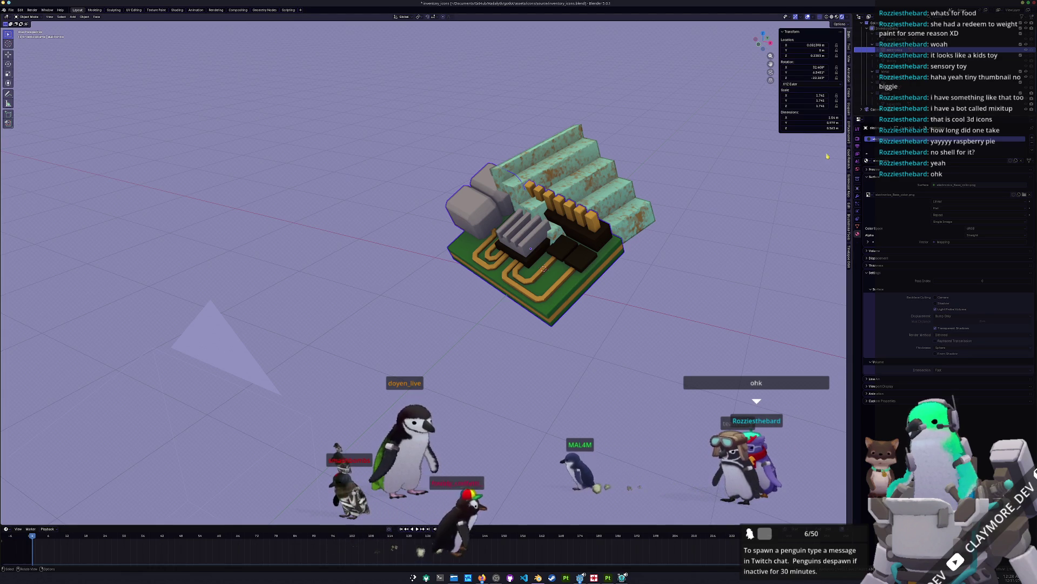
left_click(1026, 48)
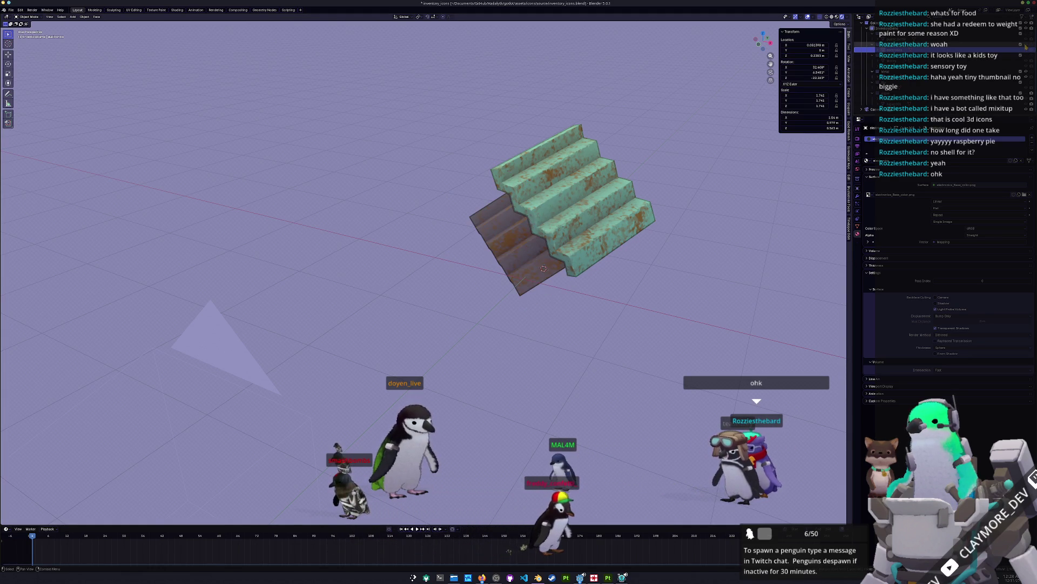
left_click(599, 244)
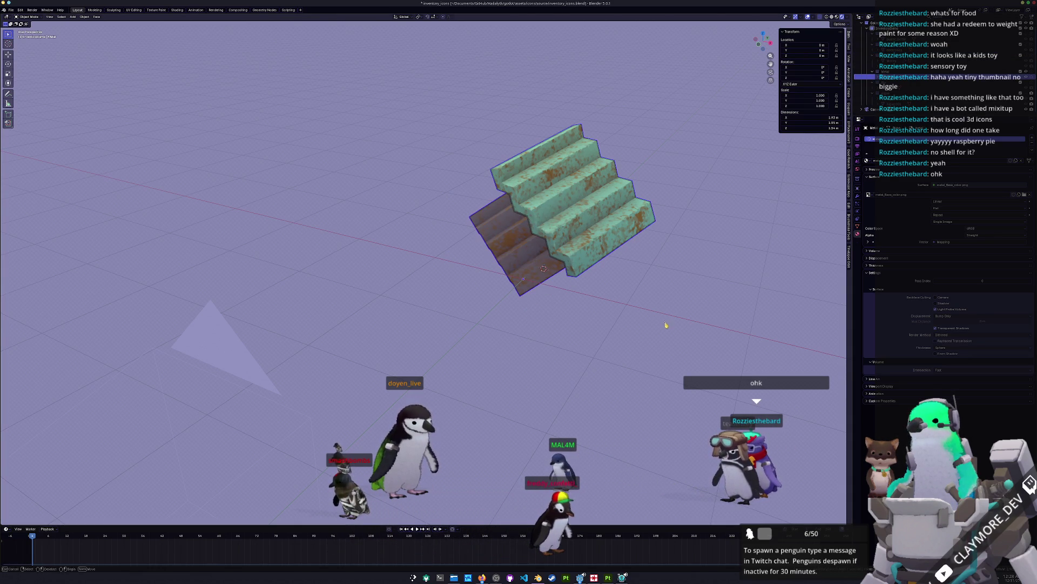
mouse_move(665, 323)
left_mouse_down()
mouse_move(683, 290)
mouse_move(657, 312)
left_mouse_up()
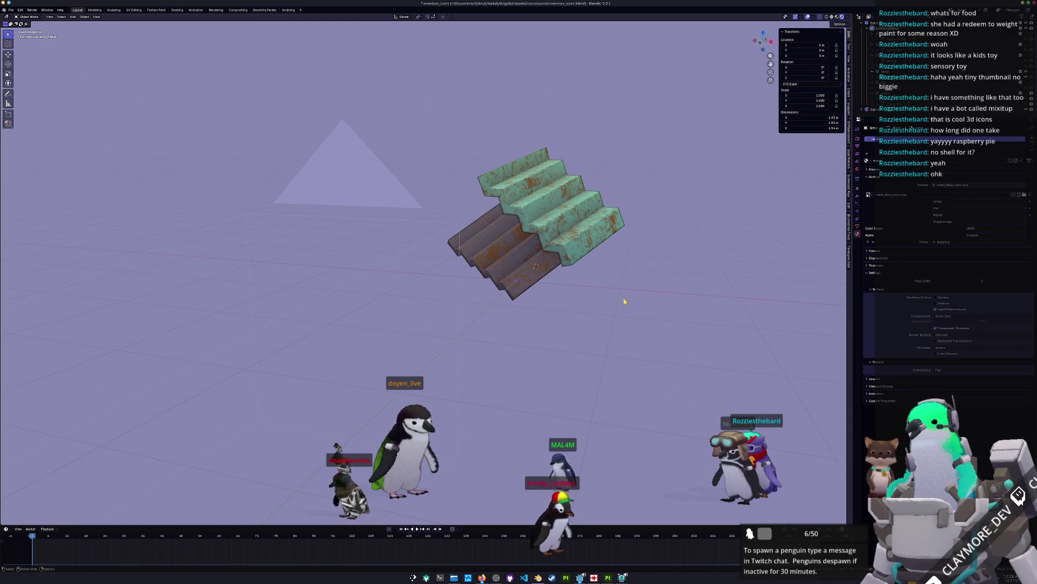
mouse_move(532, 275)
left_mouse_down()
mouse_move(436, 319)
mouse_move(586, 249)
left_mouse_up()
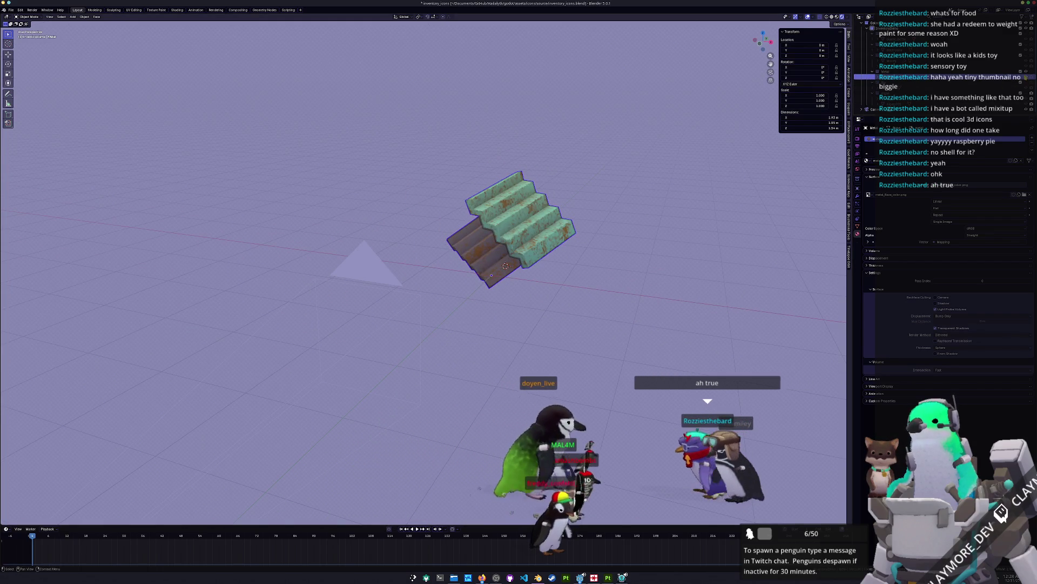
left_click(1026, 78)
Check the green flower model, then hide it and show the seaweed plant.
left_click(1025, 85)
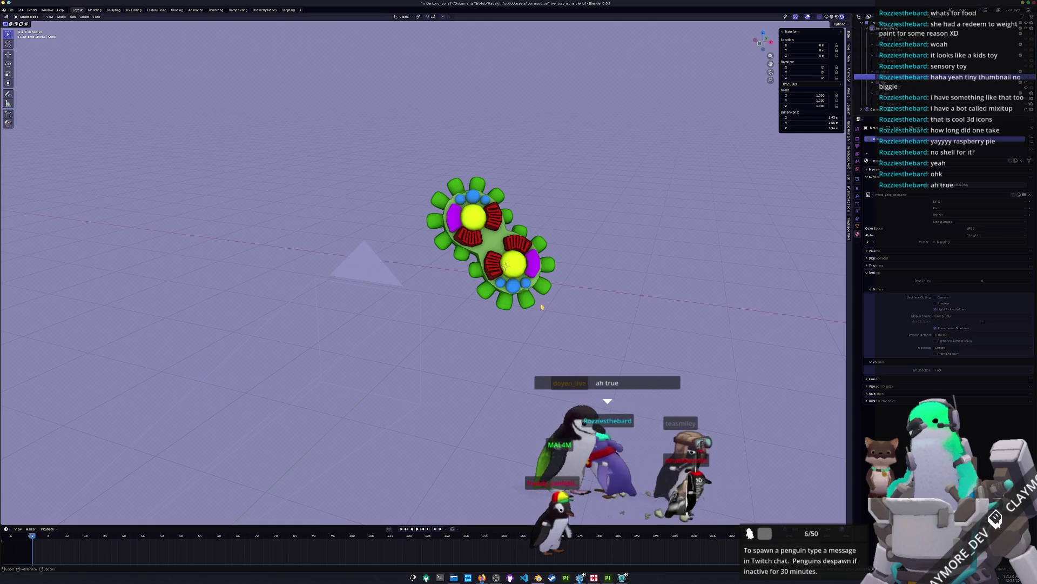
mouse_move(549, 304)
left_mouse_down()
mouse_move(434, 333)
mouse_move(509, 270)
left_mouse_up()
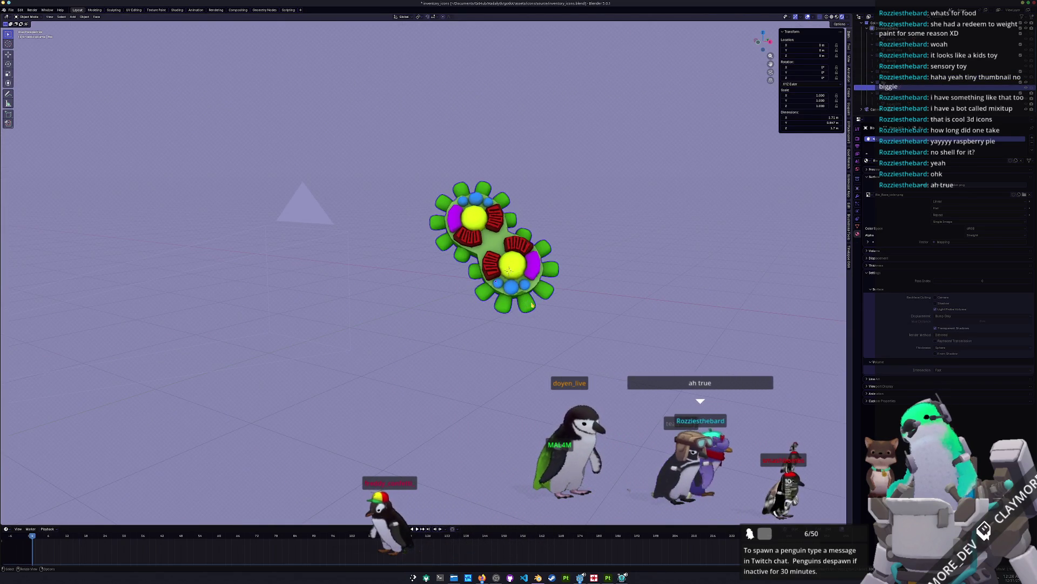
scroll(508, 270, "up", 3)
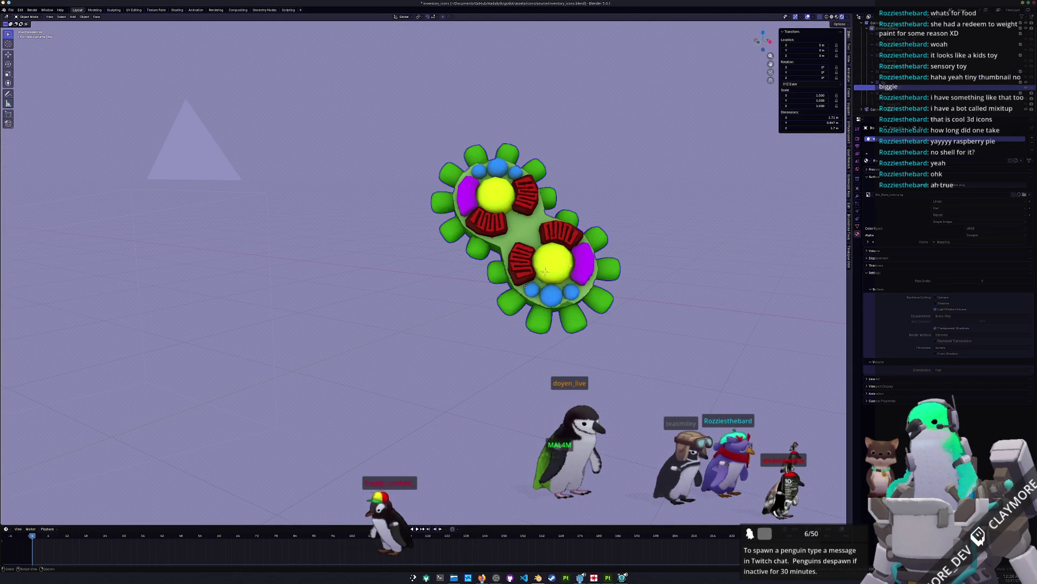
scroll(565, 283, "down", 2)
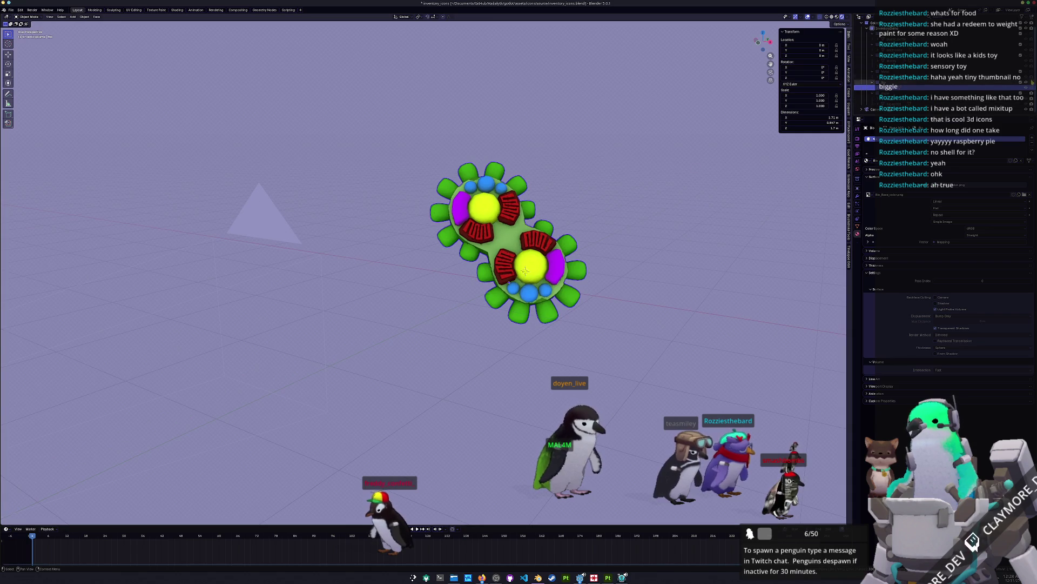
left_click(1026, 82)
left_click(1028, 93)
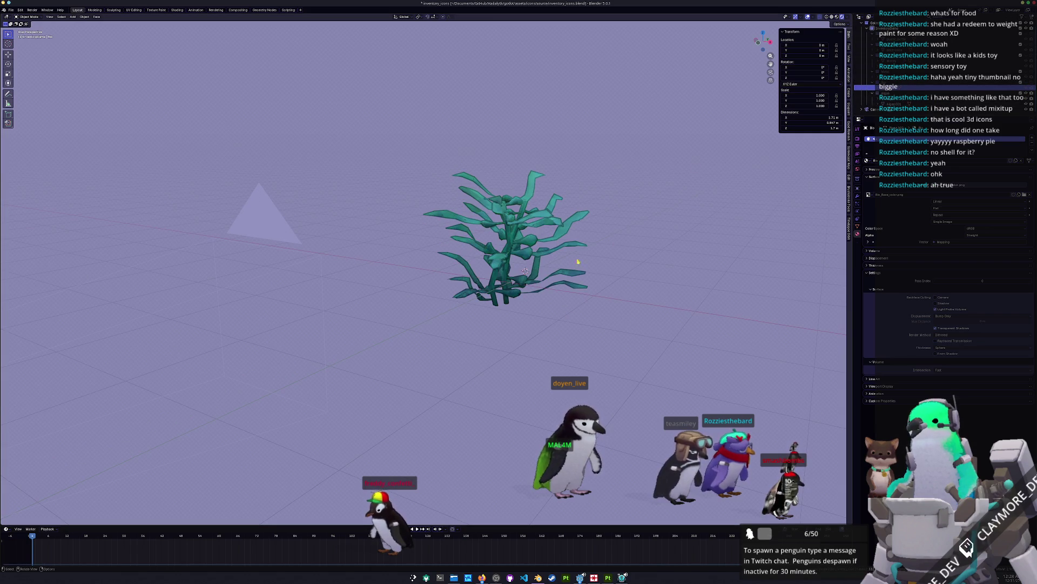
Adjust the view of the seaweed plant and show its rendered image.
left_click(519, 290)
key("KP_6")
key("alt+a")
left_click(216, 10)
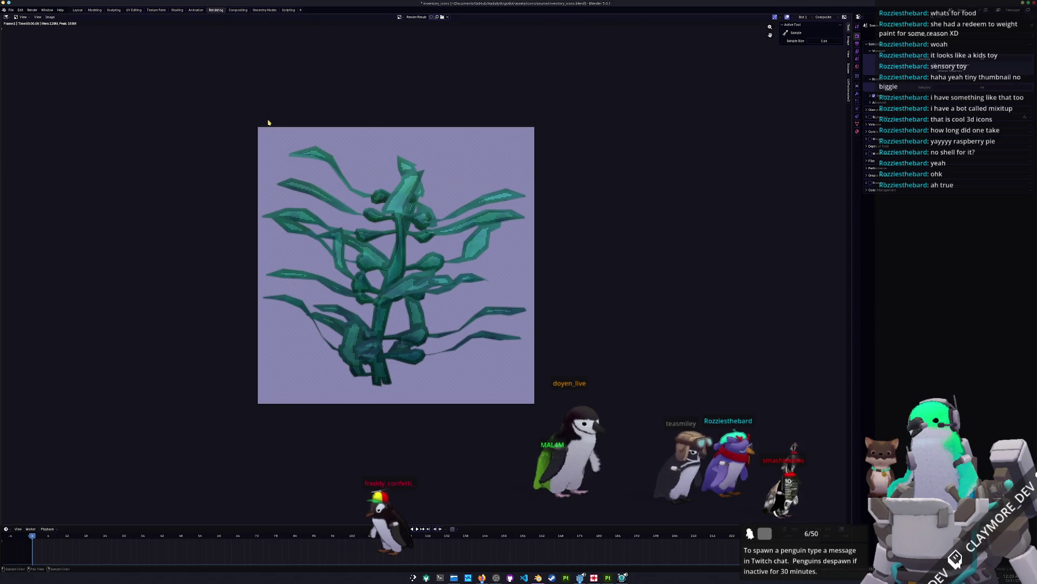
Save the render over algae.png in the icons folder.
left_click(51, 16)
left_click(65, 65)
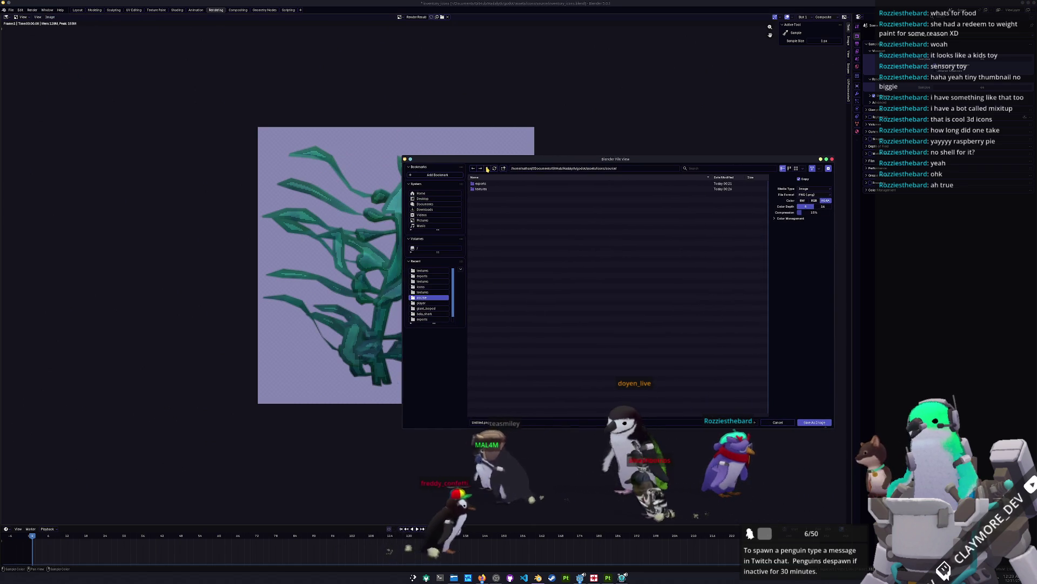
key("BackSpace")
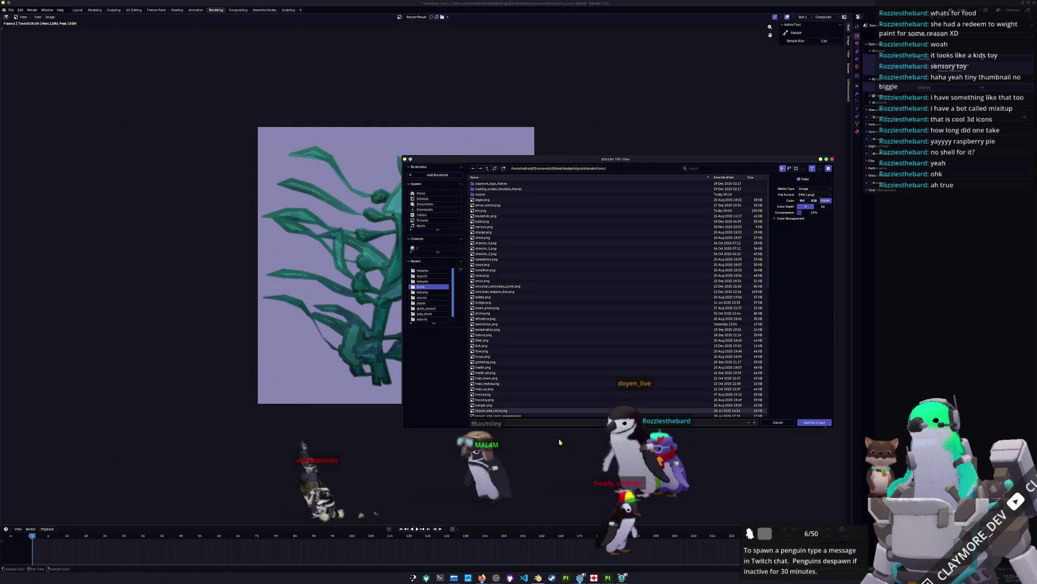
key("Return")
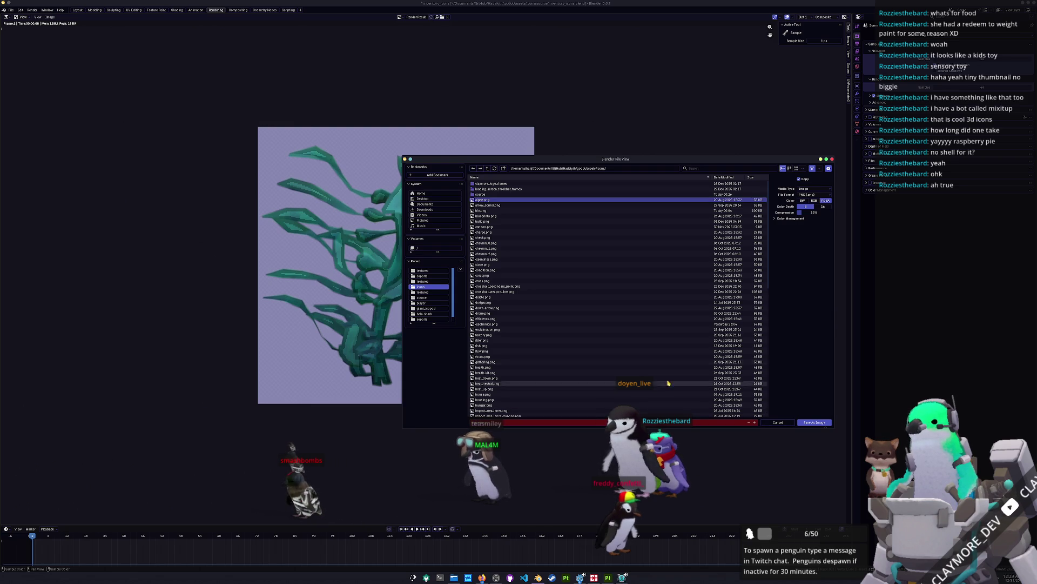
left_click(814, 422)
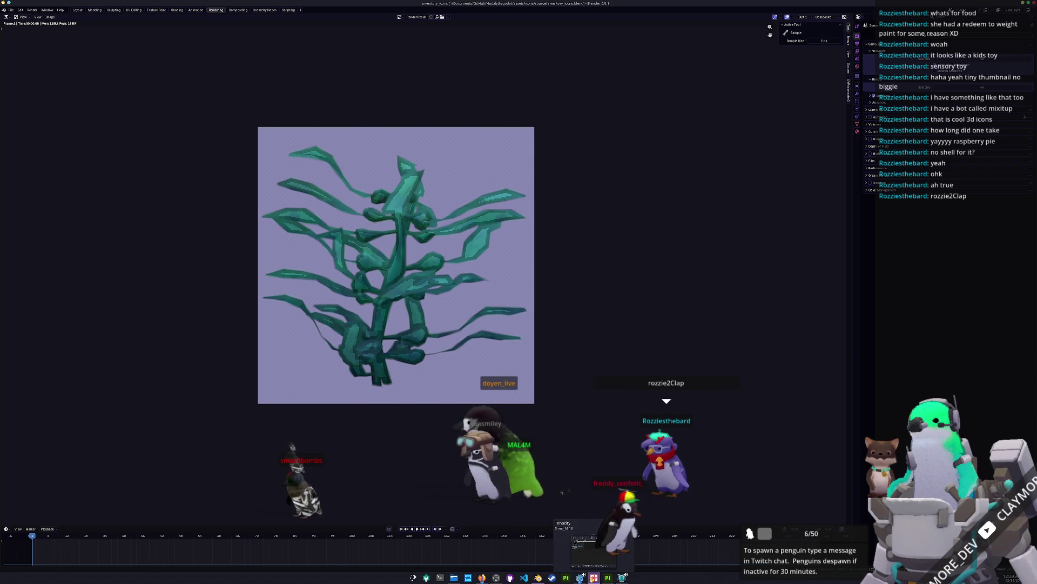
mouse_move(581, 579)
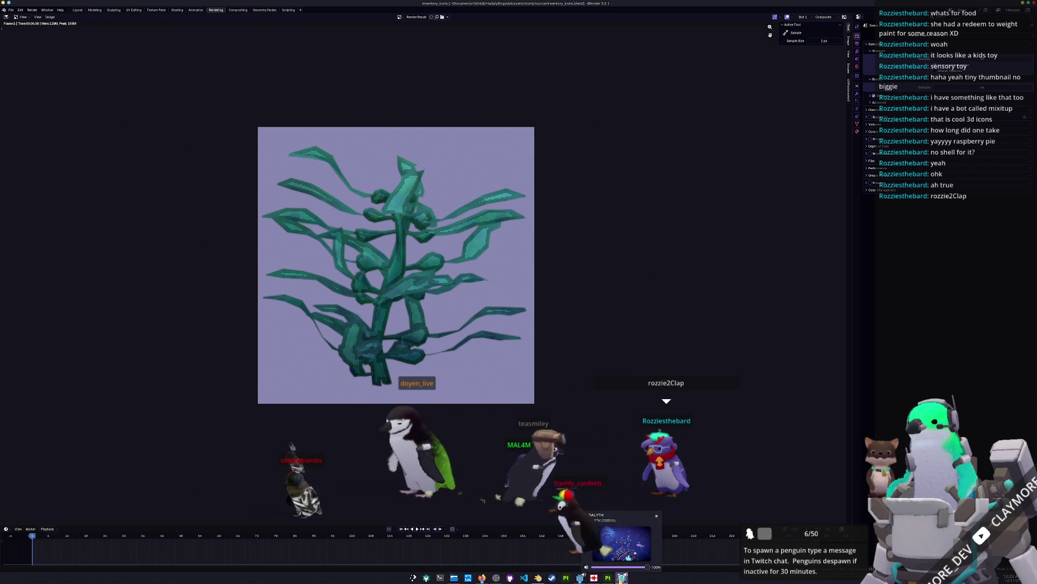
Bring up the running game and view the Inventory tab's currency and crafting items.
left_click(615, 514)
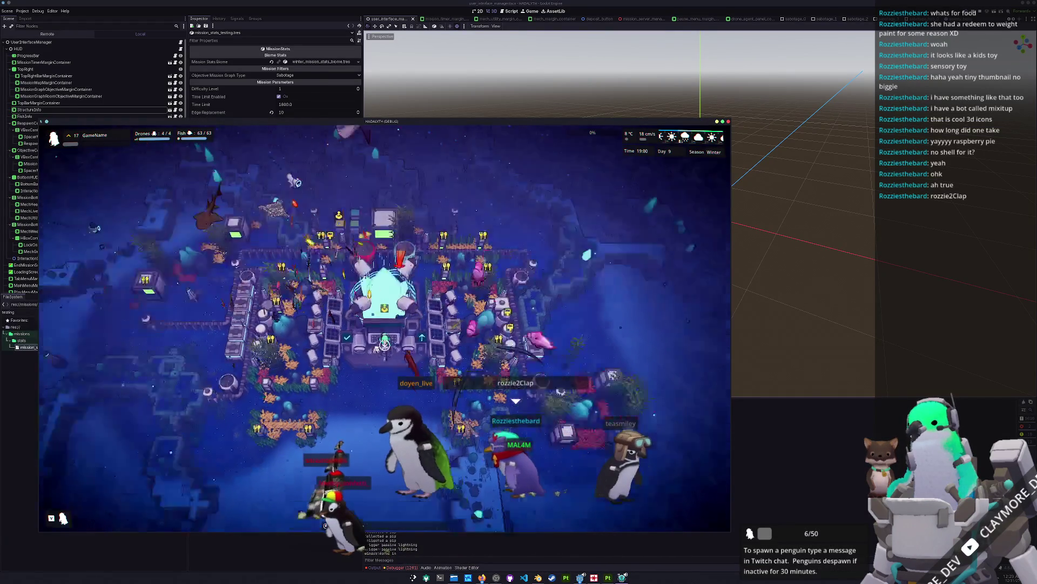
scroll(385, 343, "up", 3)
key("Tab")
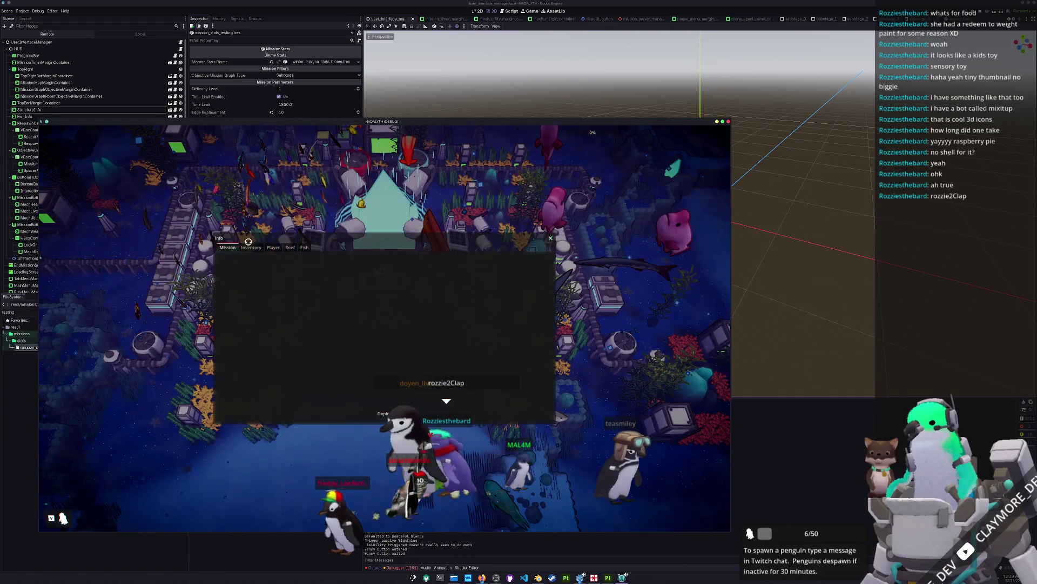
left_click(249, 246)
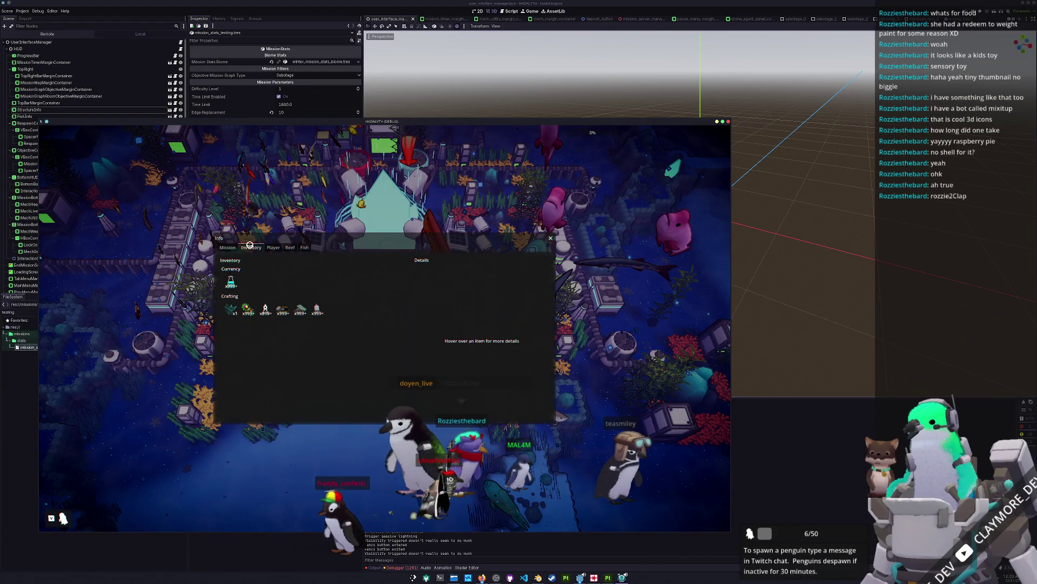
mouse_move(242, 307)
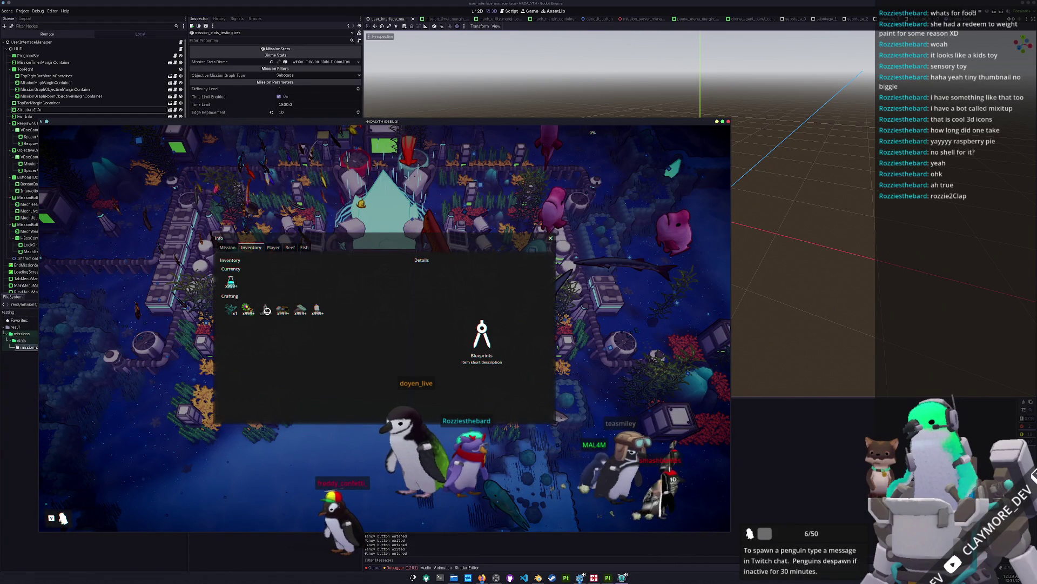
Close the info panel, walk the mech forward, and open the Research Menu at the station.
key("Tab")
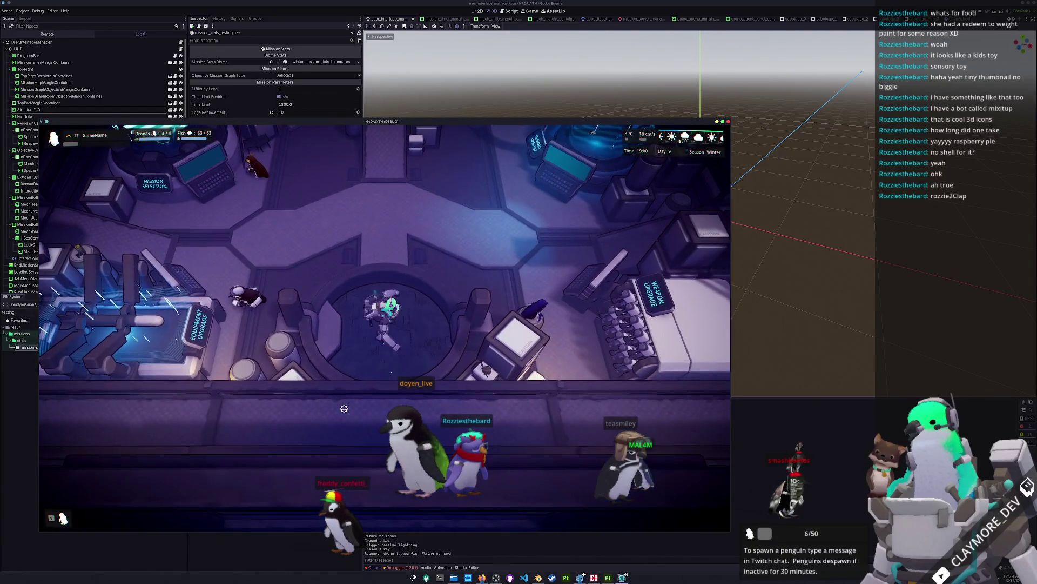
key("w")
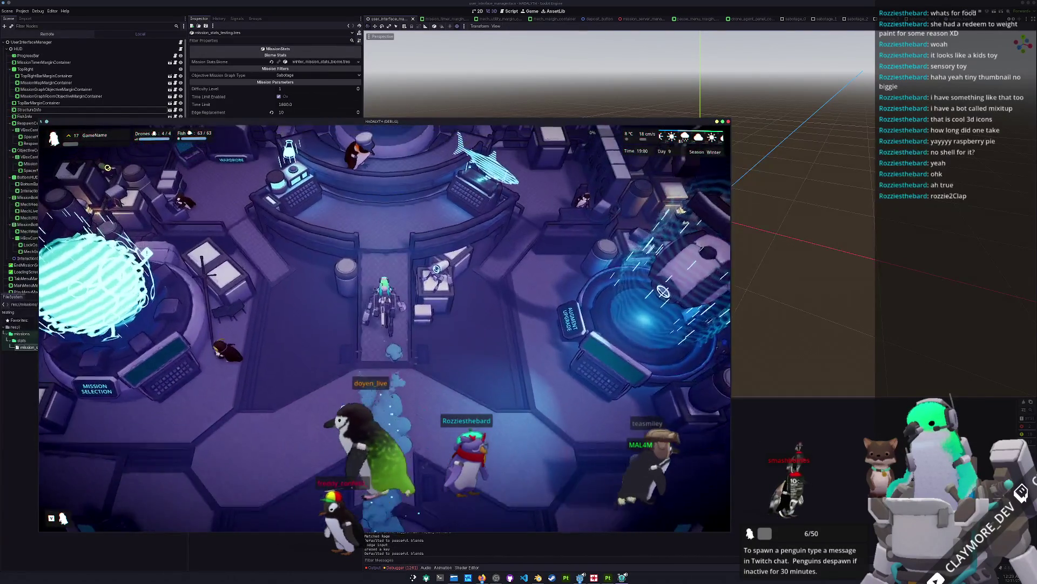
key("e")
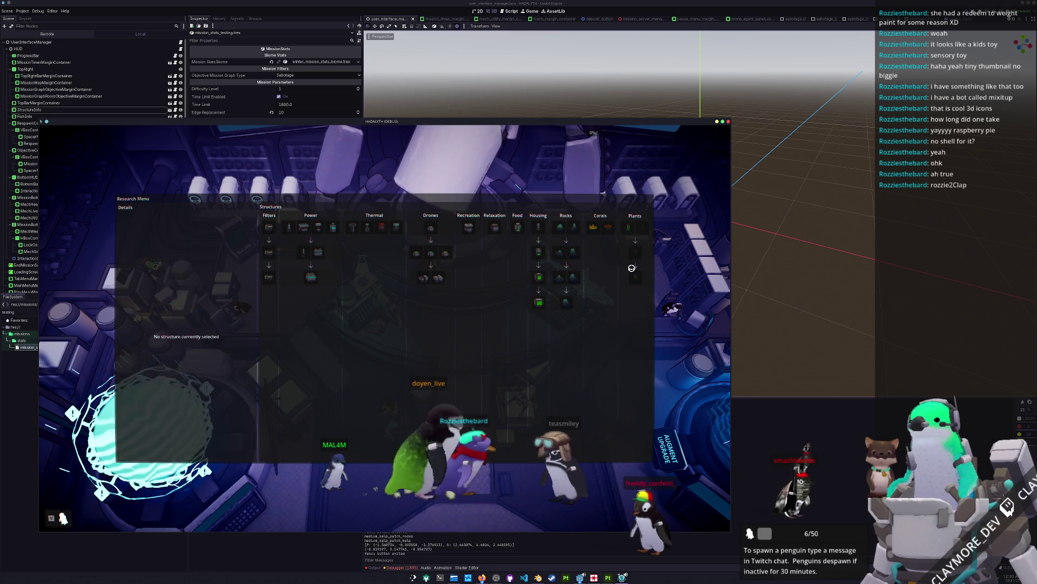
Close the Research Menu, walk the mech south, and enter build mode.
key("Escape")
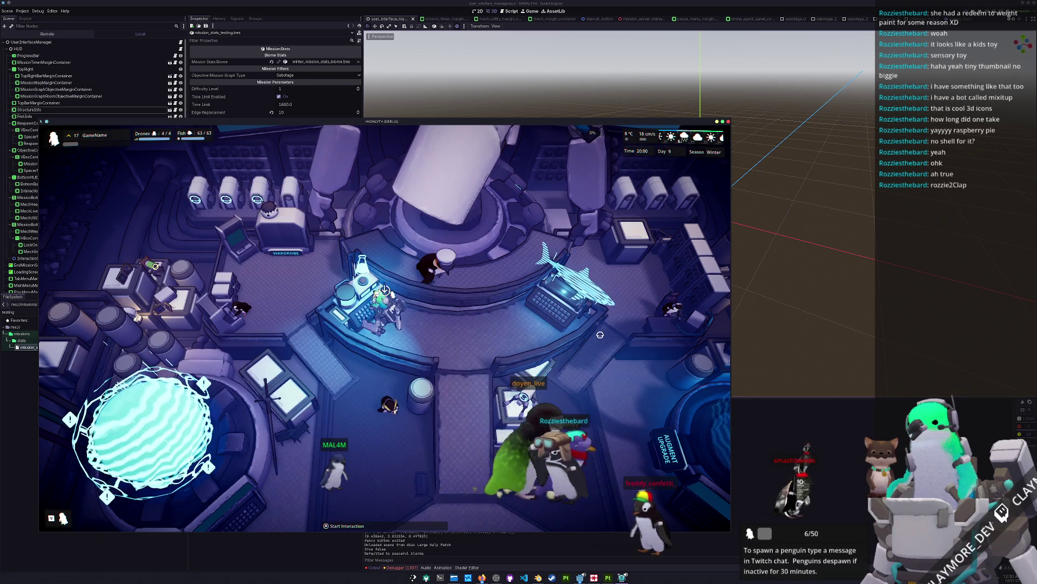
key("s")
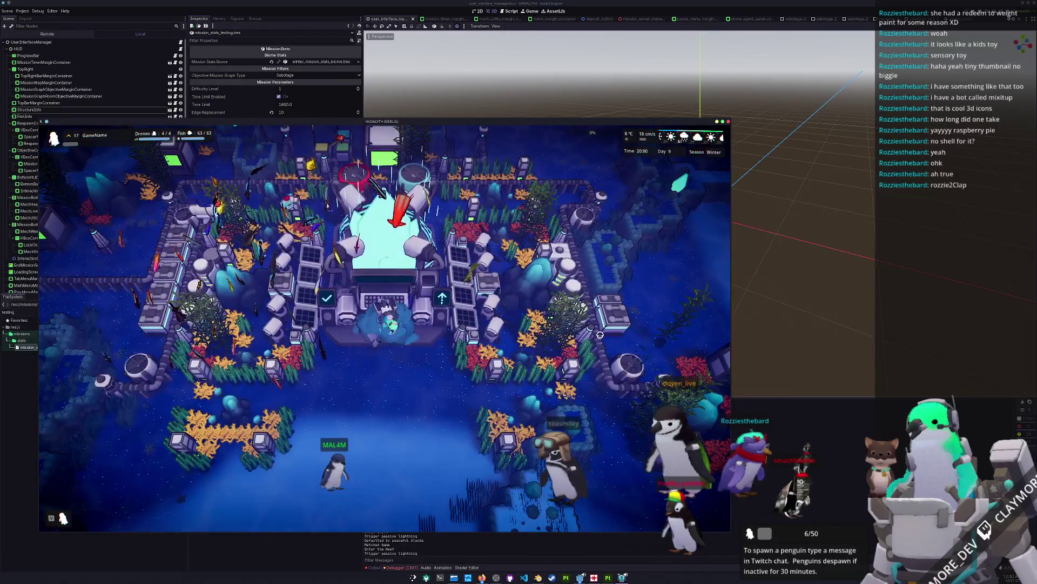
key("b")
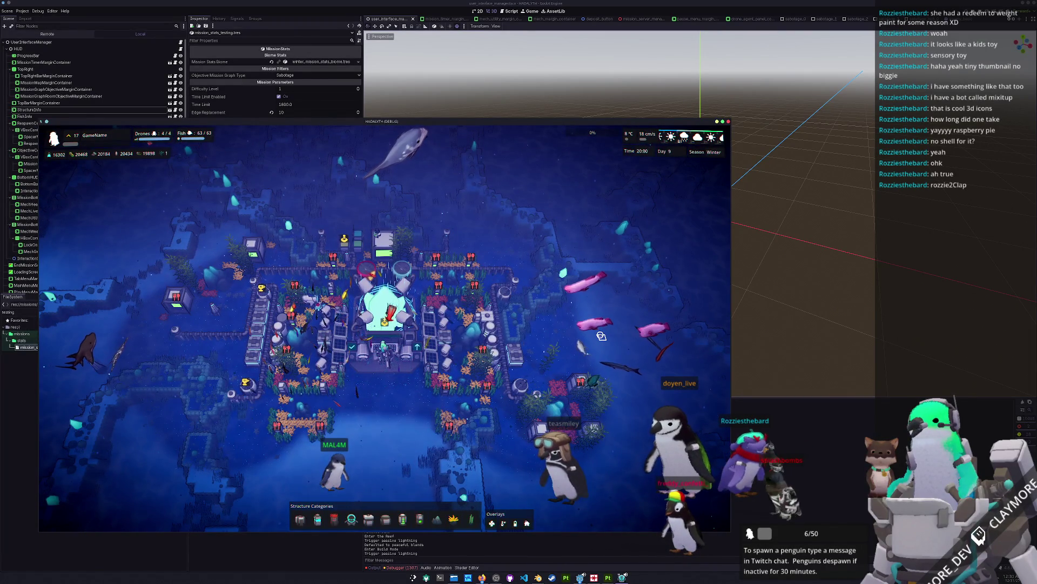
Hide the whole game HUD, bring it back, then stop the game with F8.
key("b")
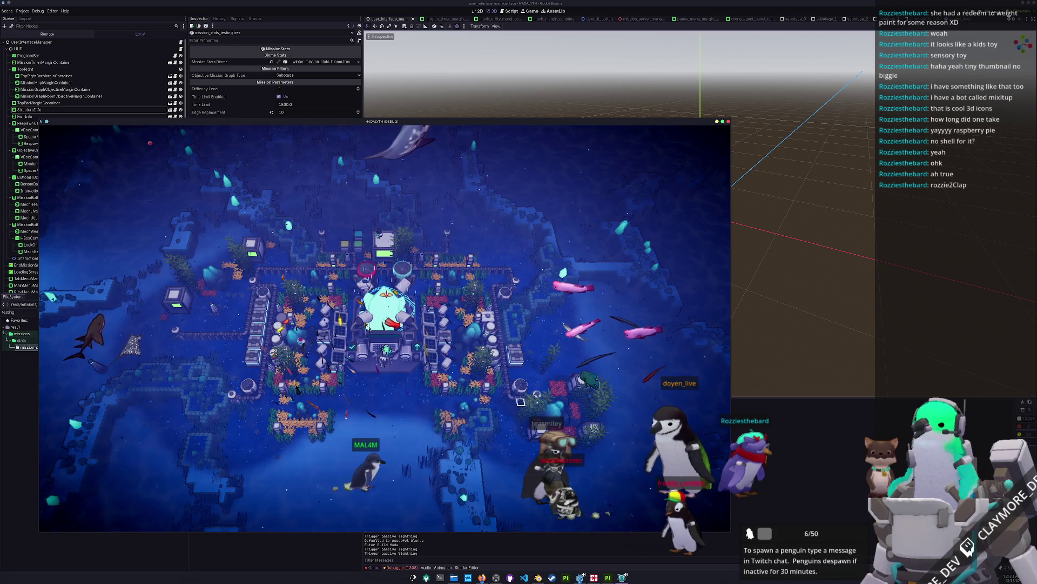
key("b")
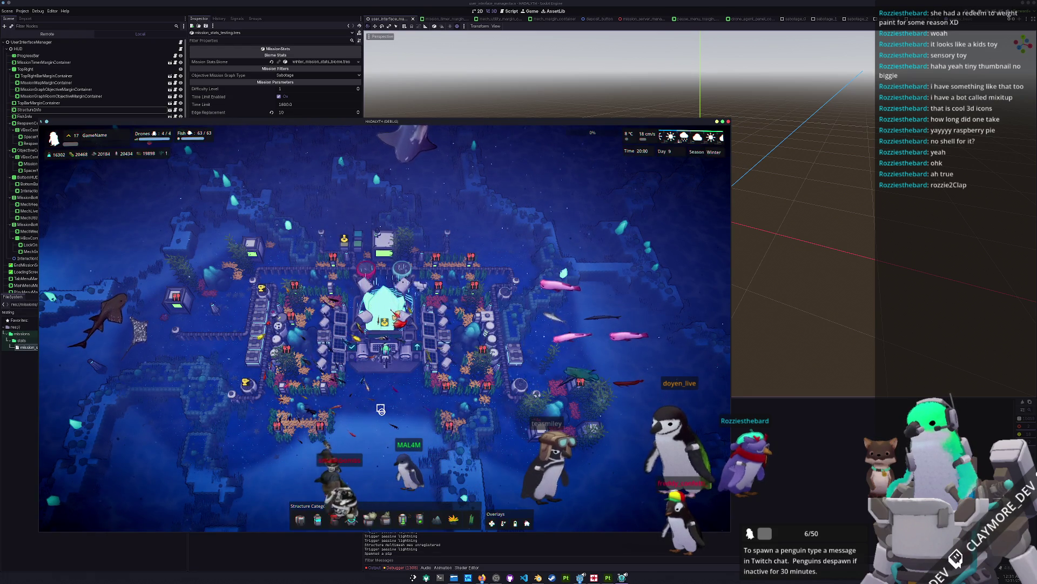
key("F8")
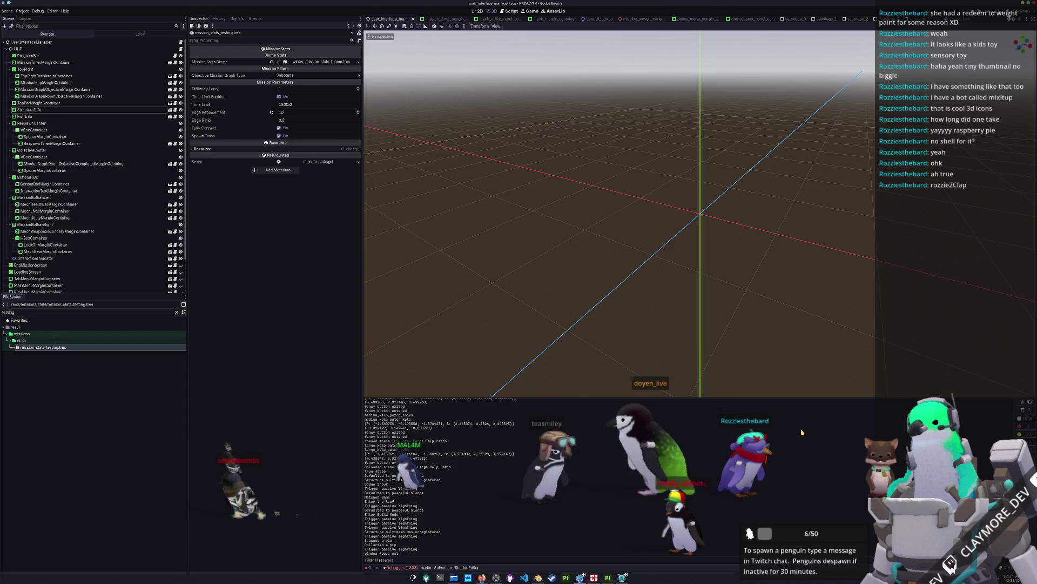
Search Godot's resources for 'CURSOR' and relaunch the game with F5.
key("shift+alt+o")
type("CURSOR")
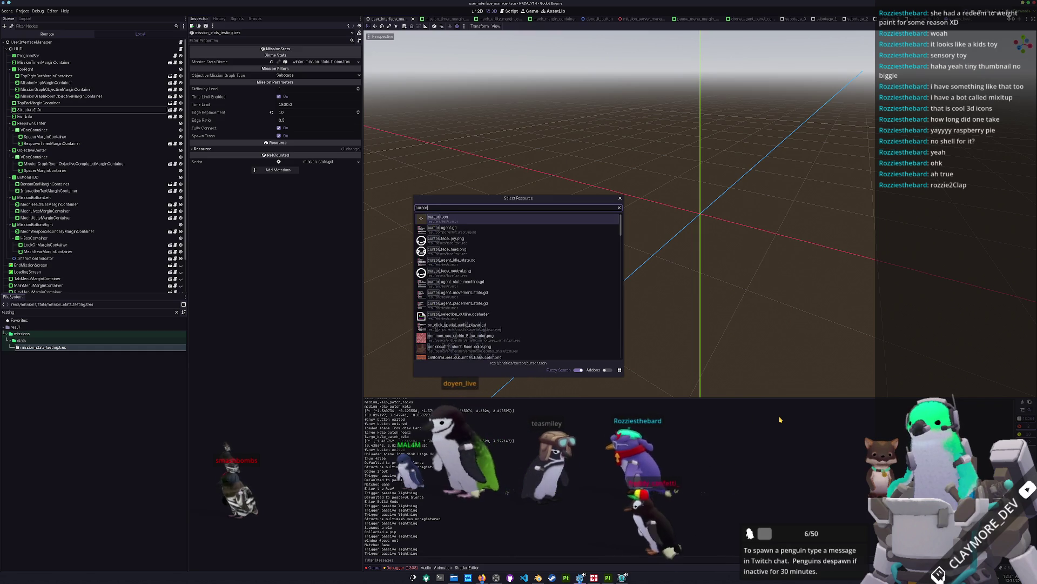
key("F5")
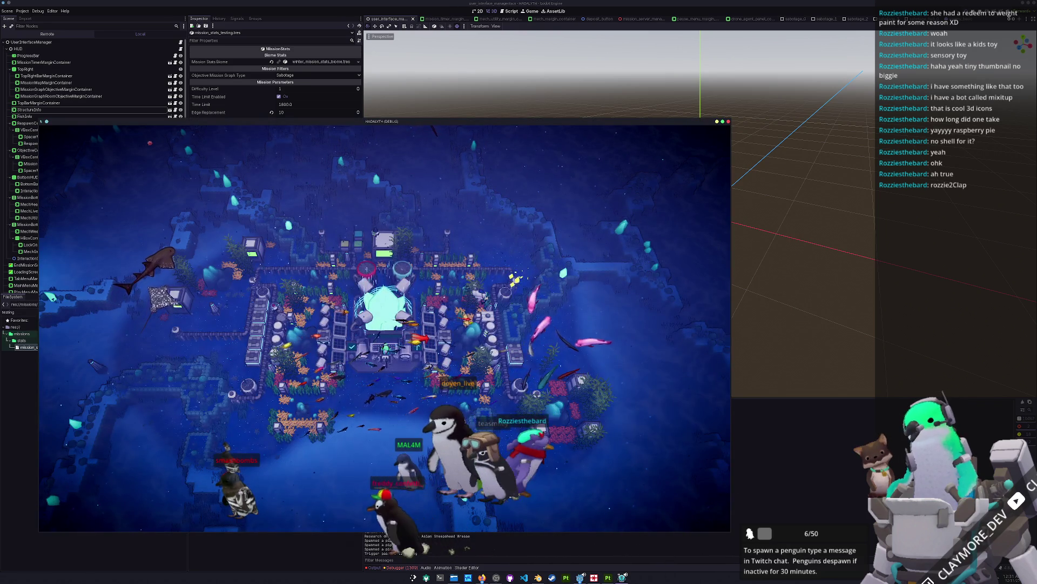
Dismiss the resource search without opening anything and switch to VS Code.
left_click(611, 402)
type("_a")
key("Escape")
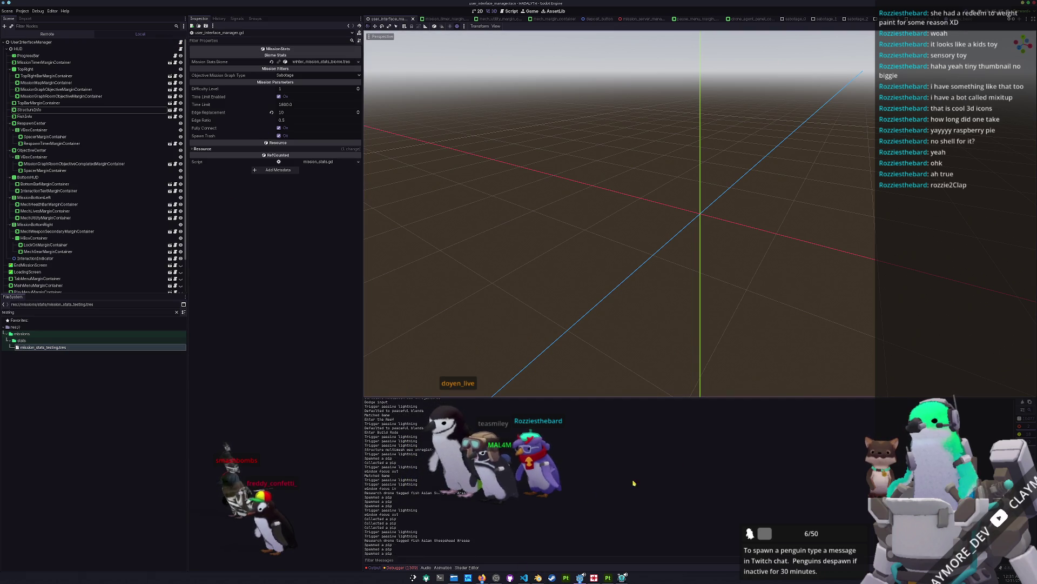
left_click(524, 577)
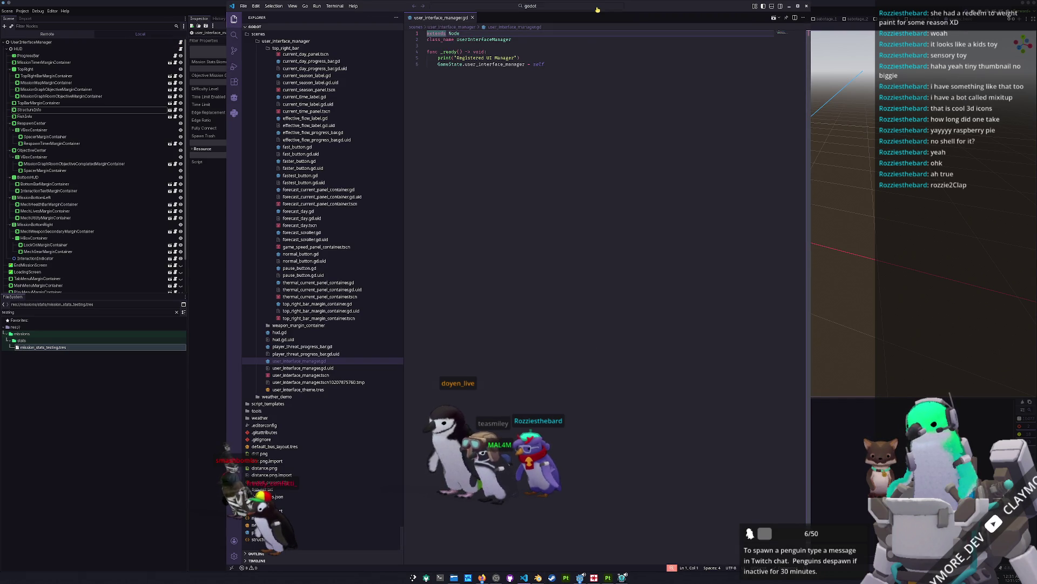
Open game_state.gd and find the 'hide_ui' input handling.
left_click(598, 9)
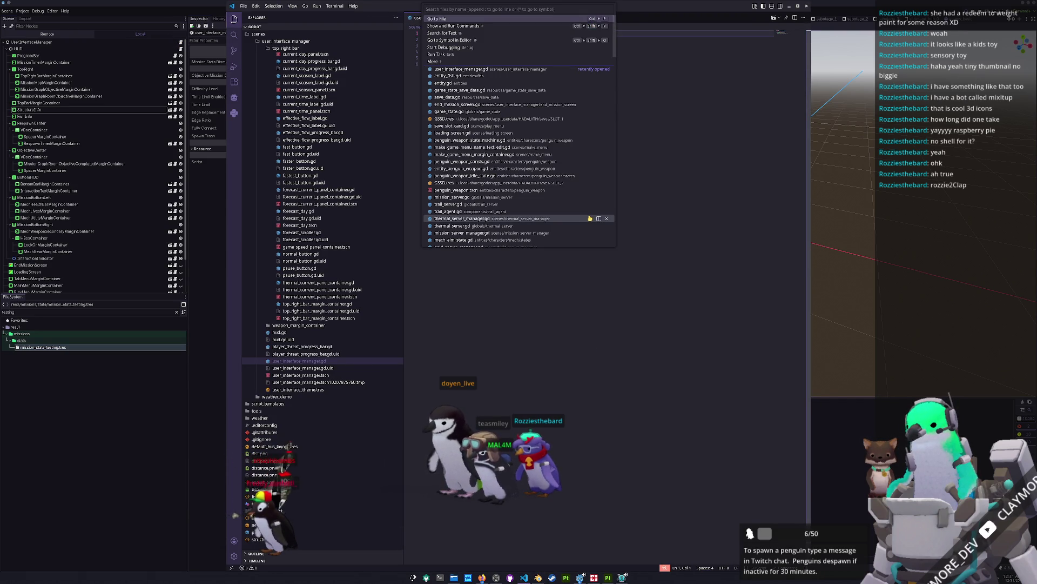
type("game_state")
key("Return")
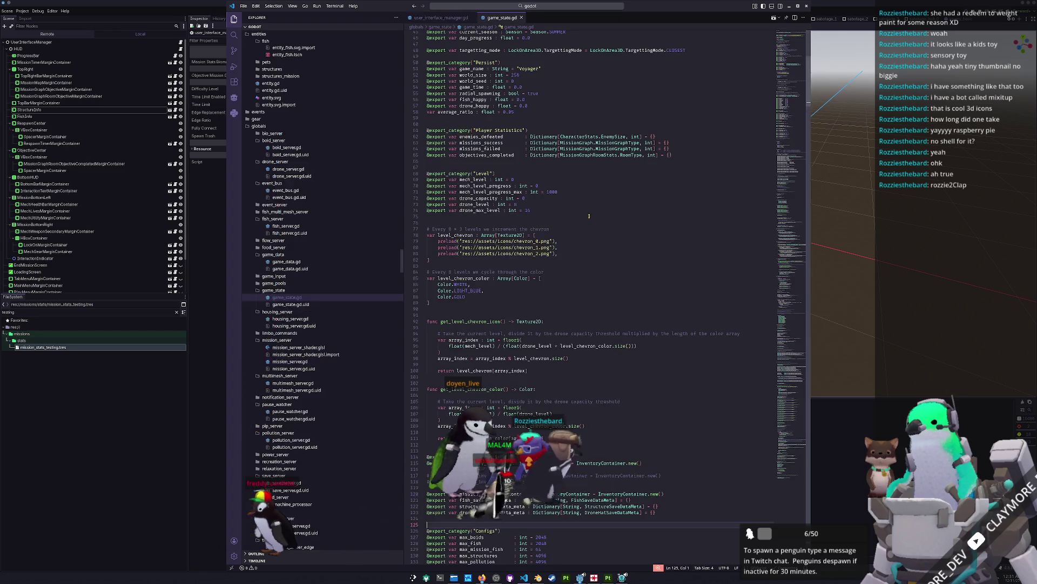
key("ctrl+f")
type("hide_ui")
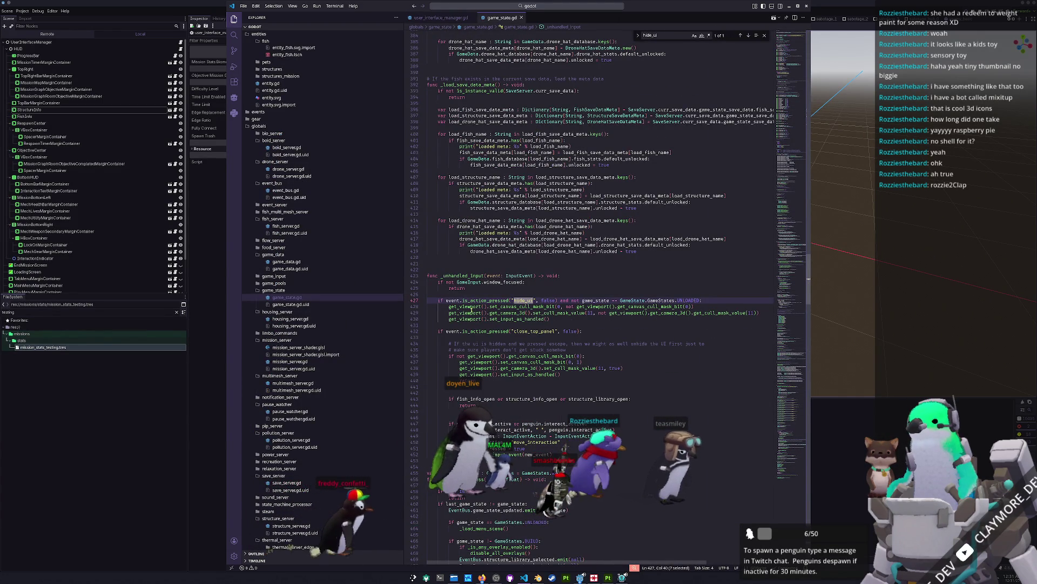
Edit the cull-mask call on line 429, entering get_tree and layer value 10.
left_click(448, 312)
type("get_tree")
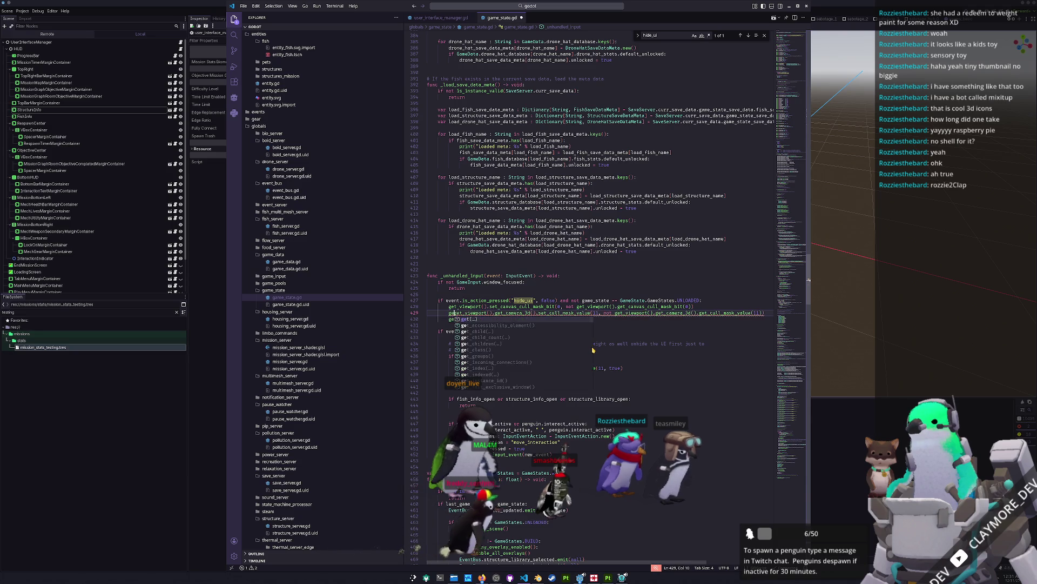
key("F5")
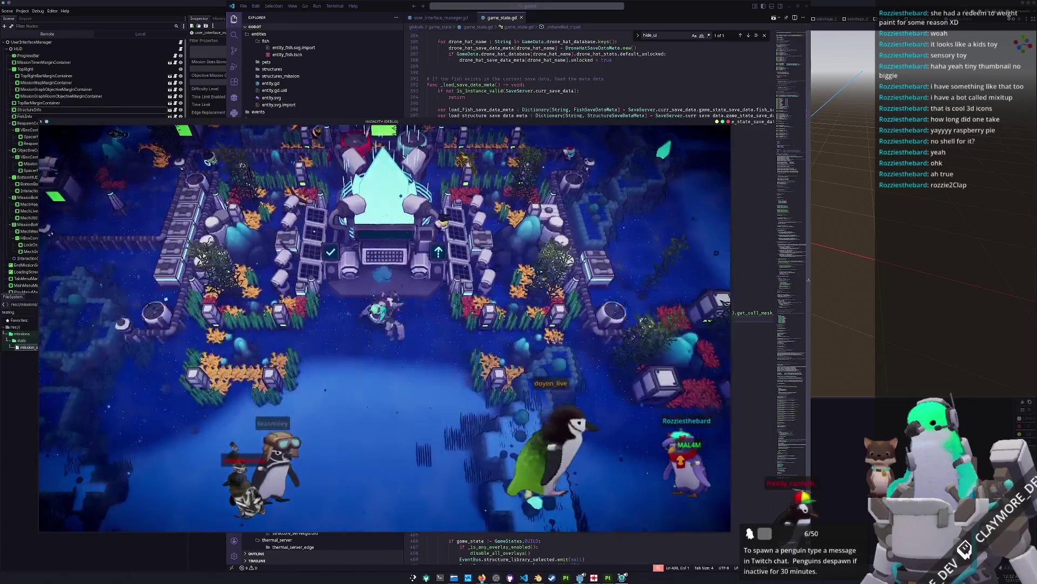
key("alt+Tab")
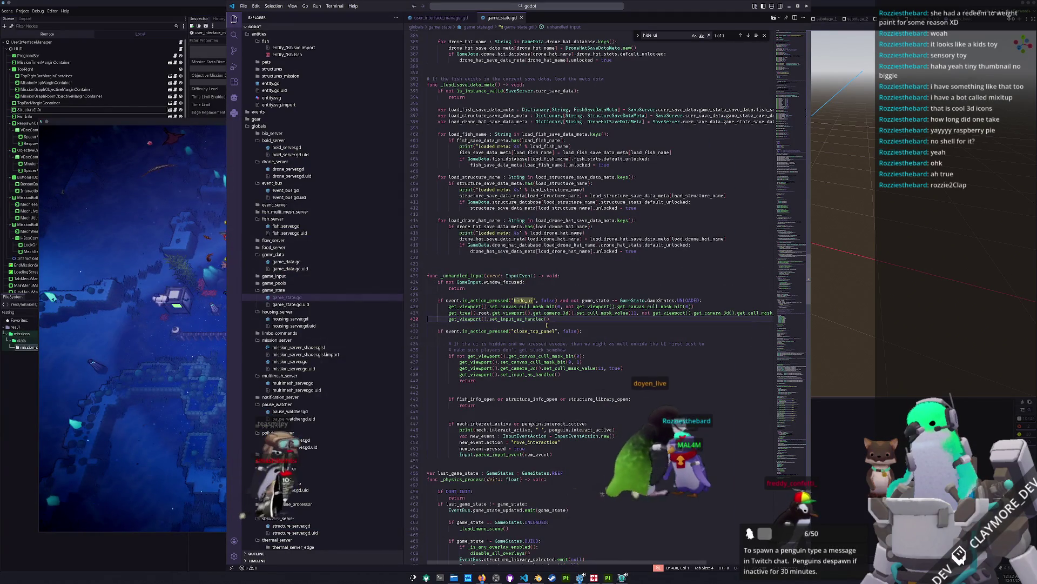
key("ctrl+Right")
key("ctrl+Right")
key("ctrl+Right")
key("BackSpace")
key("ctrl+z")
left_click(721, 320)
key("ctrl+Right")
key("ctrl+Right")
key("ctrl+Right")
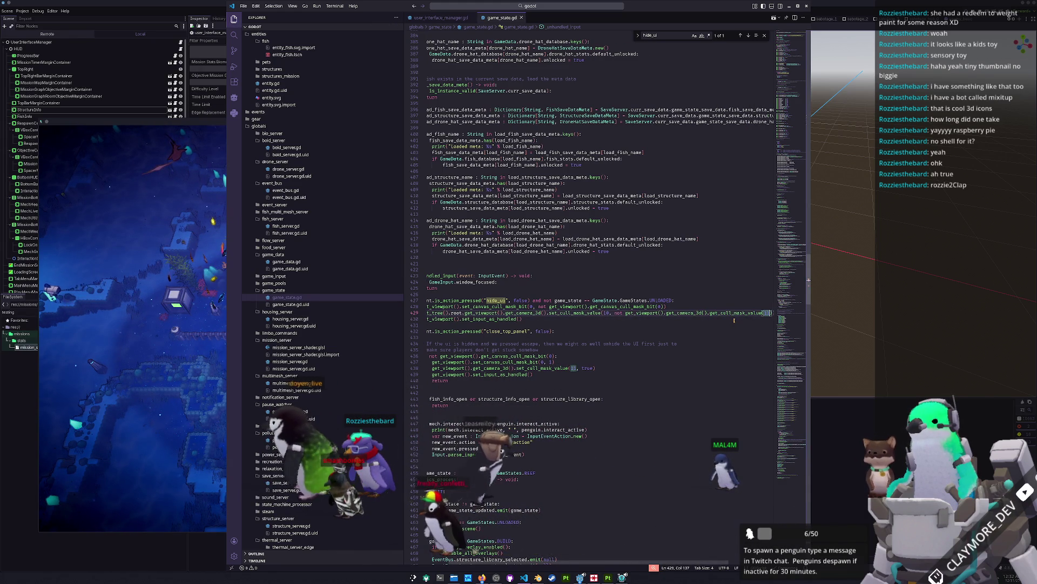
type("10")
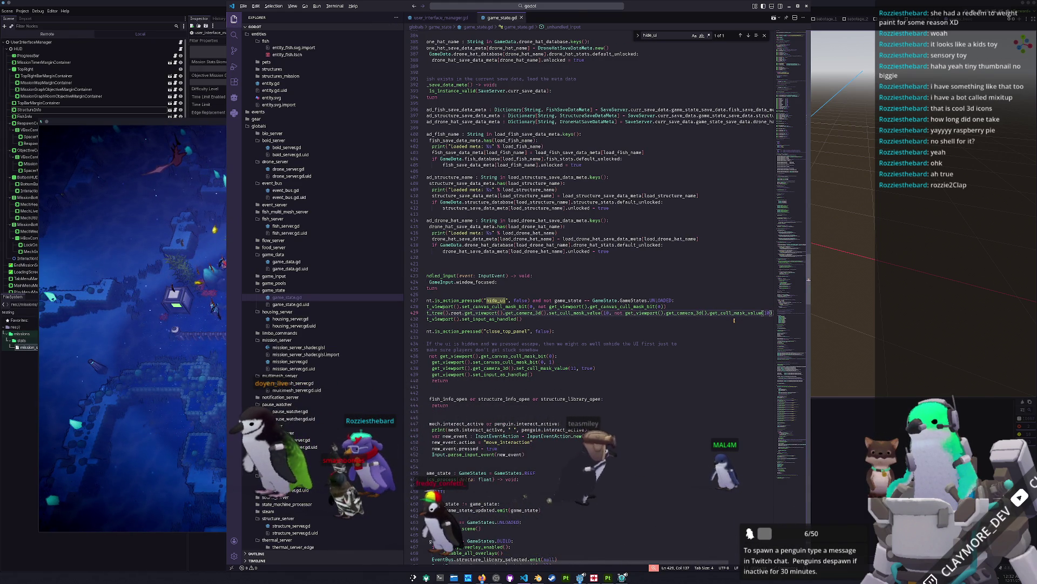
Add a 'return' line after the hide_ui branch in game_state.gd.
key("alt+Tab")
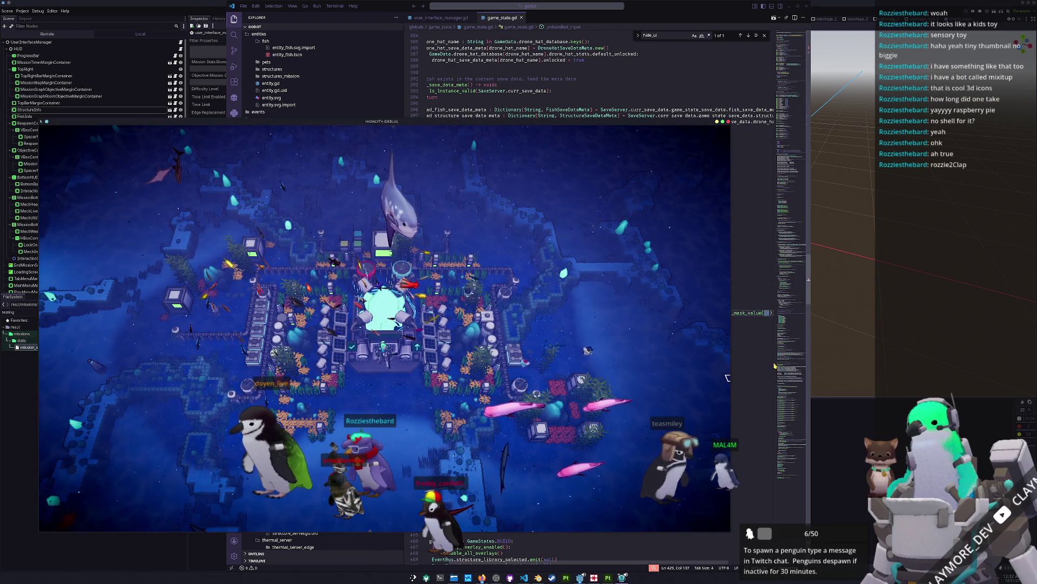
left_click(757, 363)
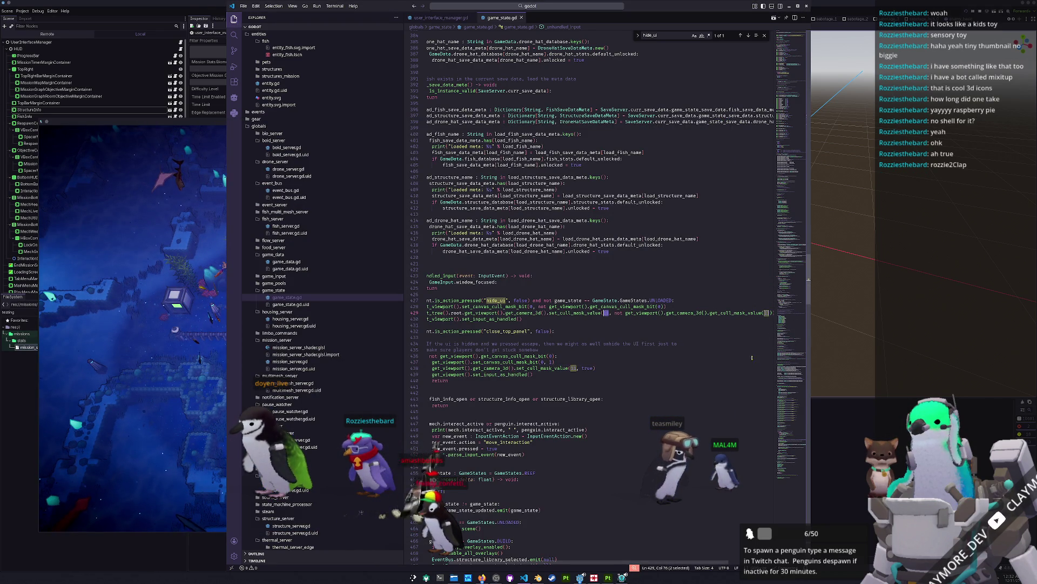
left_click(561, 324)
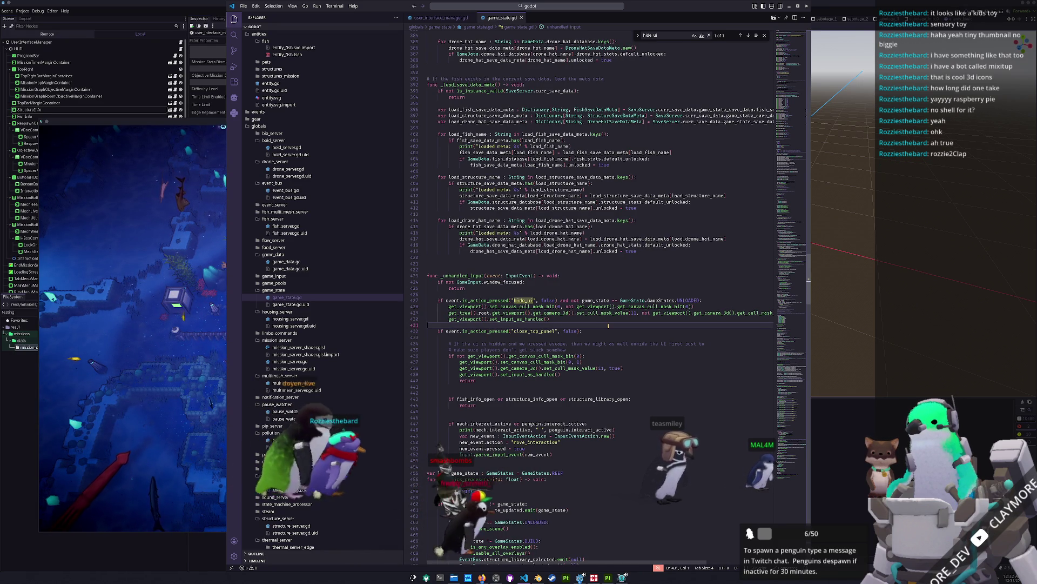
key("Down")
key("Down")
key("Down")
key("Down")
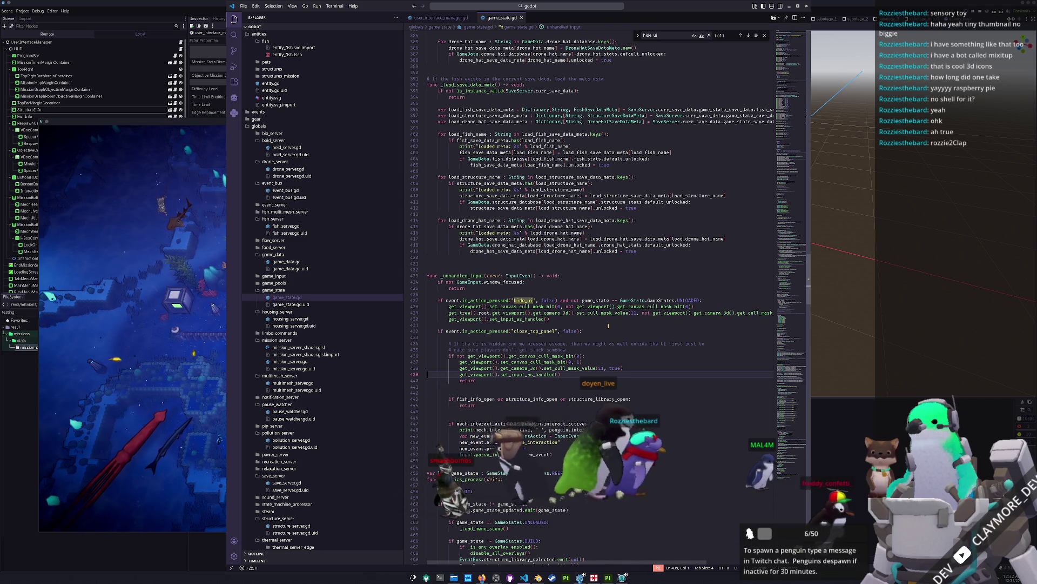
key("shift+Up")
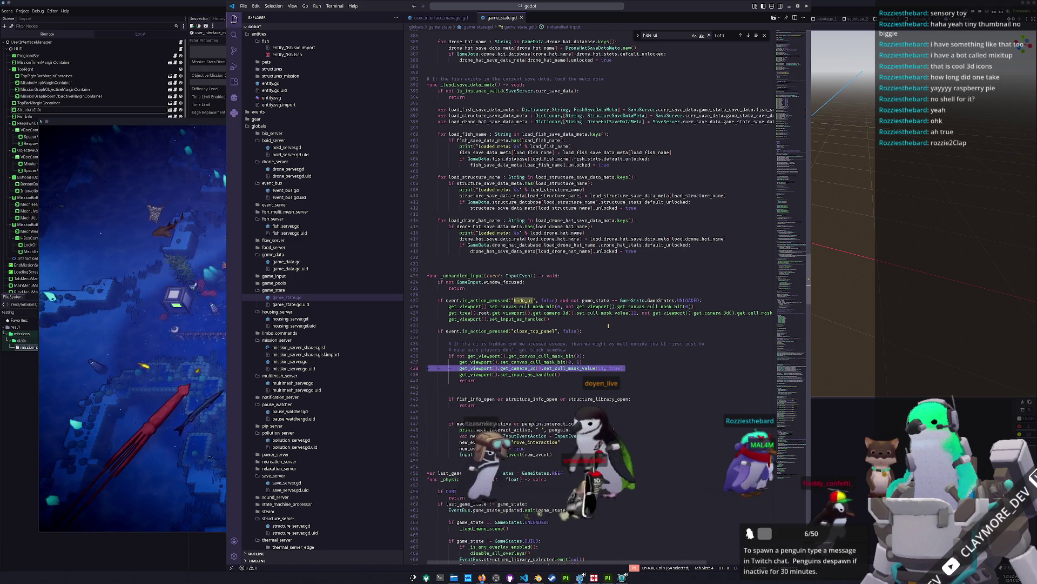
left_click(608, 326)
key("Return")
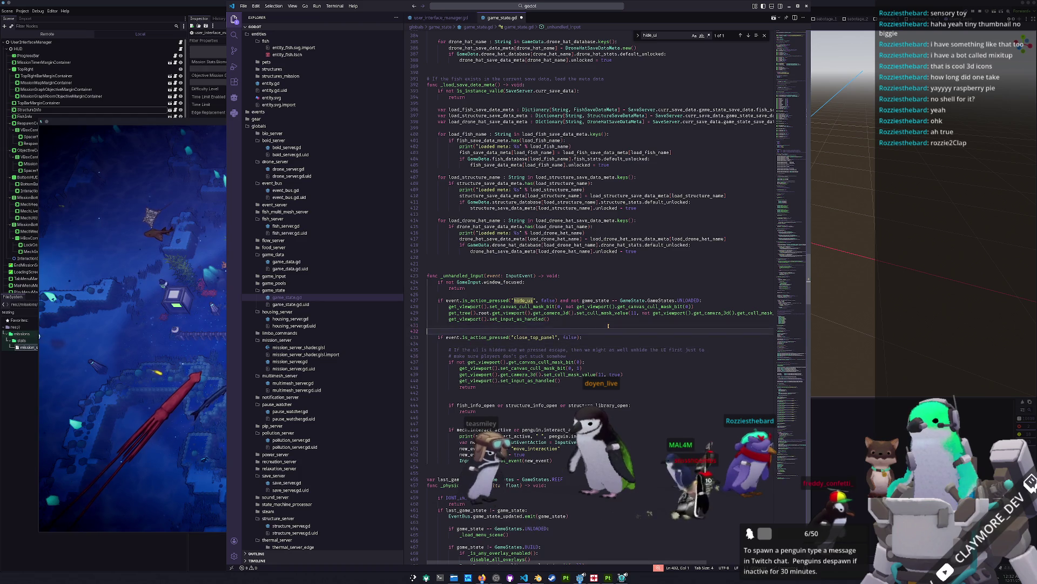
type("return")
key("Return")
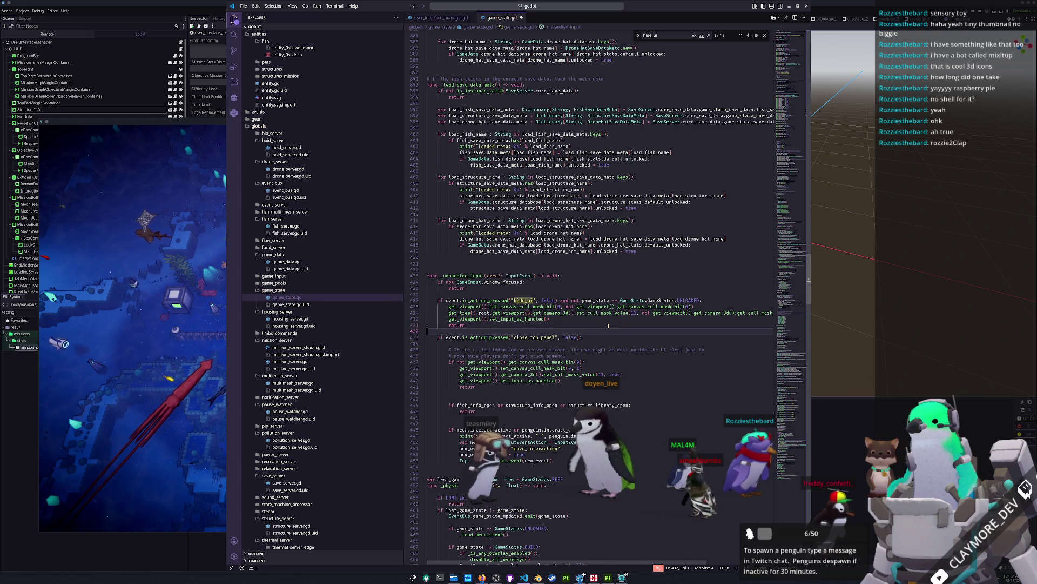
left_click(216, 423)
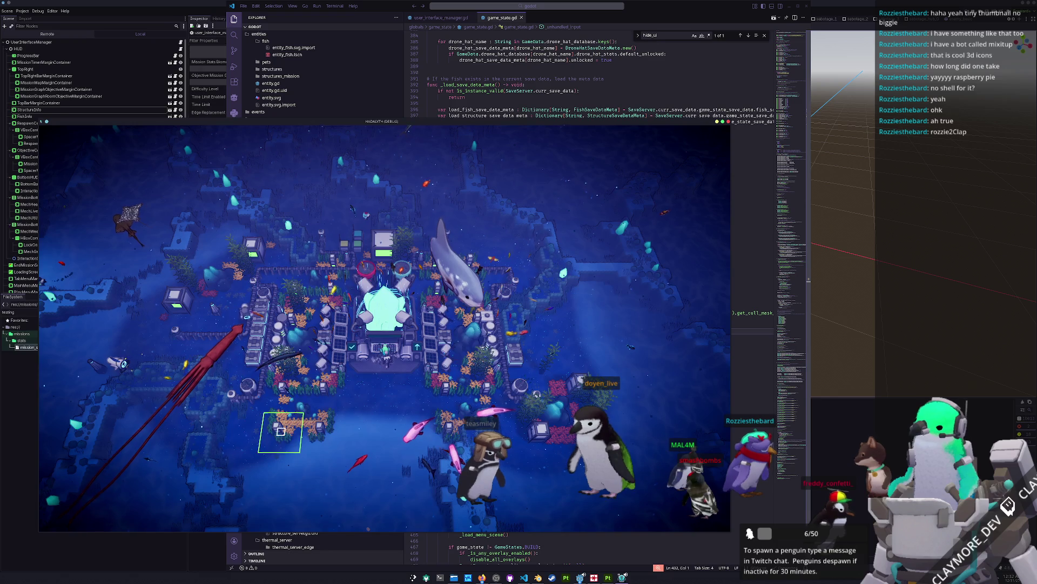
Restore the game UI, close the game, and open selection_outline.tscn.
key("h")
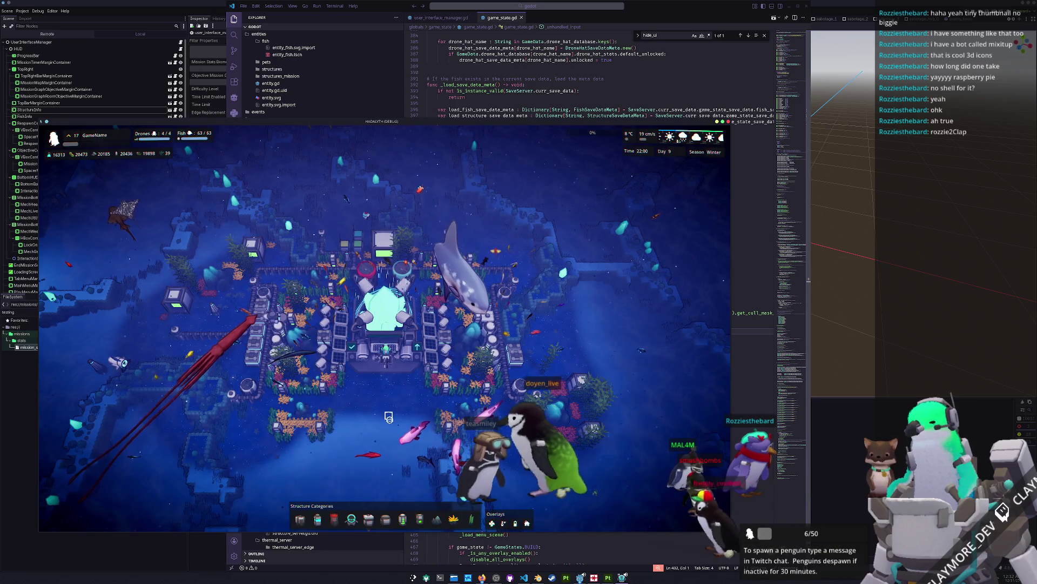
key("F8")
key("shift+alt+o")
type("se")
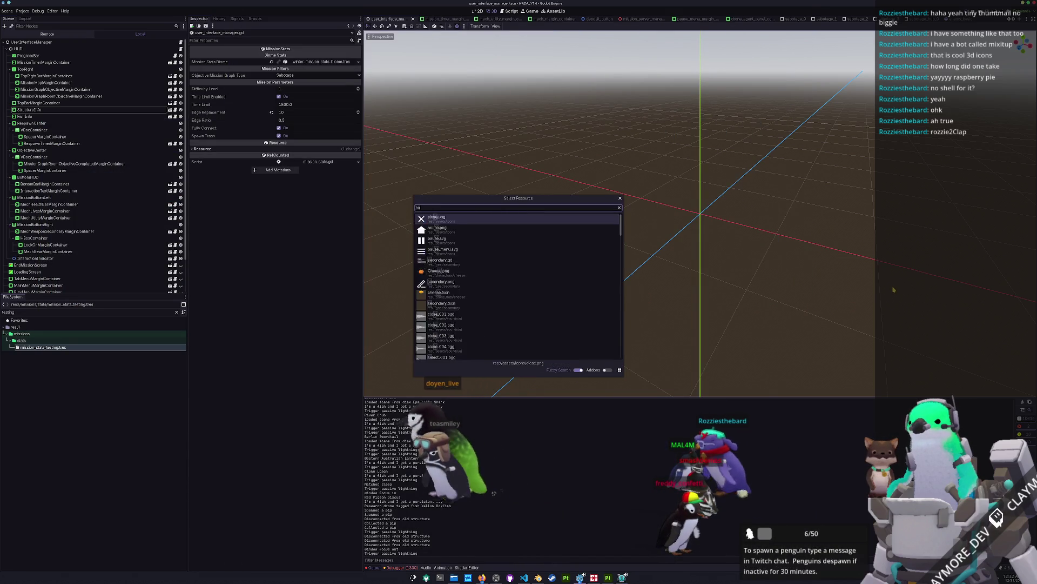
type("lection")
key("Down")
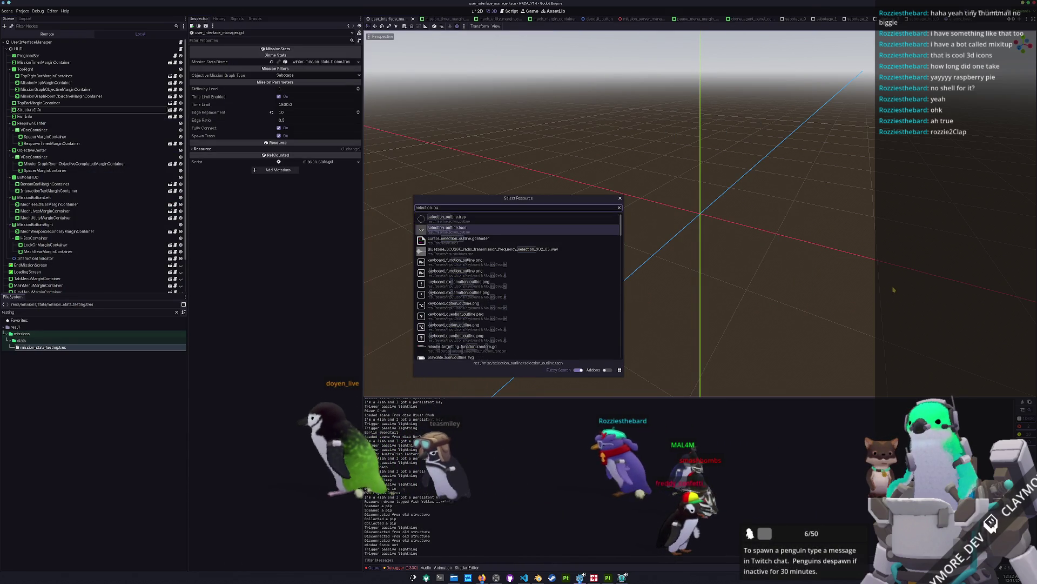
key("Return")
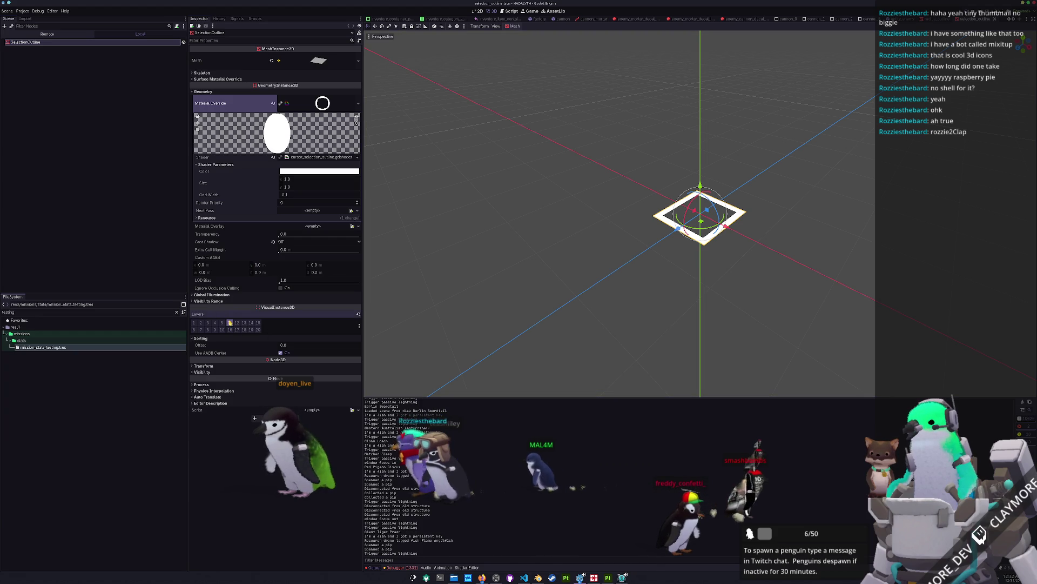
Toggle render layer 11 off and back on, then relaunch the game.
left_click(230, 322)
left_click(230, 323)
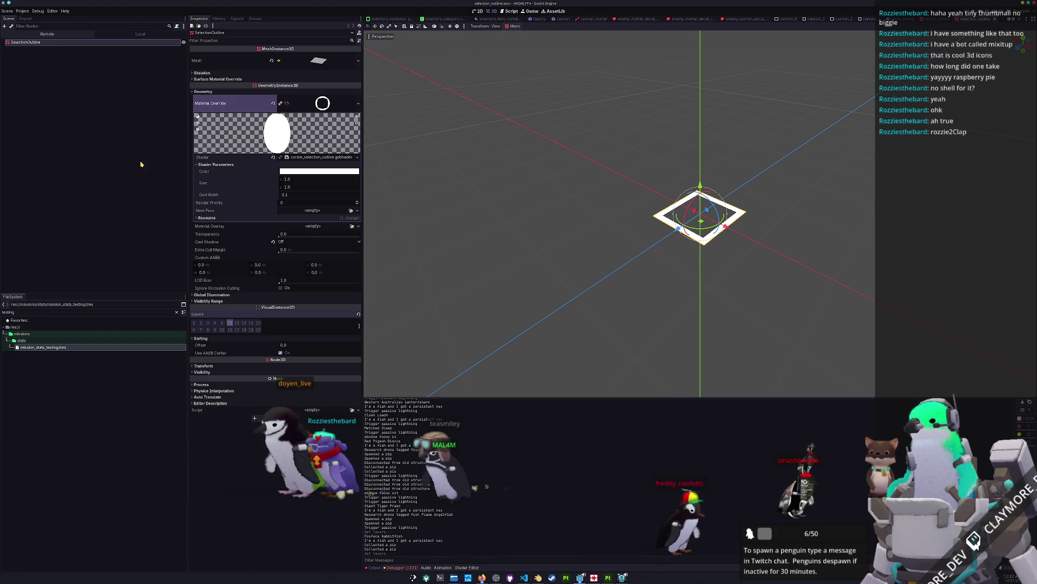
left_click(113, 113)
key("F5")
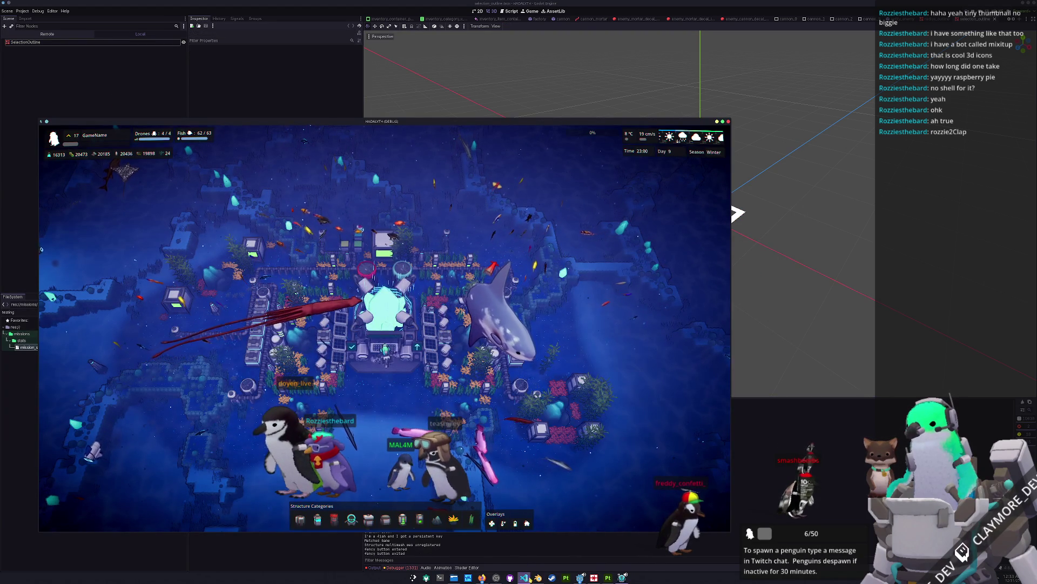
key("alt+Tab")
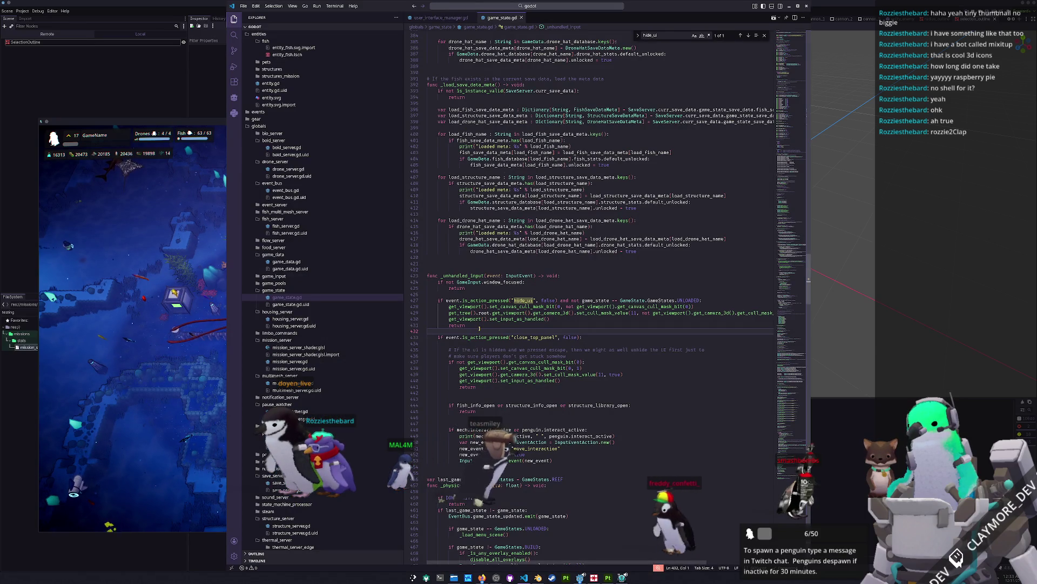
Insert an indented 'print(get_tree().root.get_viewport().get_camera_3d().' line above the return.
key("Up")
key("Return")
key("Return")
key("Up")
key("Up")
key("Tab")
key("Return")
key("Tab")
type("print(ge")
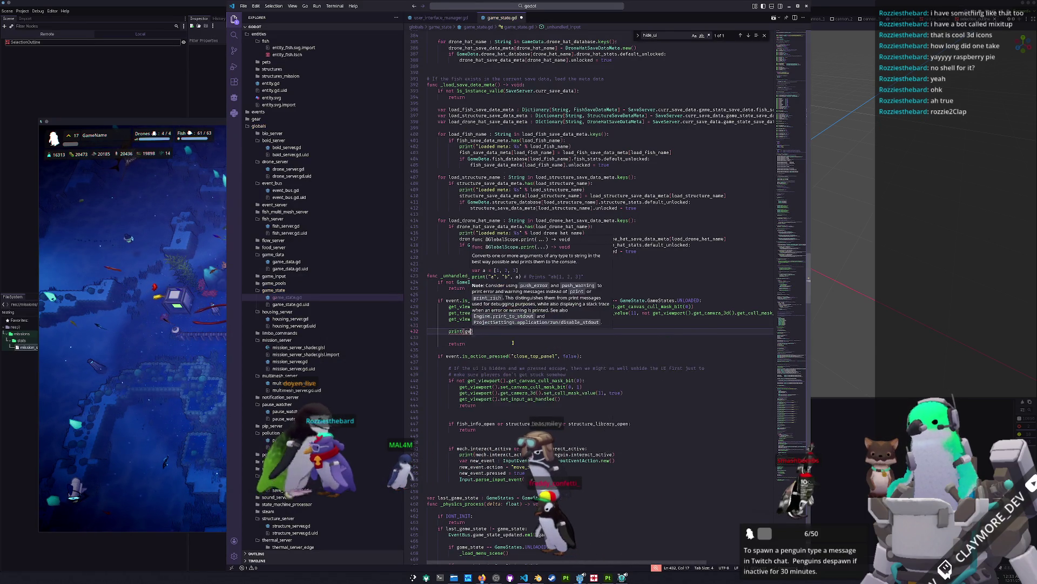
type("t_tree().root.get_viewp")
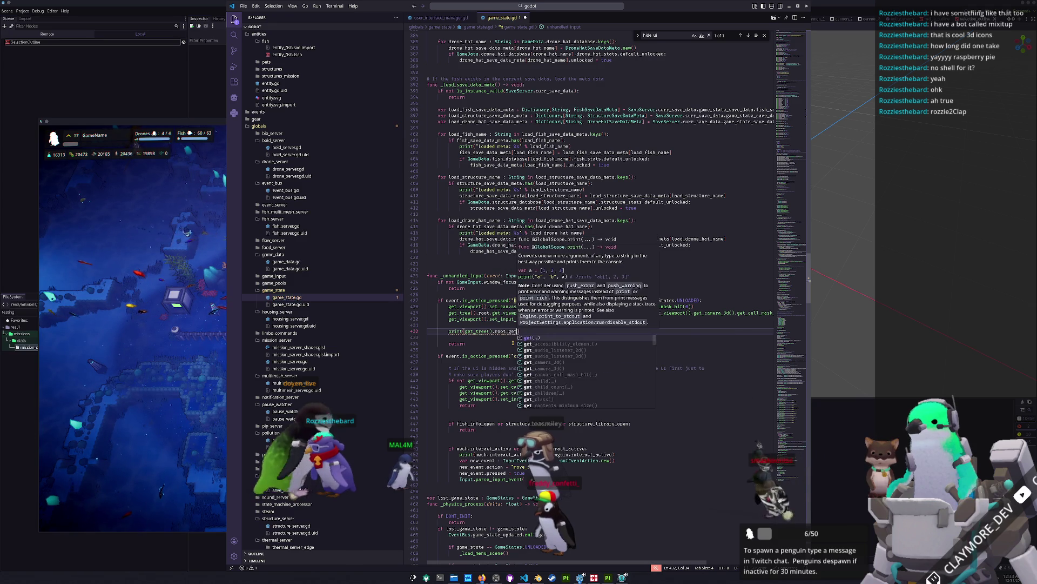
type("ort().get_c")
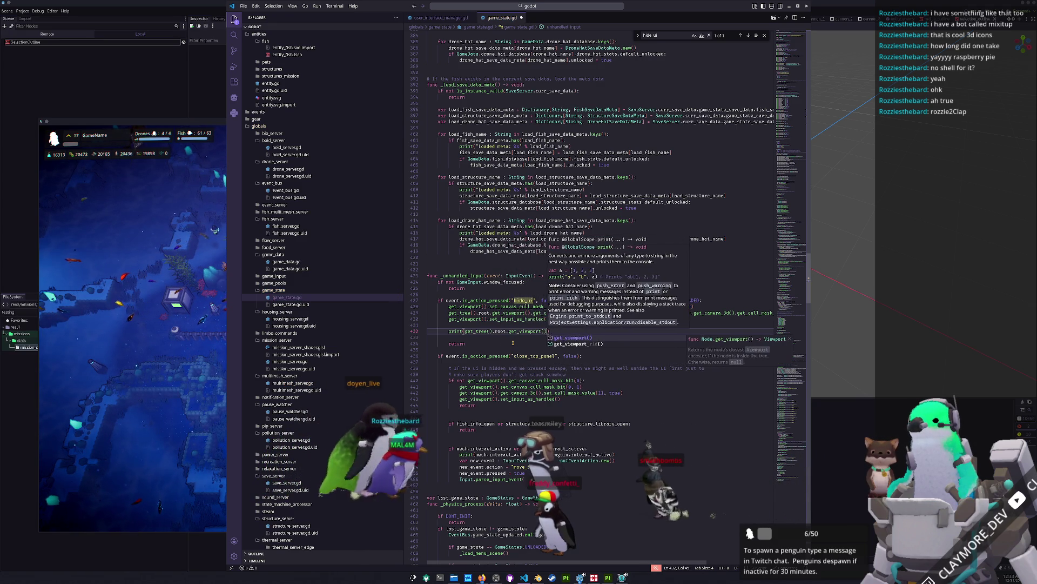
type("amer")
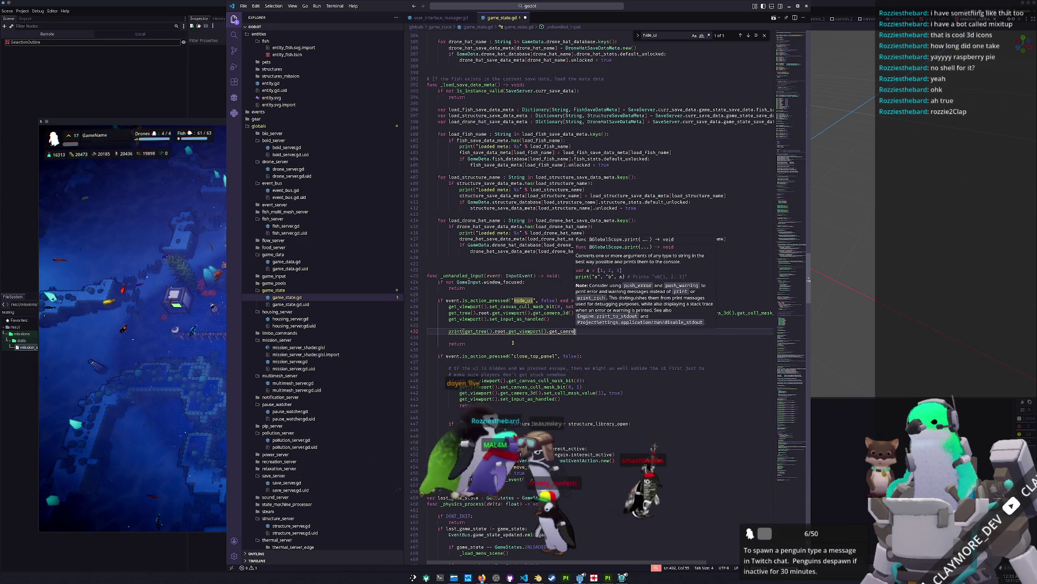
type("a_3d().")
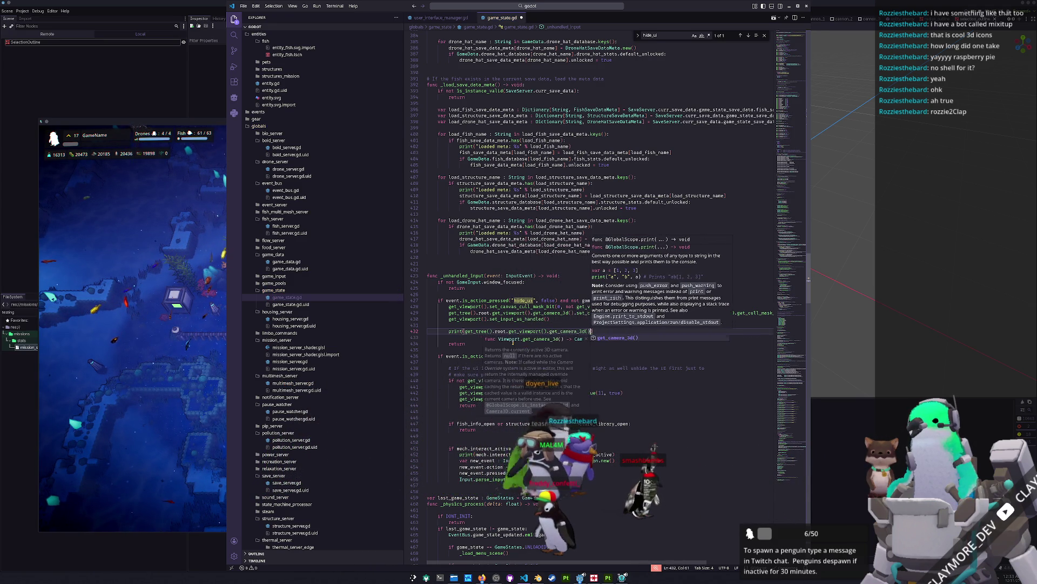
Take the get_cull_mask_value(11) call from line 429 to complete the print statement.
key("Up")
key("Up")
key("Up")
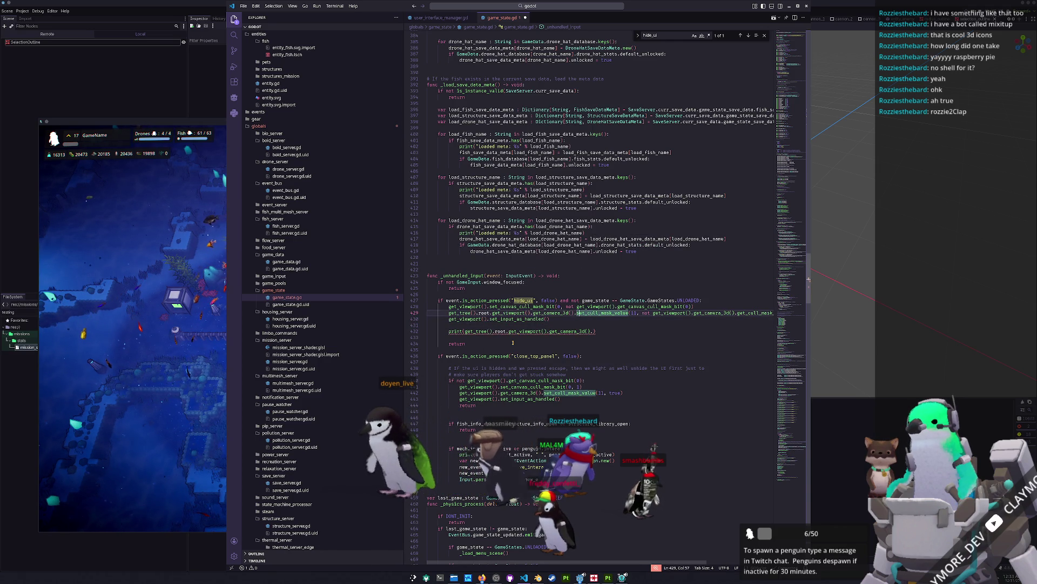
key("ctrl+Right")
key("ctrl+Right")
key("ctrl+Right")
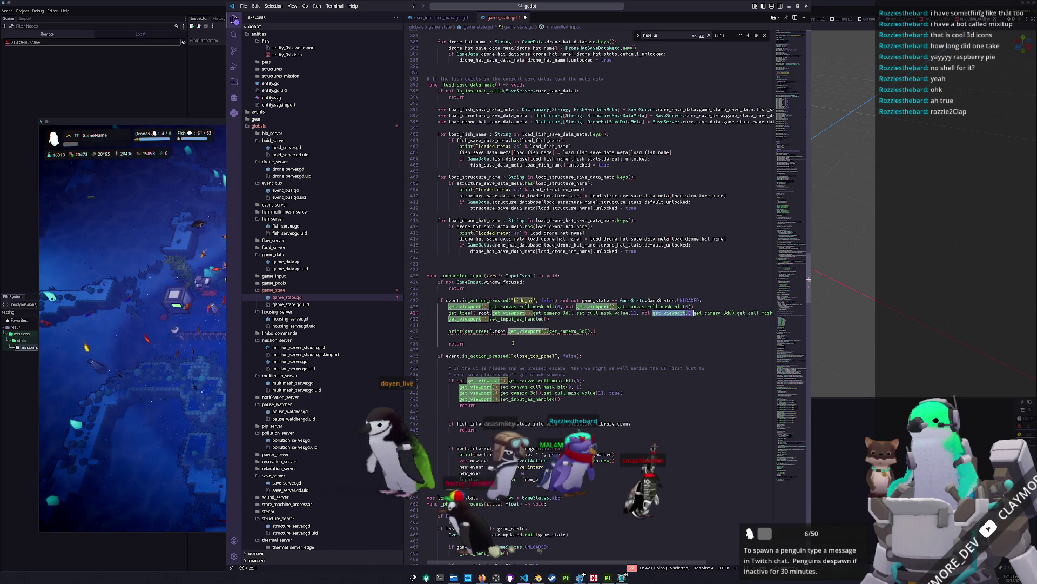
key("ctrl+shift+Right")
key("shift+Right")
key("shift+Right")
key("shift+Right")
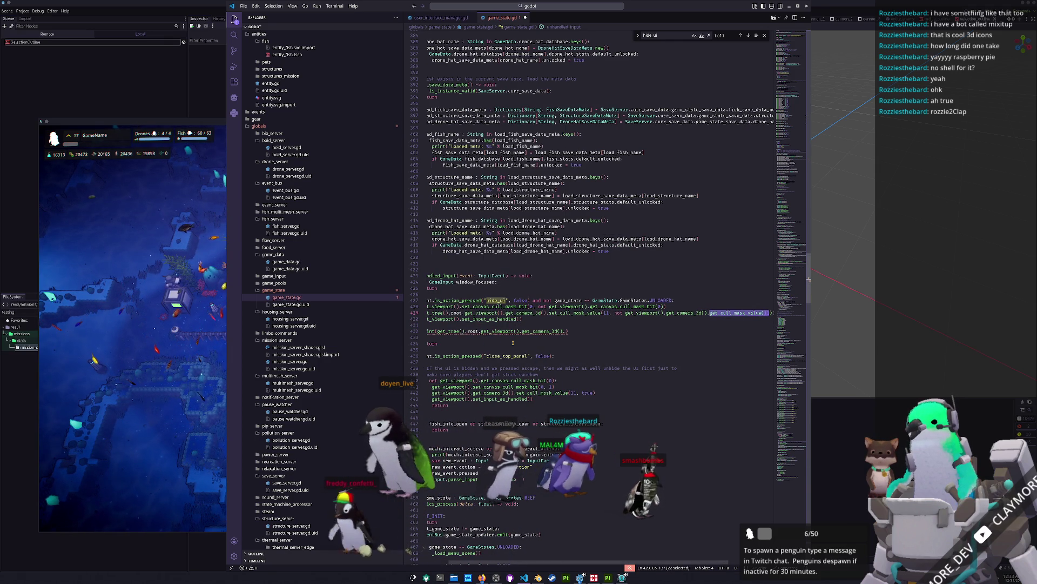
key("Down")
key("Down")
key("Down")
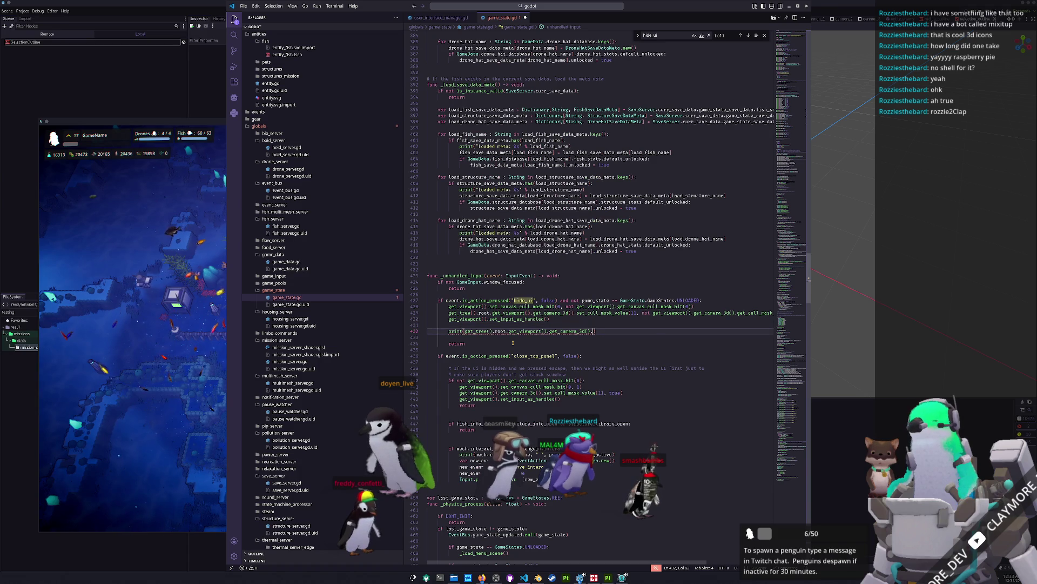
left_click(183, 436)
key("alt+Tab")
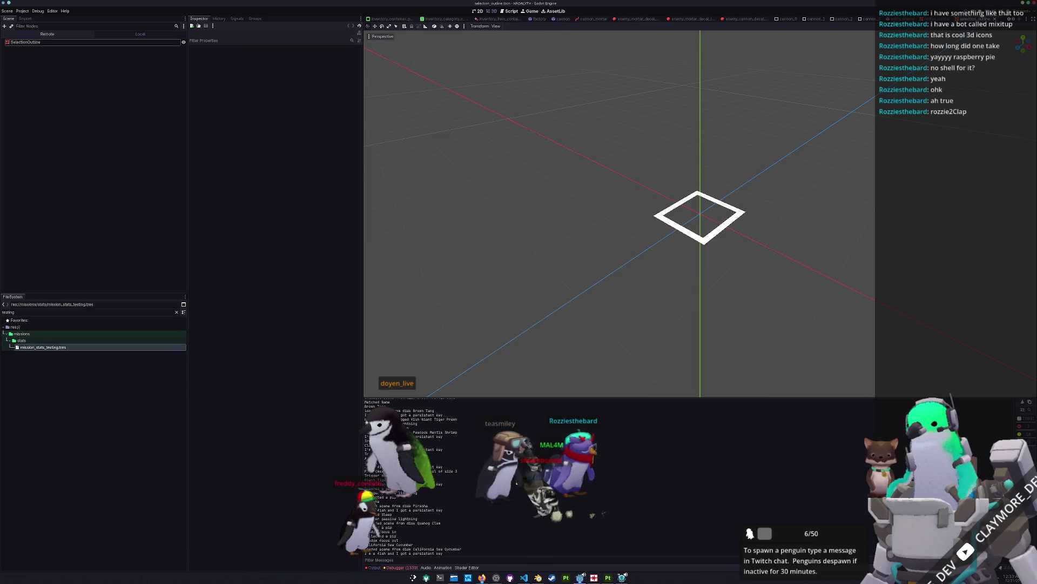
Toggle the game UI with H four times, then close the game and return to VS Code.
key("h")
key("h")
key("h")
key("h")
key("h")
key("h")
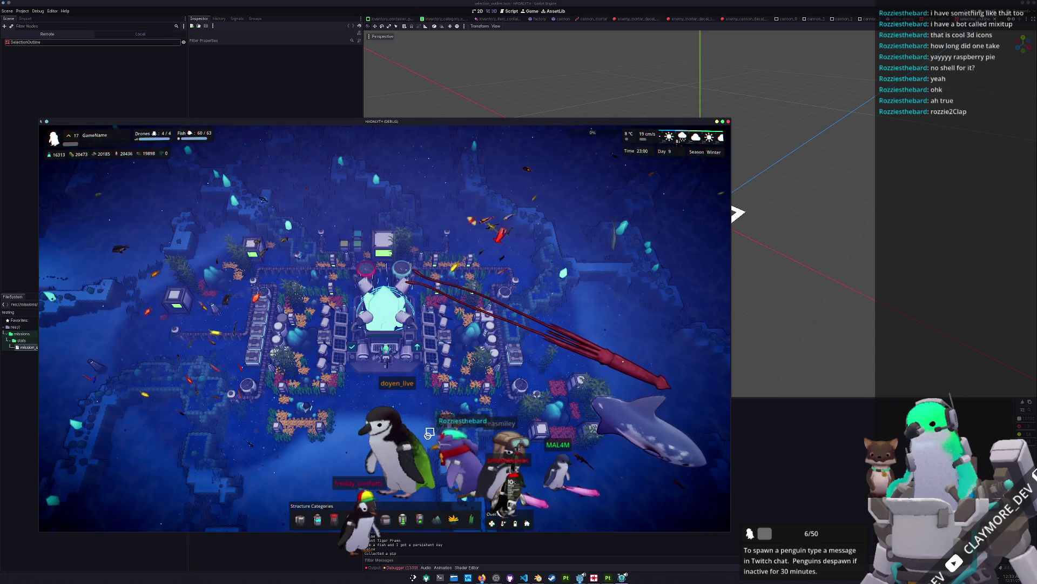
key("h")
key("h")
key("h")
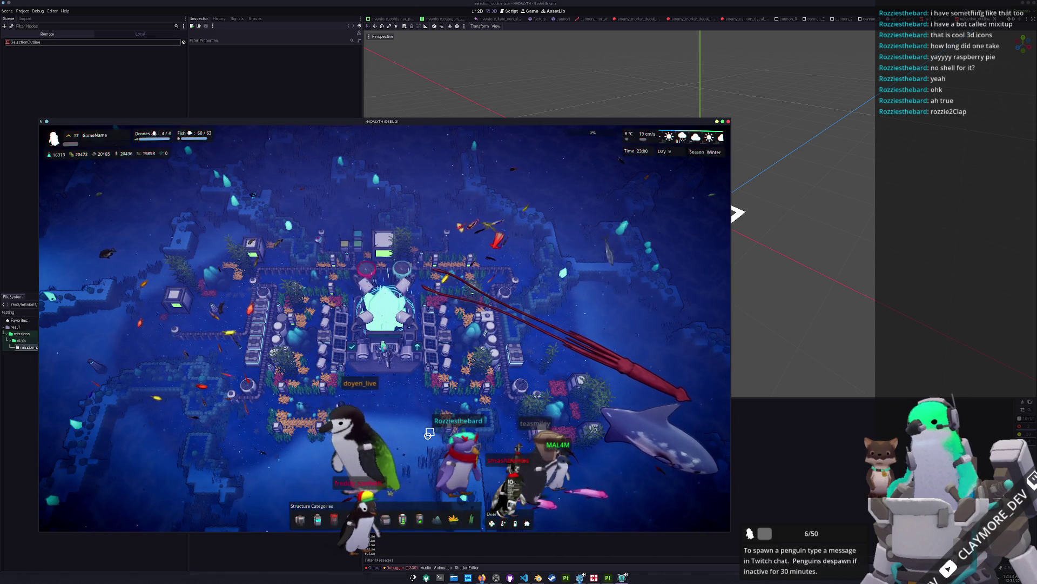
key("h")
key("h")
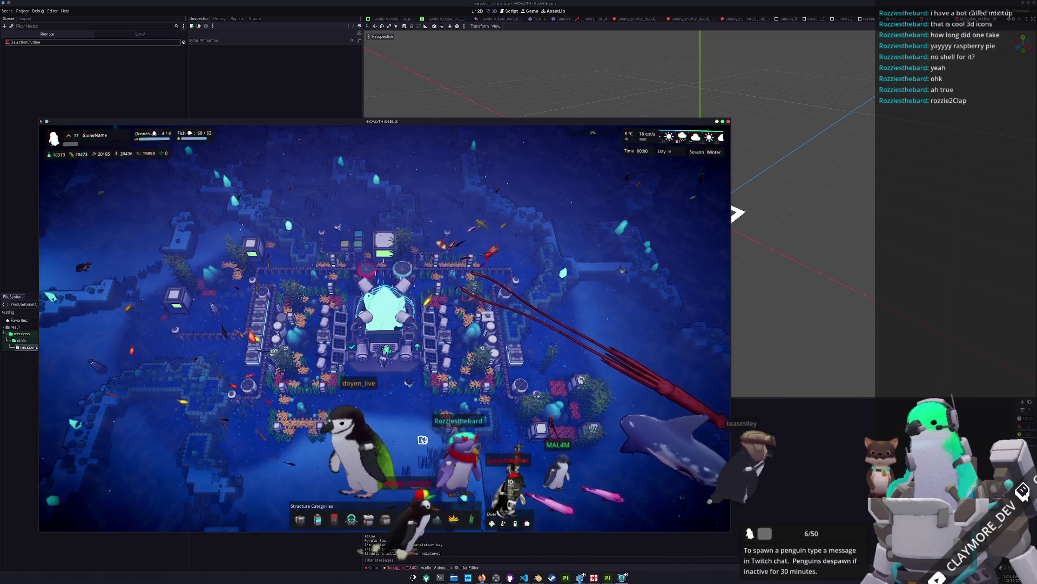
key("h")
key("h")
key("F8")
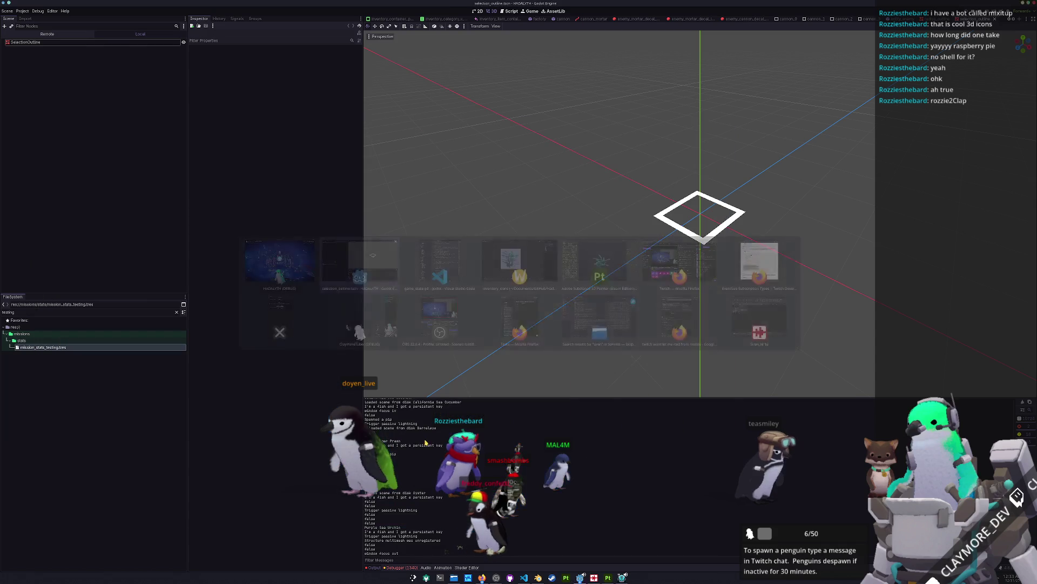
left_click(524, 577)
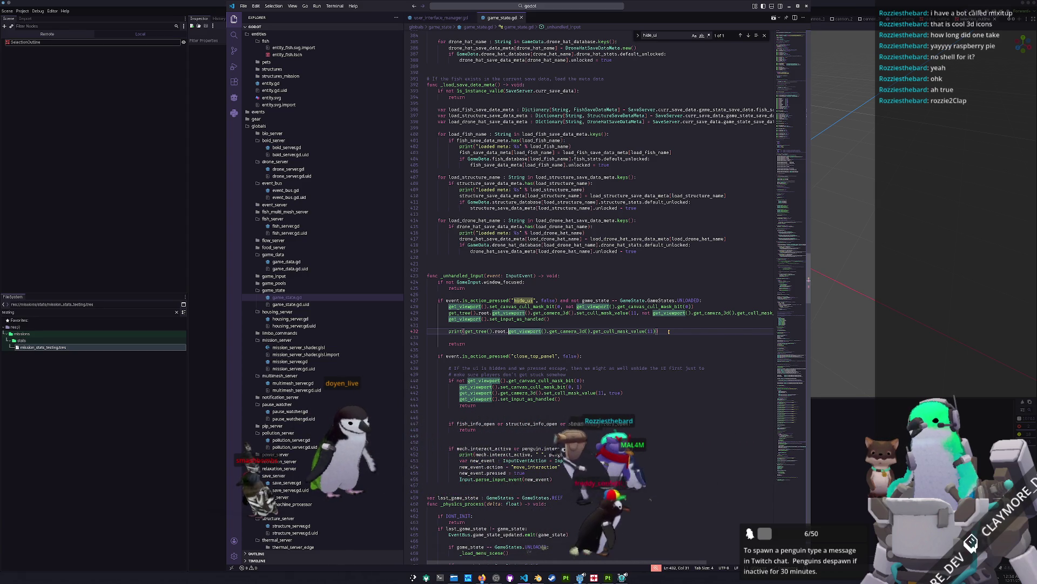
Review lines 431–433 of the hide_ui handler, then open the command-center quick search.
key("Up")
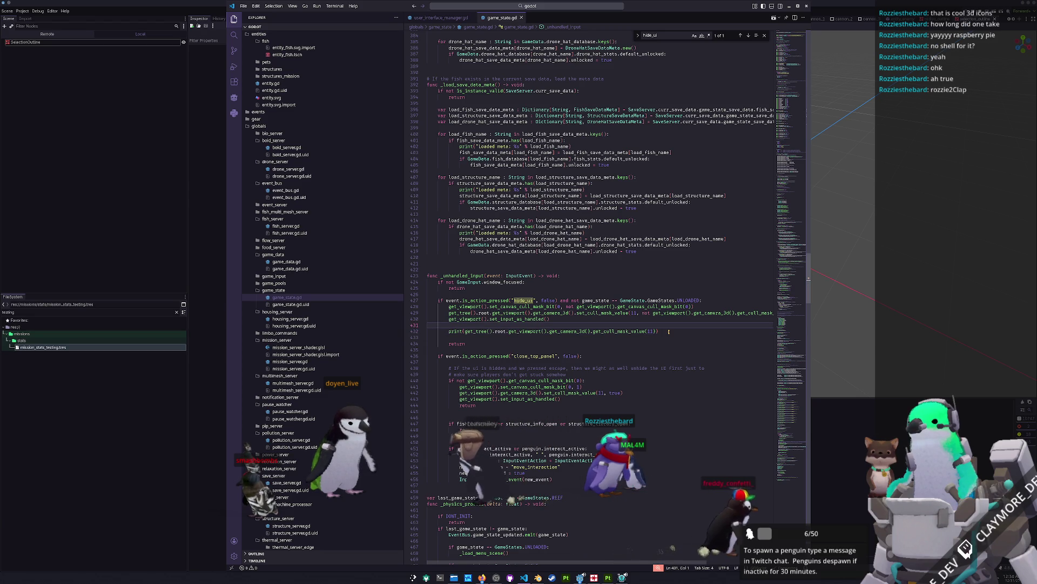
key("Down")
key("Down")
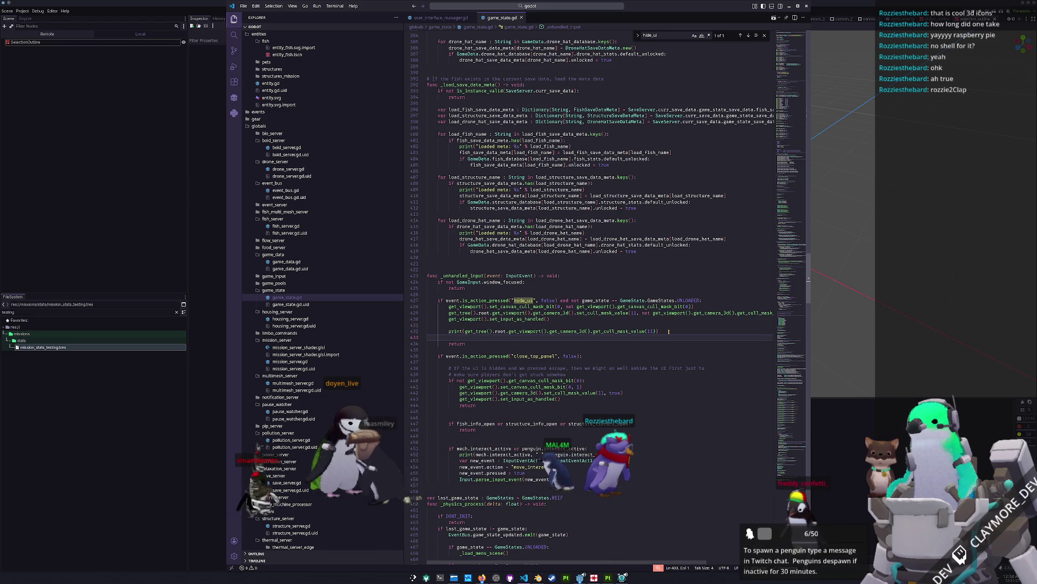
left_click(669, 332)
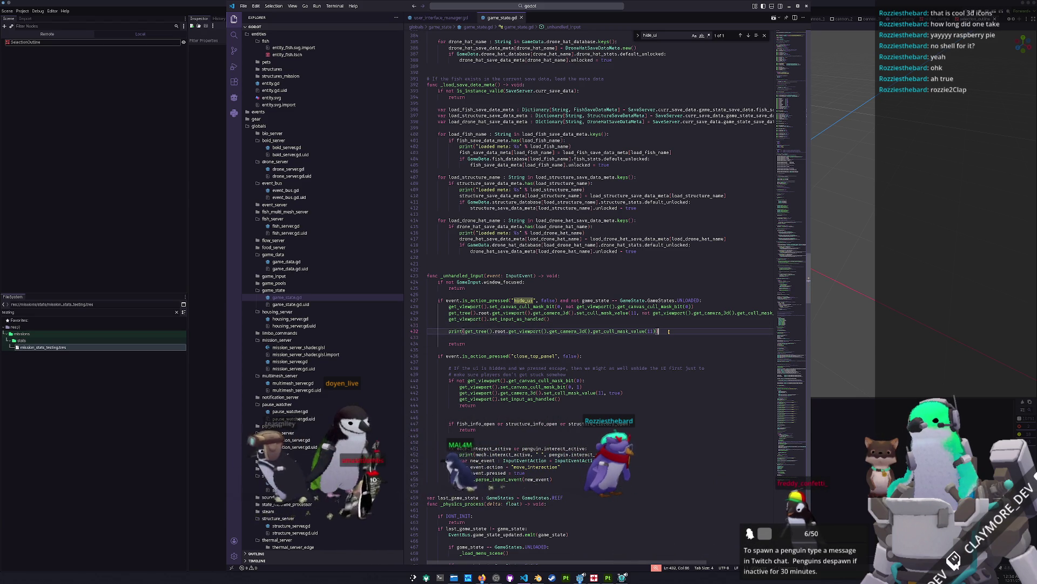
left_click(545, 6)
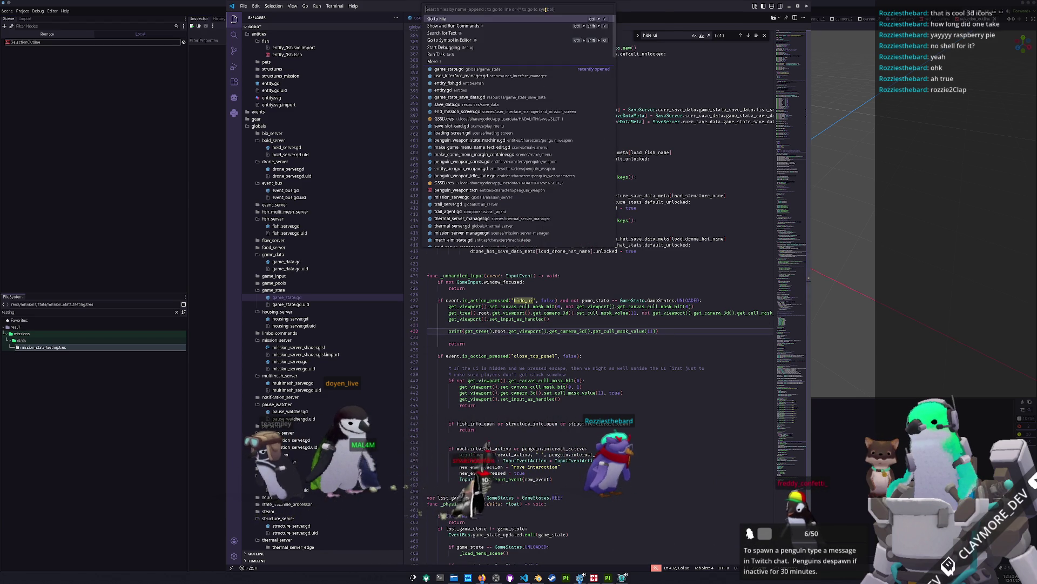
Search project text for '%set_cull_mask_value(11' and preview the camera_agent.gd and pause_menu_margin_container.gd matches.
type("s")
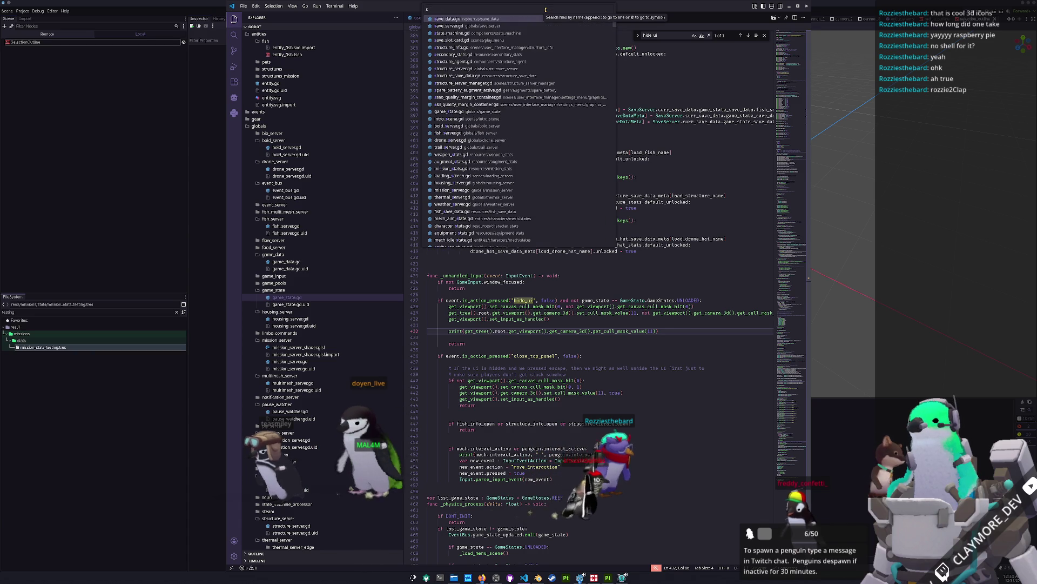
key("BackSpace")
type("%set_")
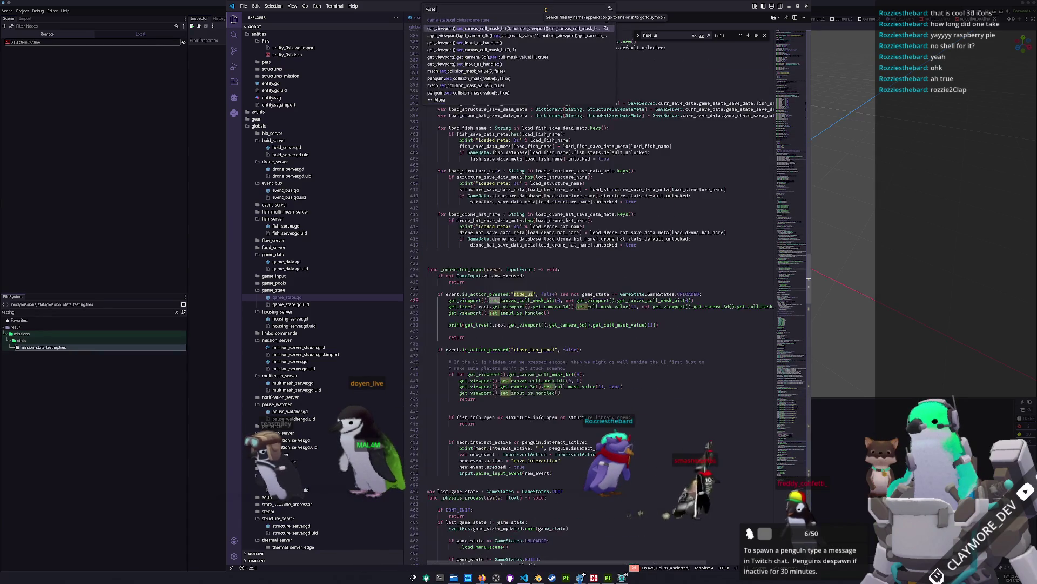
type("canvas")
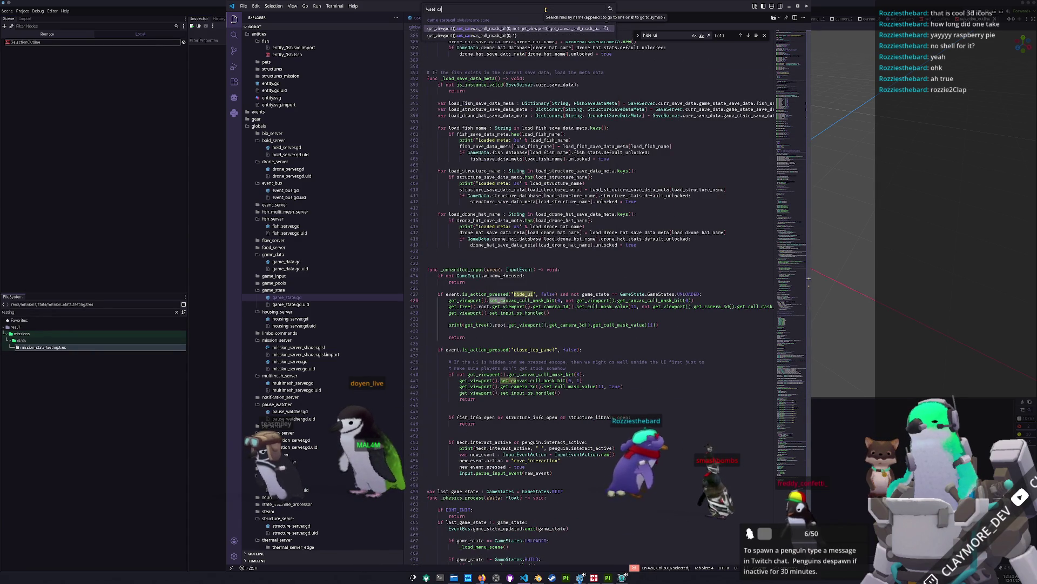
key("BackSpace")
type("ull_mask_value(11")
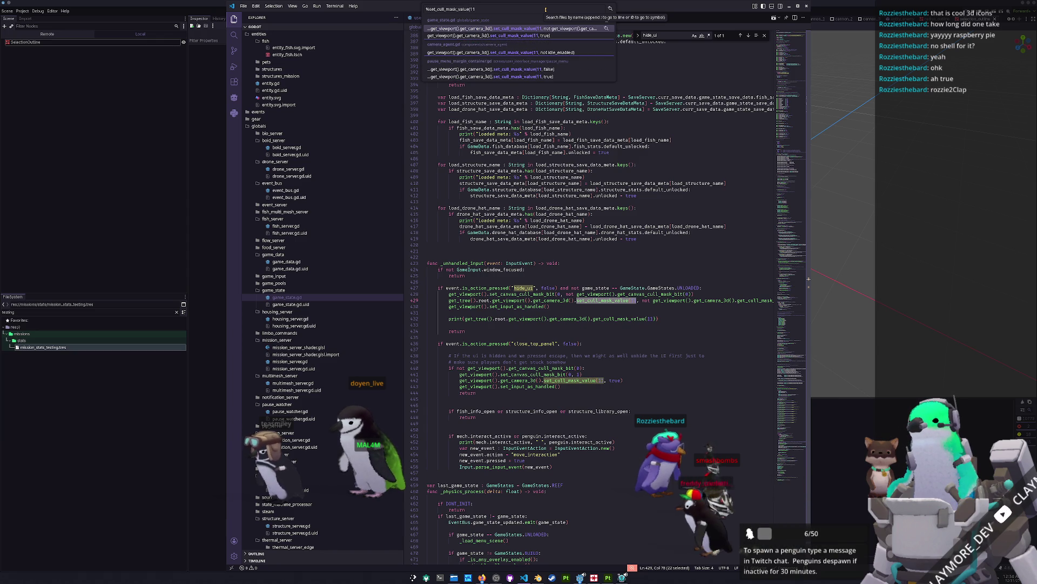
key("Down")
key("Down")
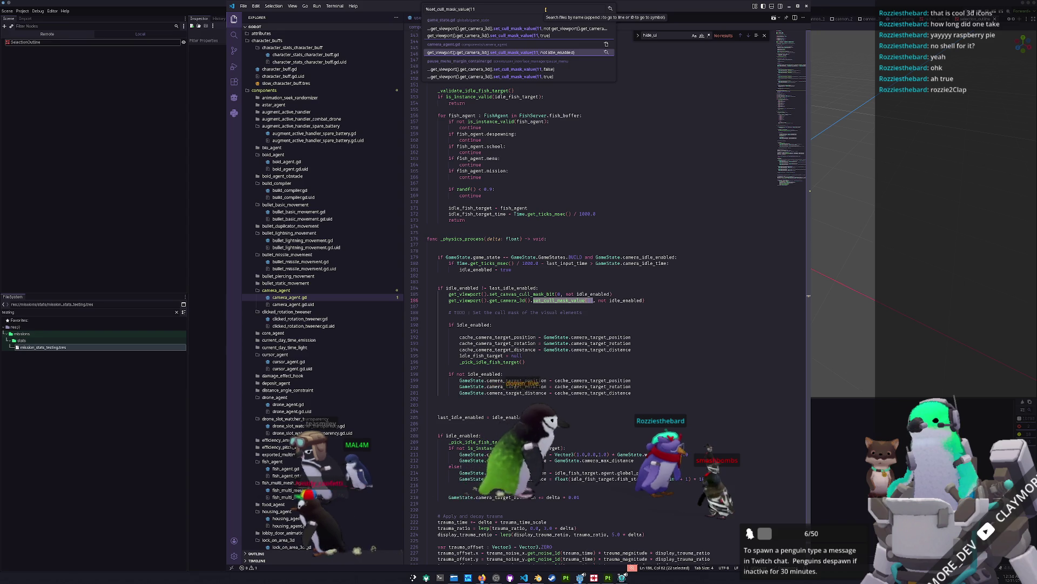
key("Down")
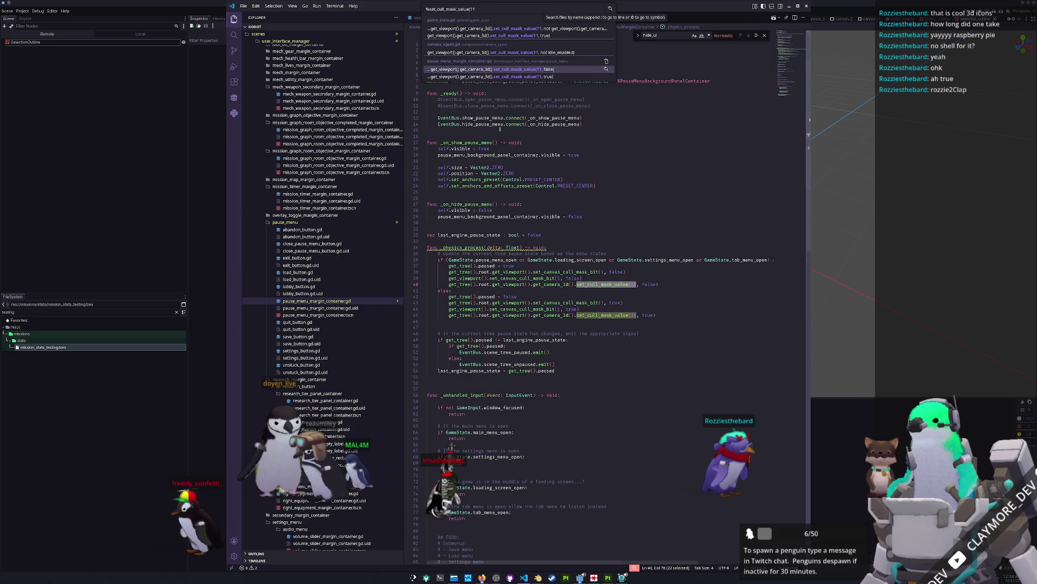
Comment out line 45's cull-mask call in pause_menu_margin_container.gd and run the game.
left_click(432, 267)
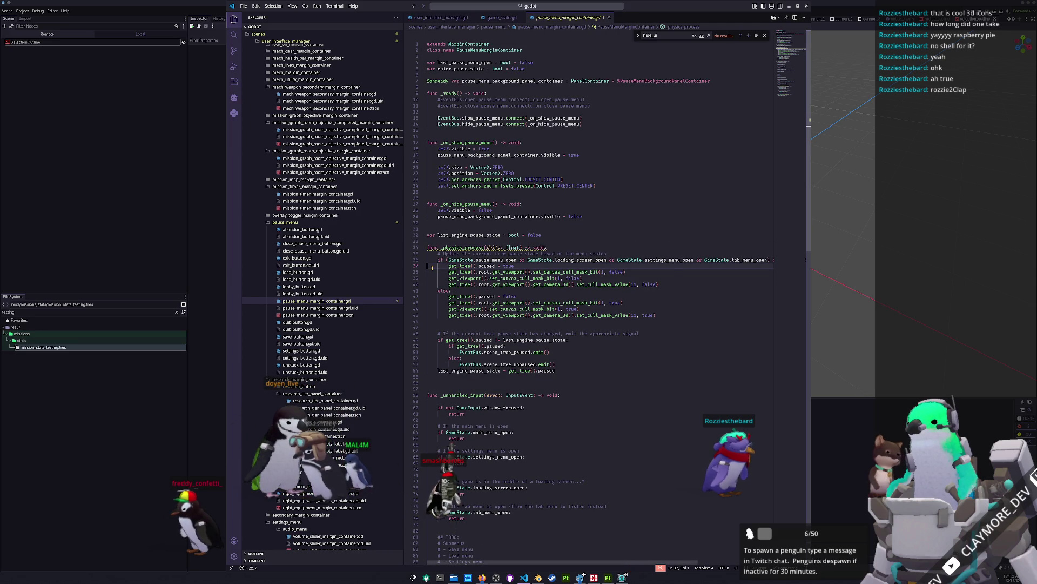
key("Left")
key("Right")
key("Down")
key("Down")
key("Down")
key("Down")
key("Down")
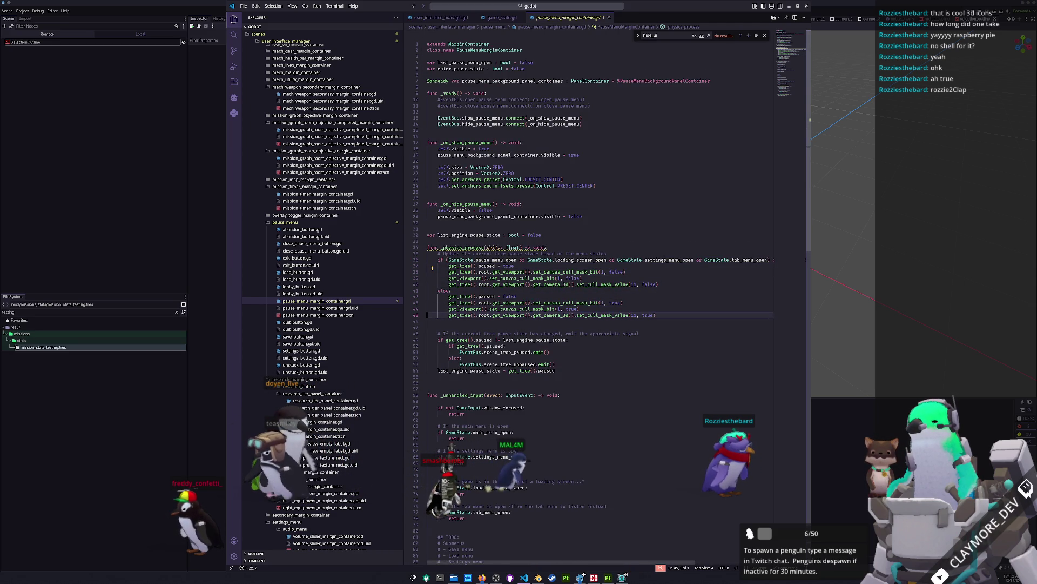
key("Up")
key("Up")
key("Up")
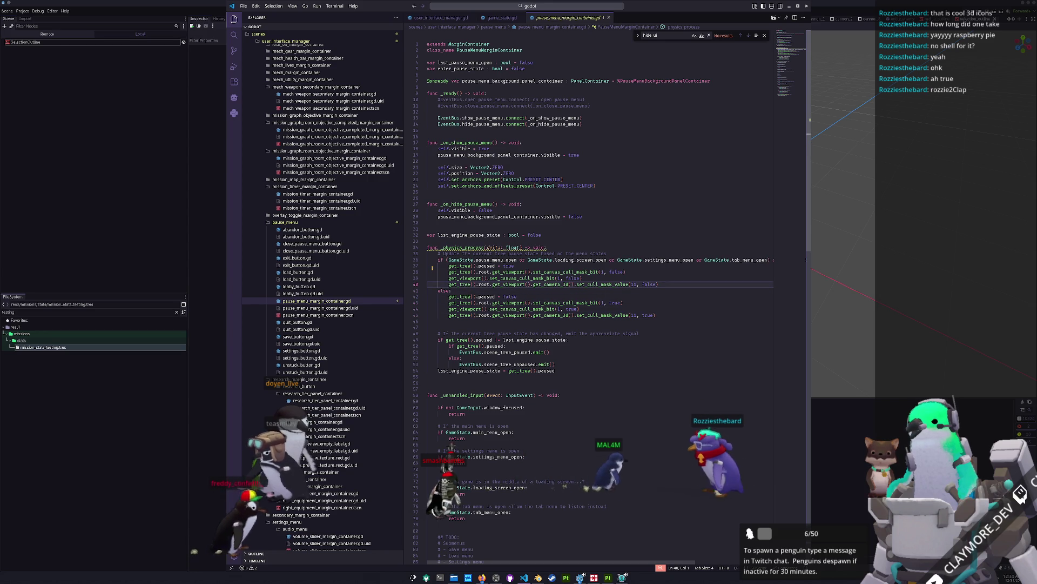
key("Home")
key("Down")
key("Down")
key("Down")
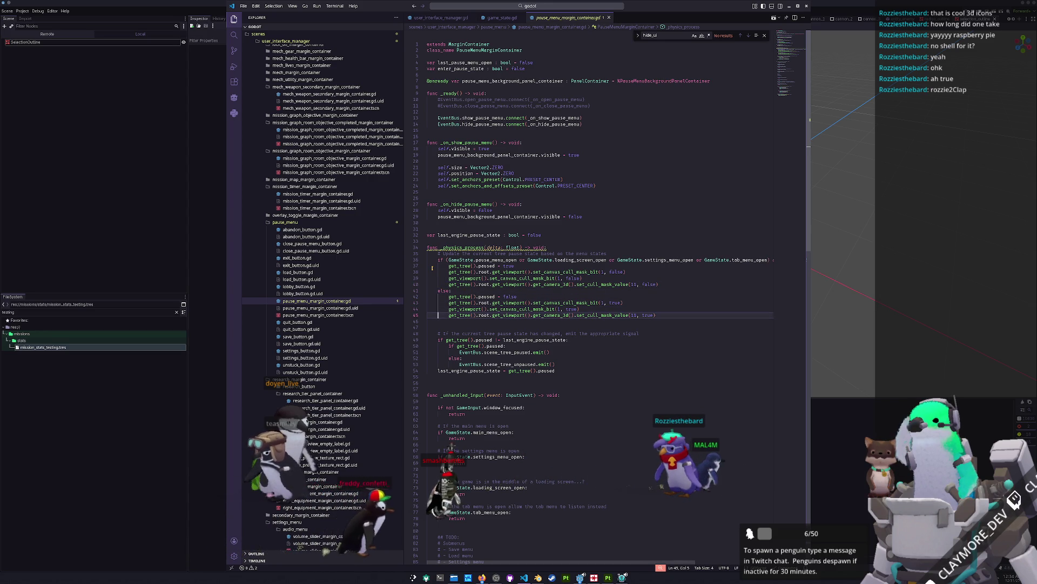
key("ctrl+slash")
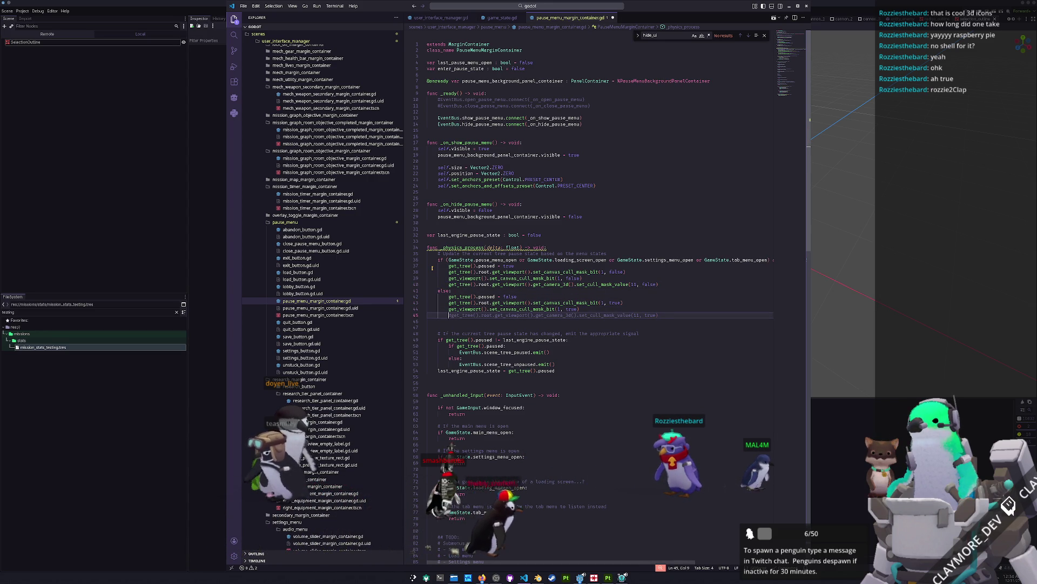
key("F5")
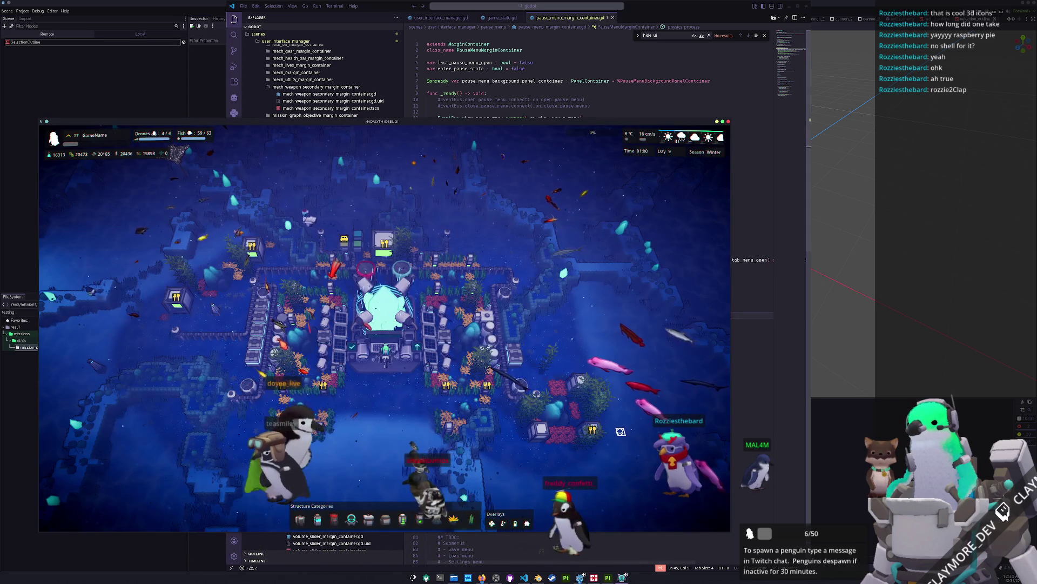
Hide and then show the game's interface with the H key in the running game.
key("h")
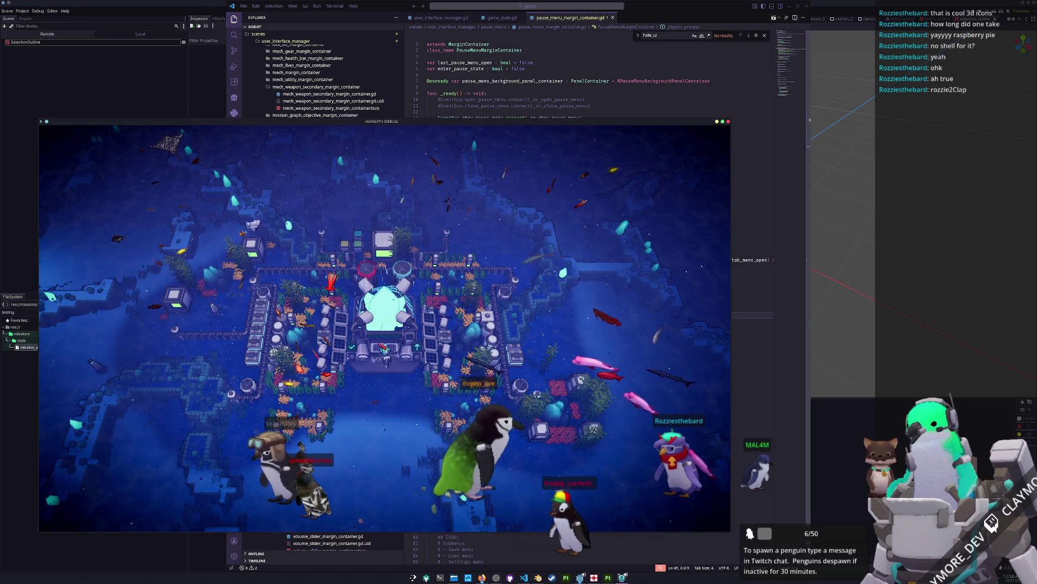
key("h")
key("alt+Tab")
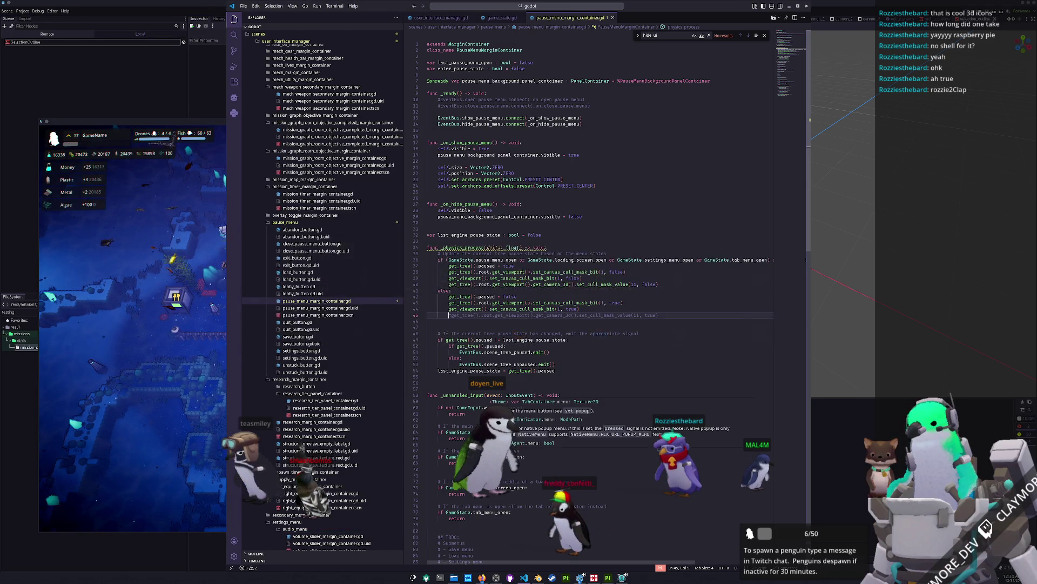
Uncomment the cull-mask call on line 45 of pause_menu_margin_container.gd.
key("ctrl+slash")
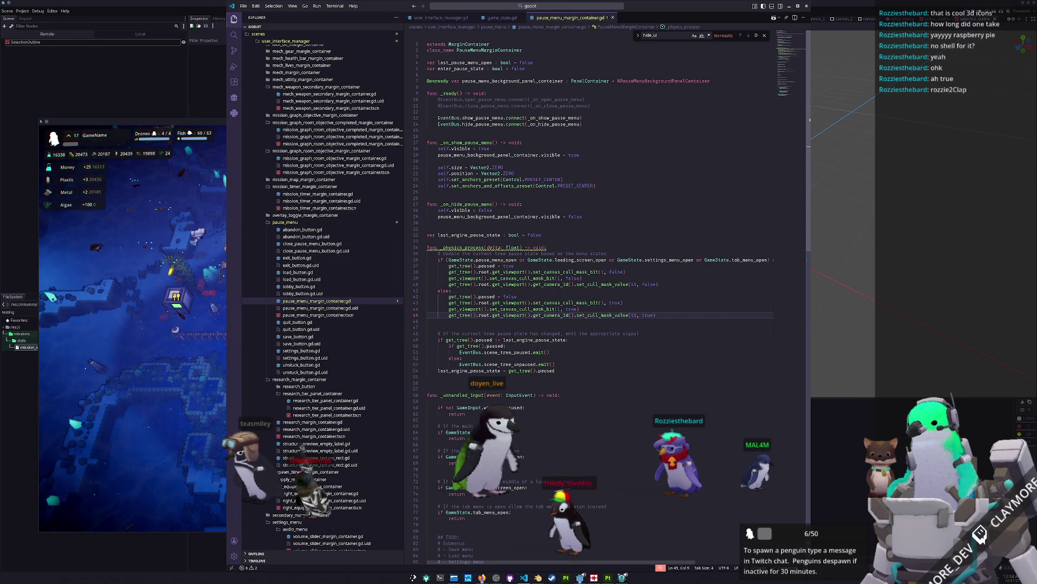
left_click(448, 296)
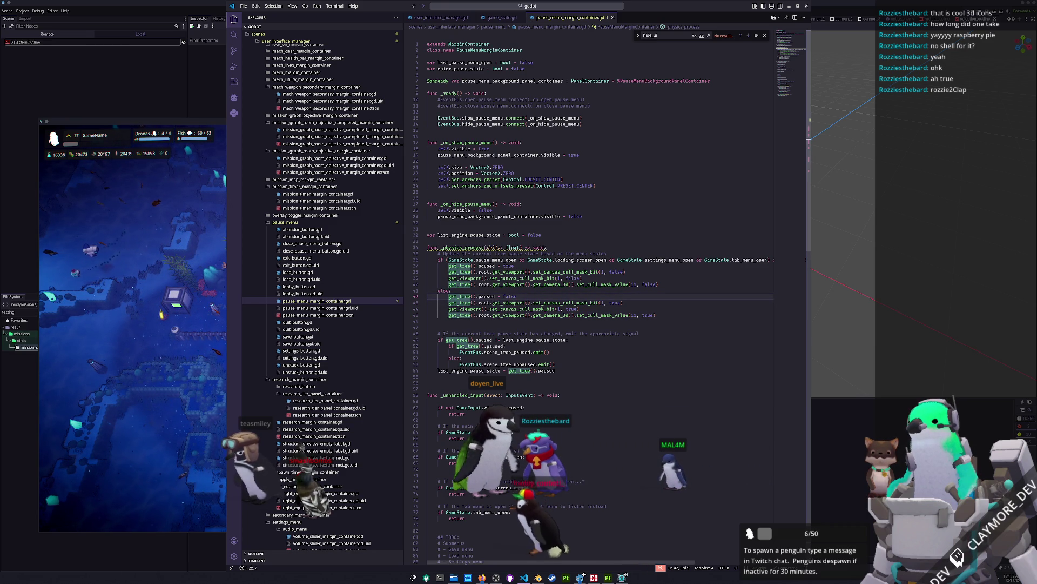
key("Down")
key("Down")
key("Down")
key("Up")
Retest hiding and showing the interface with H, then review the code up to line 37.
key("alt+Tab")
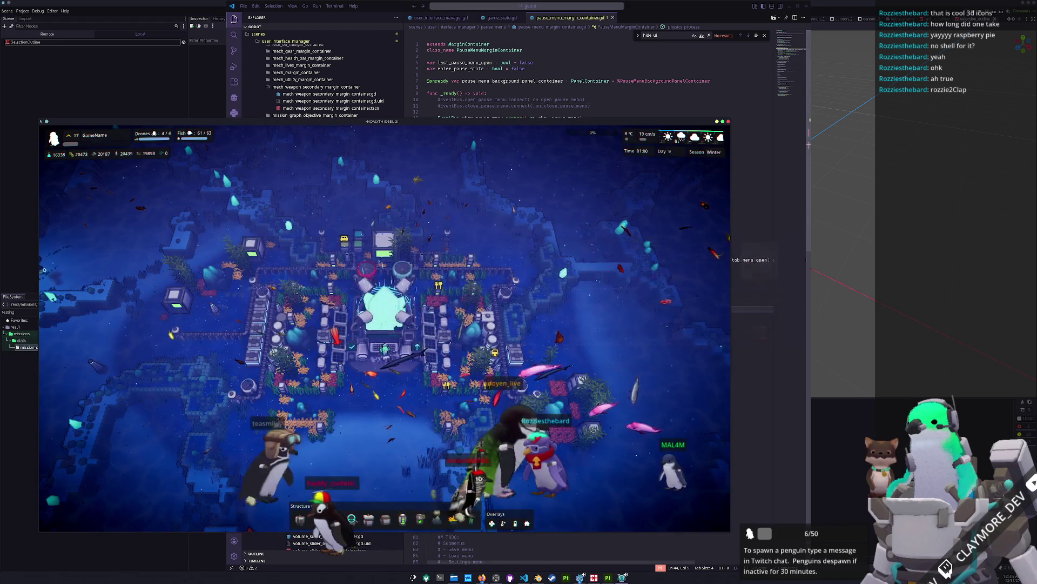
key("h")
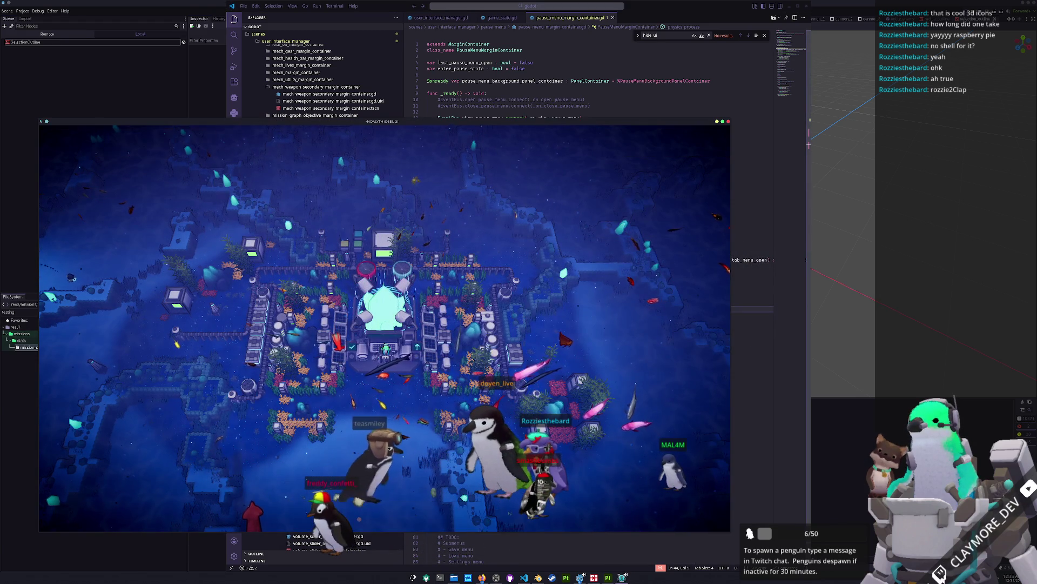
key("h")
key("alt+Tab")
key("Up")
key("Down")
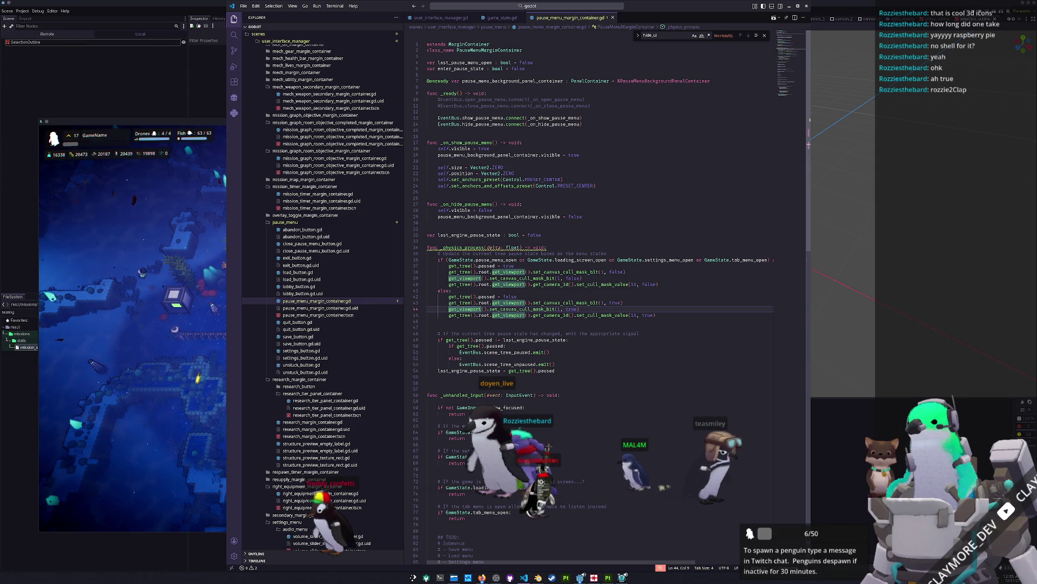
key("Up")
key("Up")
key("Up")
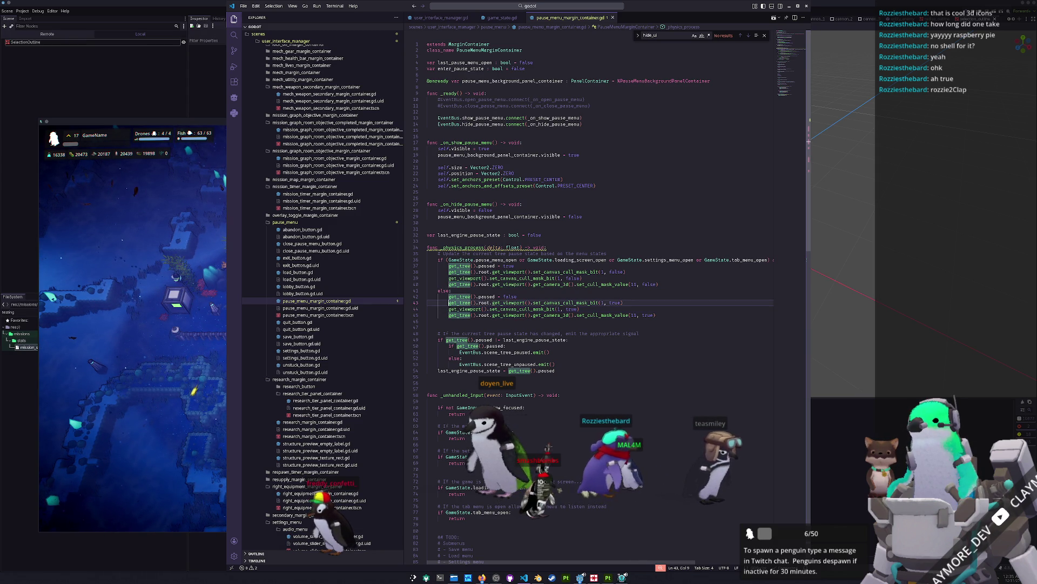
key("Left")
key("Left")
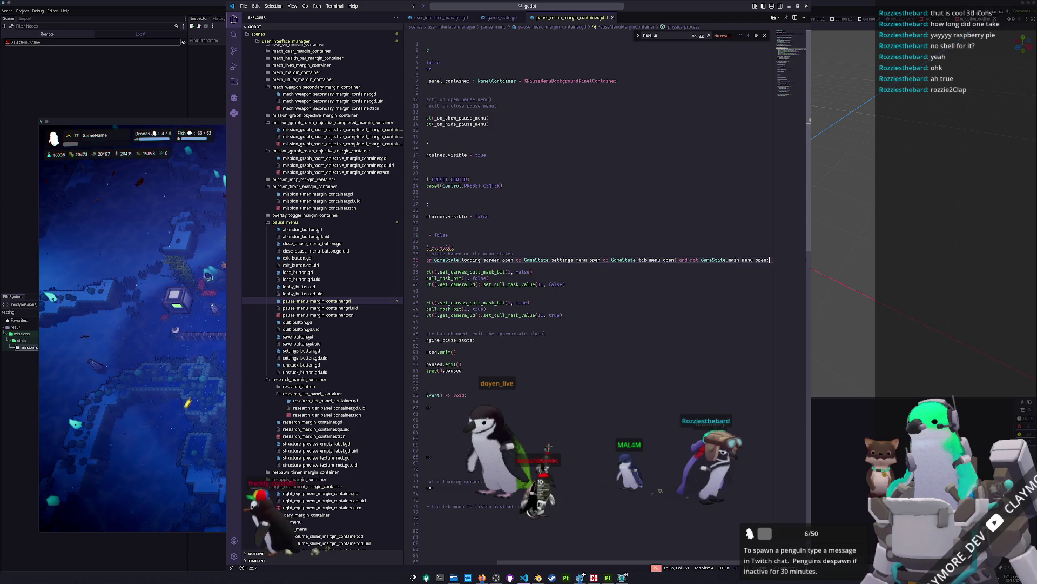
Review the pause-state lines 36–46 in _physics_process, then show game_state.gd's hide_ui handler.
key("Right")
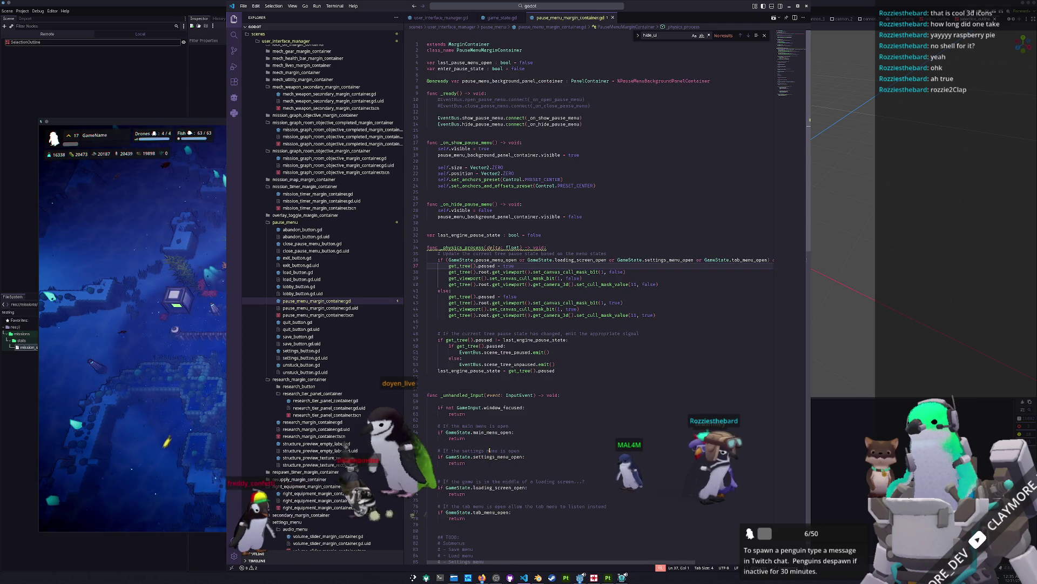
key("Left")
key("Right")
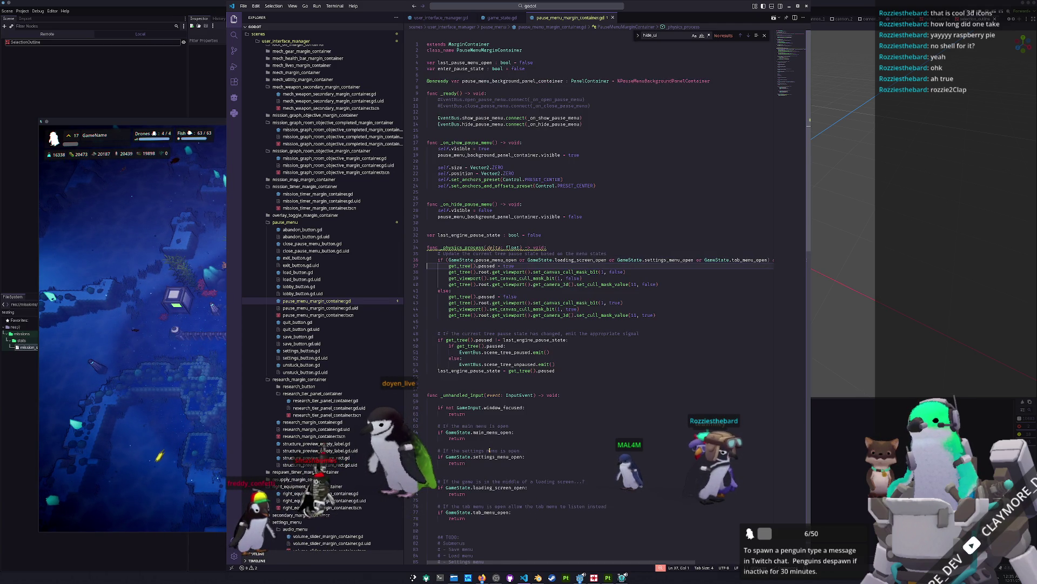
key("Left")
key("Right")
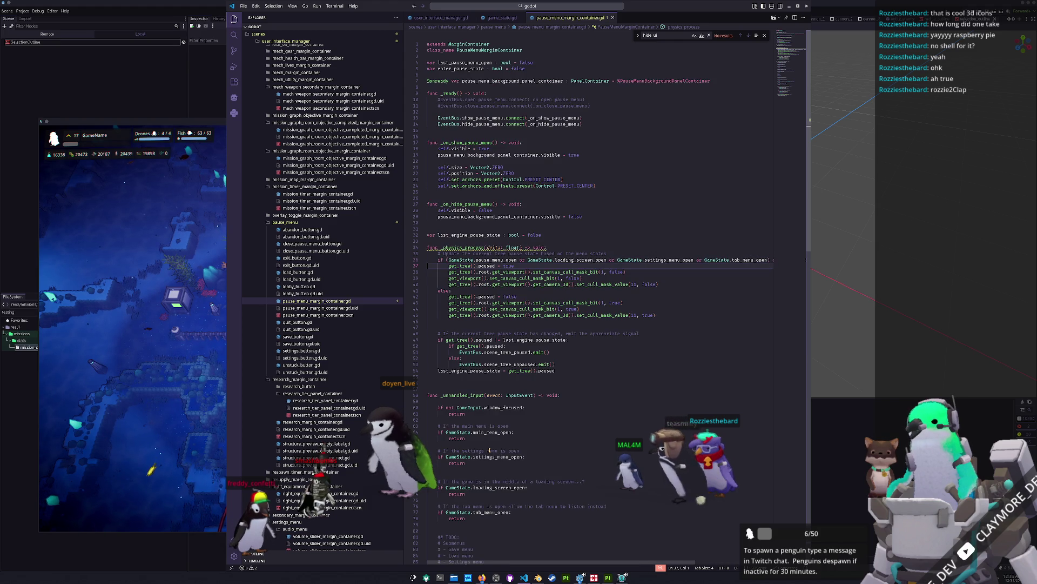
key("Down")
key("Down")
key("Down")
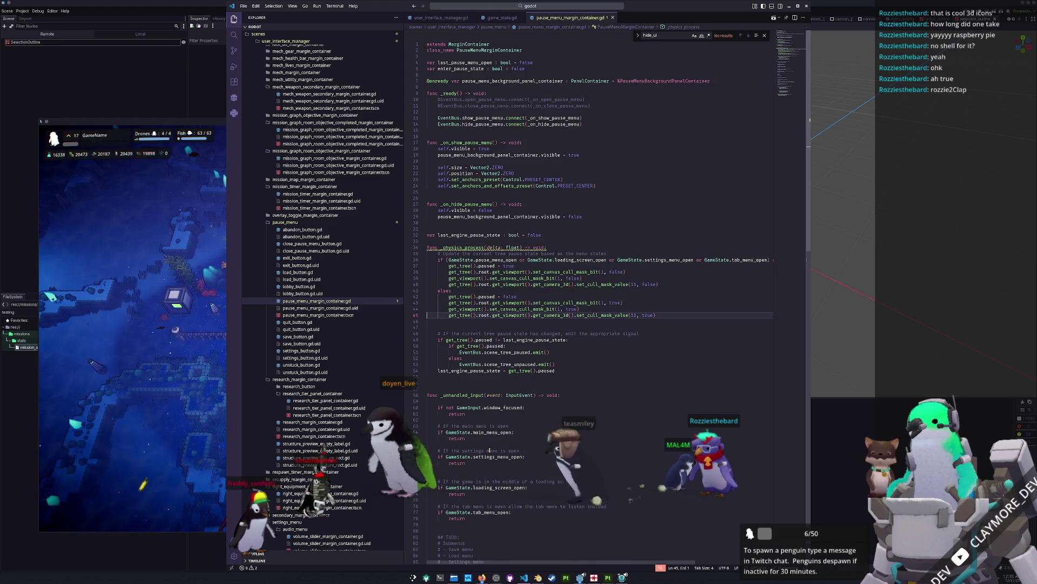
key("Up")
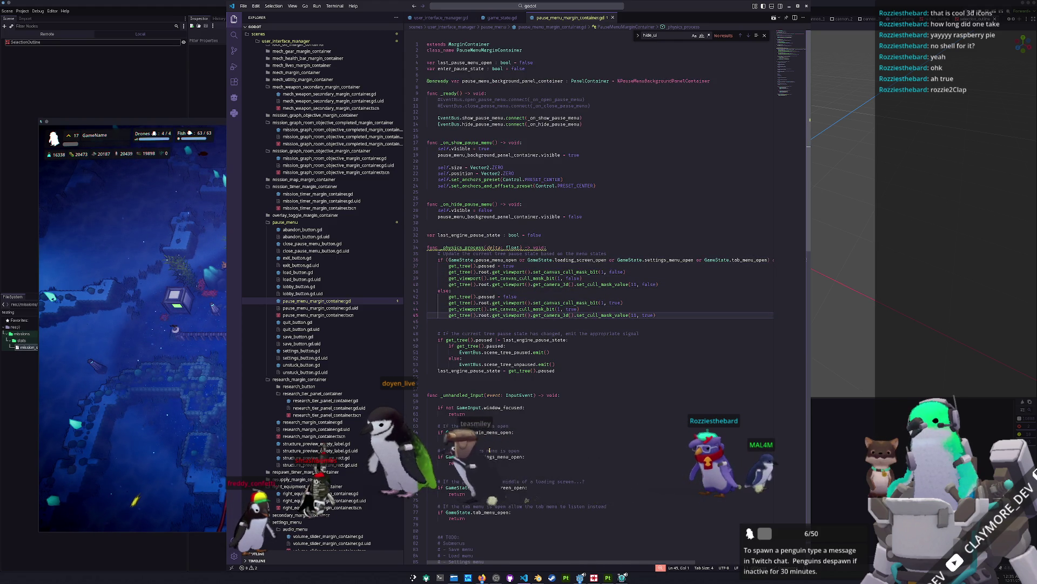
key("Up")
key("Up")
key("Up")
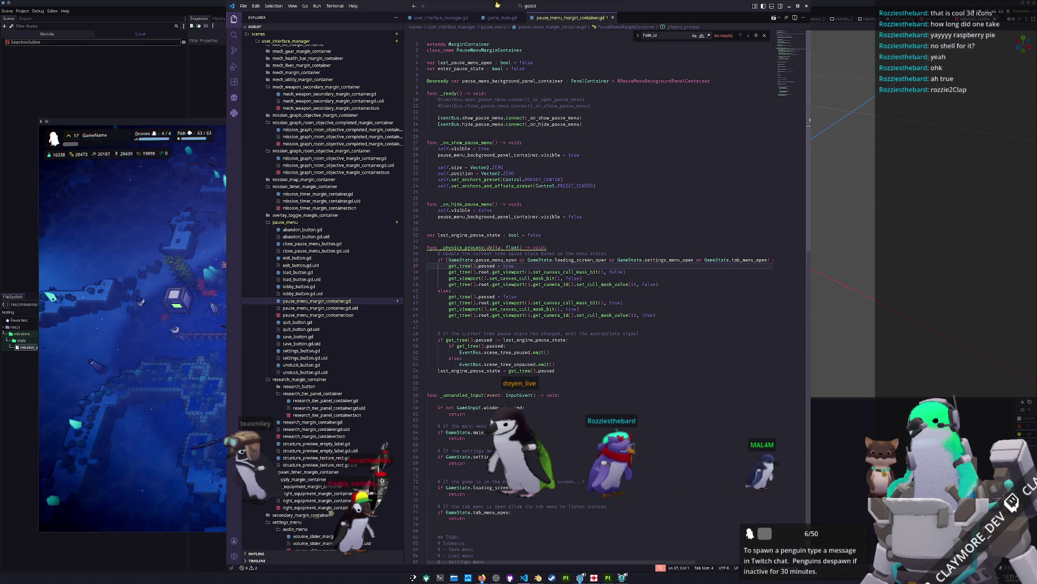
left_click(495, 19)
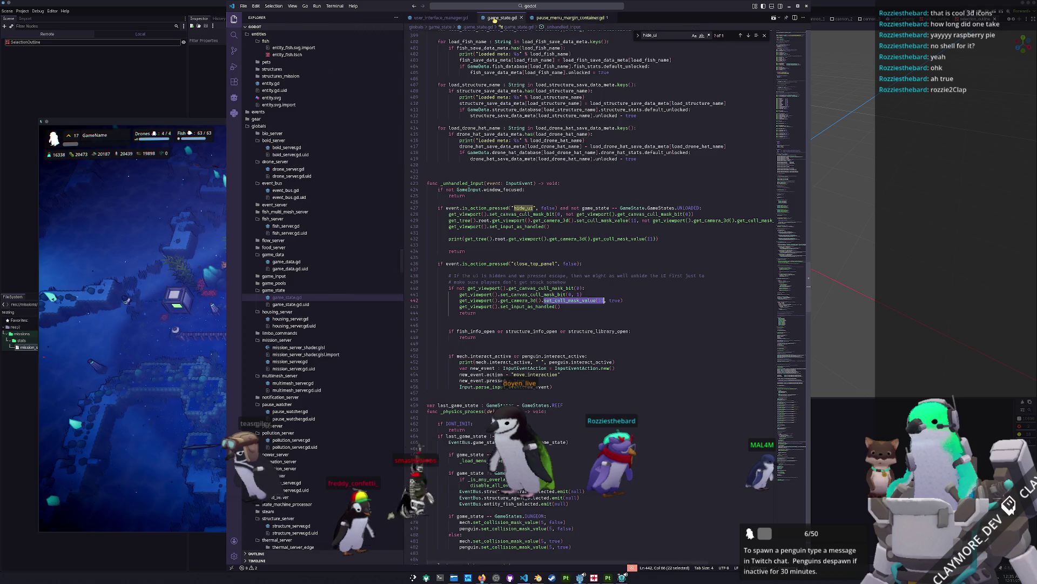
Browse the exported variable declarations near the top of game_state.gd.
left_click(609, 234)
scroll(616, 235, "up", 20)
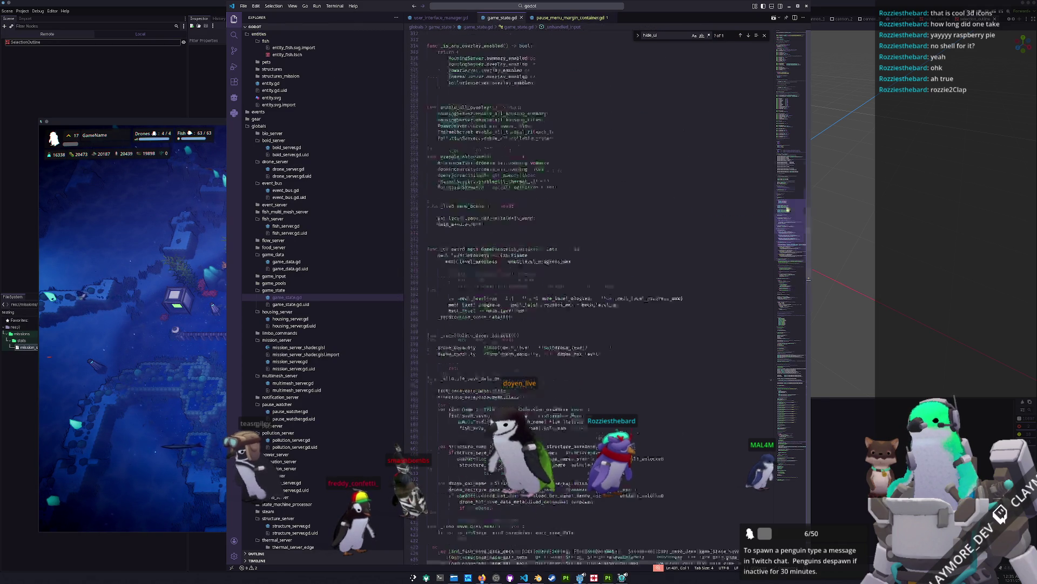
scroll(616, 235, "up", 5)
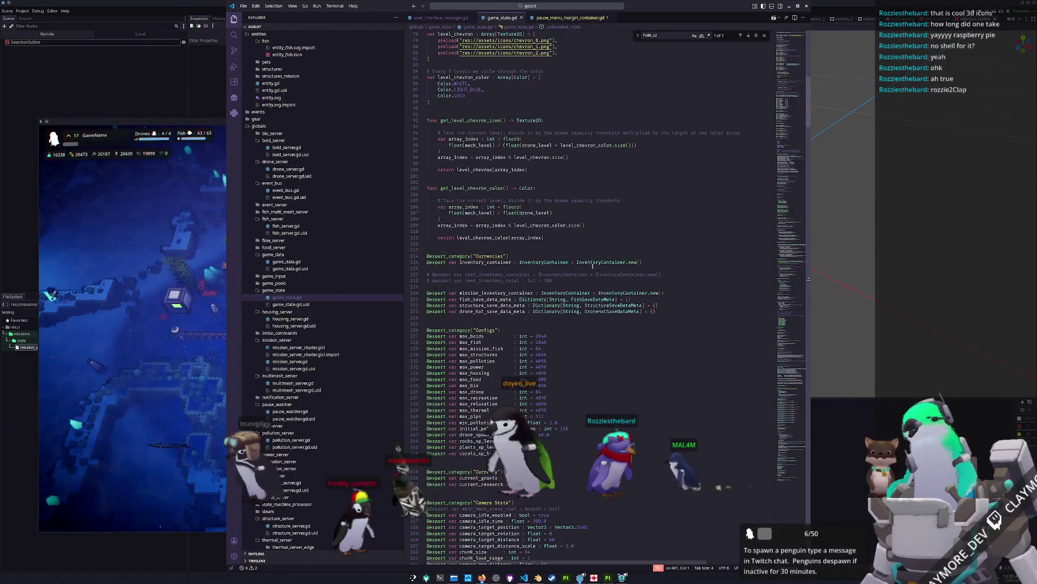
scroll(465, 274, "up", 1)
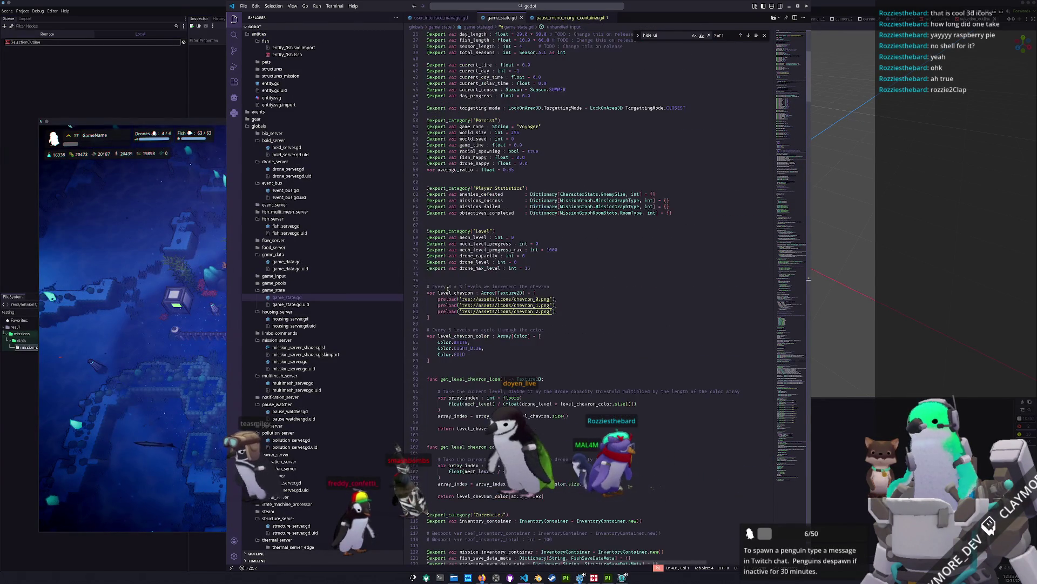
left_click(443, 279)
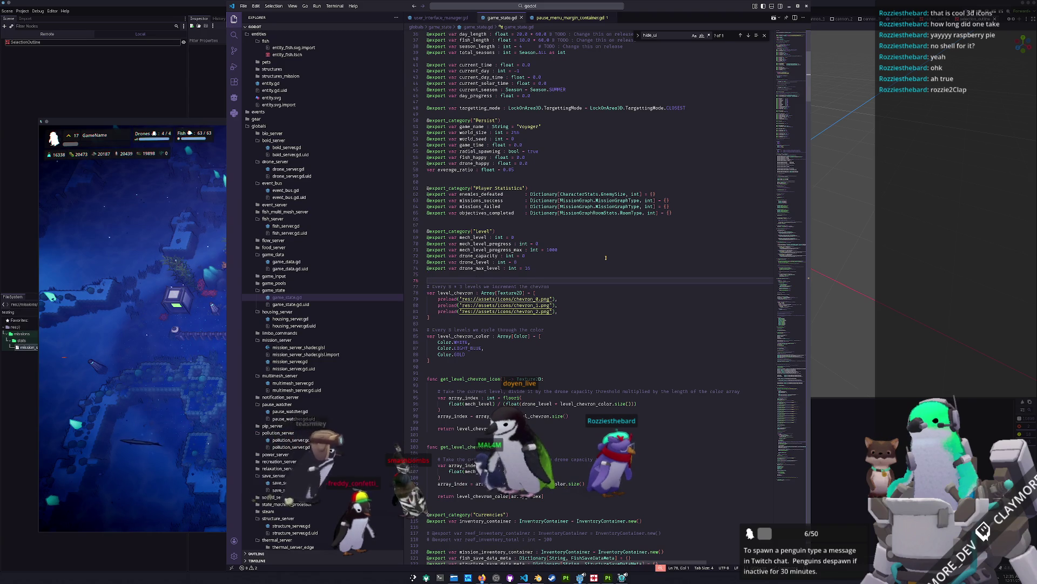
key("Up")
key("Up")
key("Up")
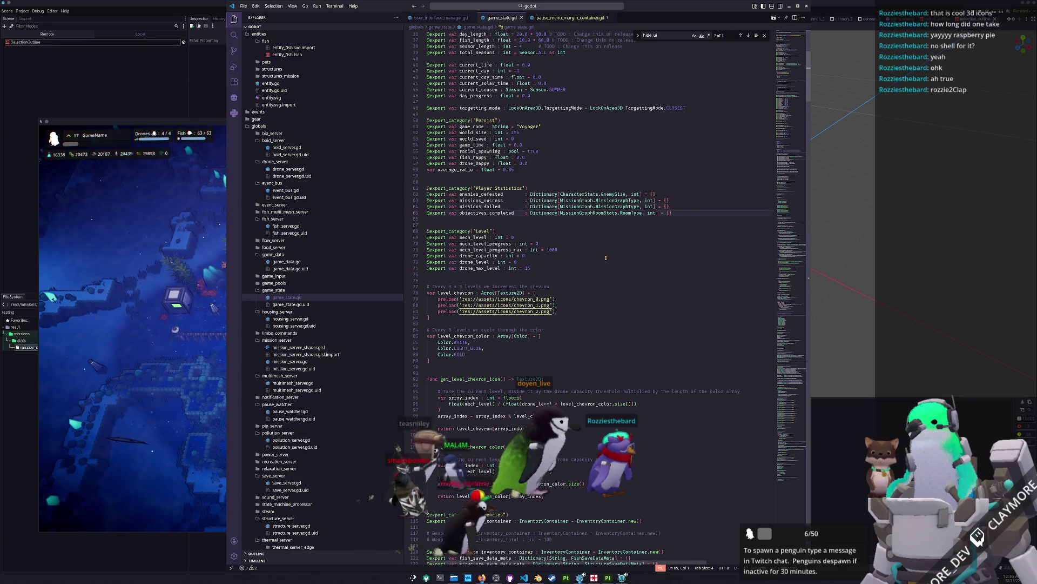
key("Up")
key("Up")
key("Up")
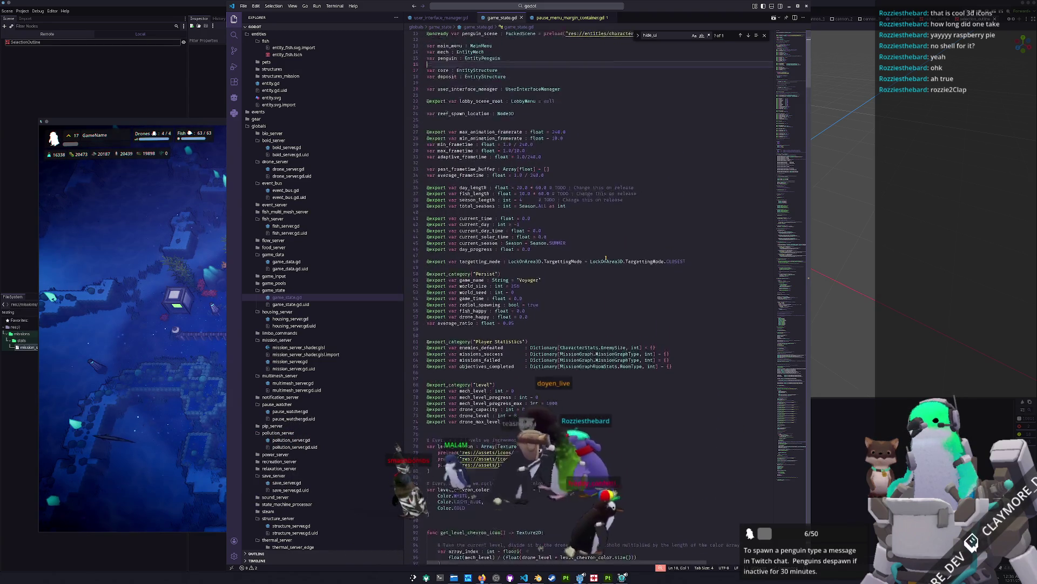
key("Down")
key("Down")
key("Down")
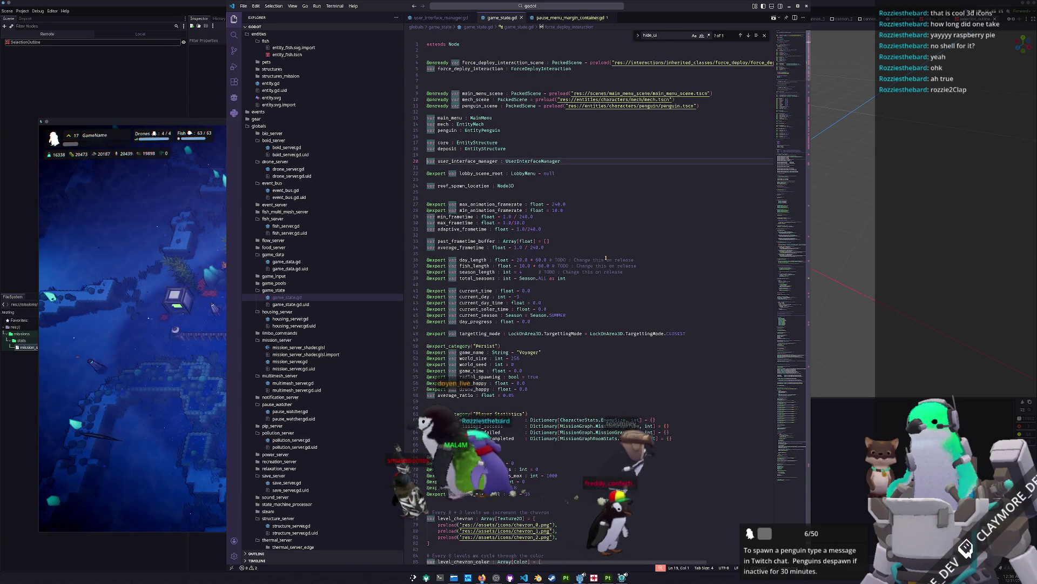
key("Down")
key("Down")
key("Down")
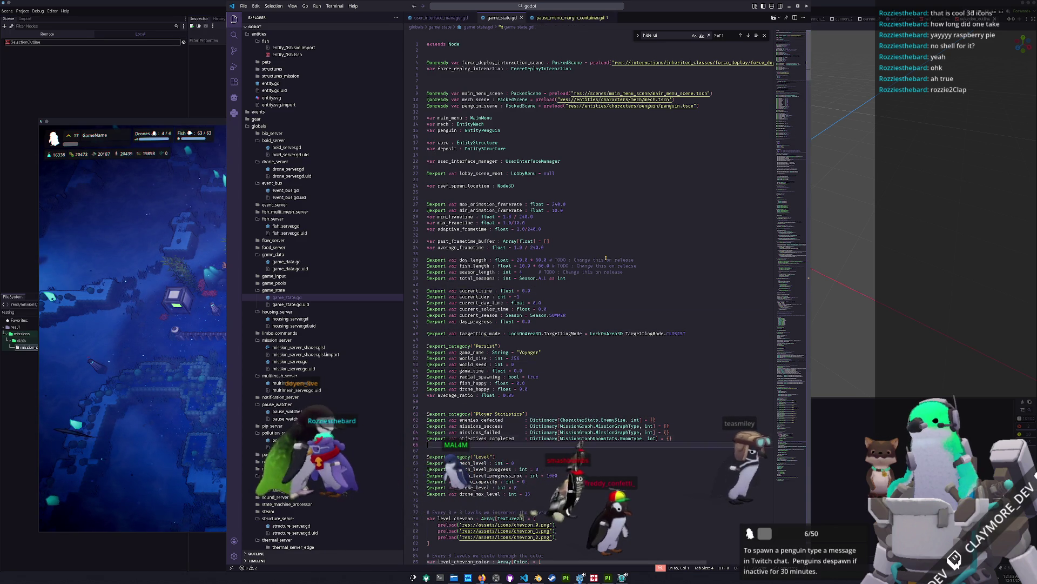
scroll(627, 261, "down", 20)
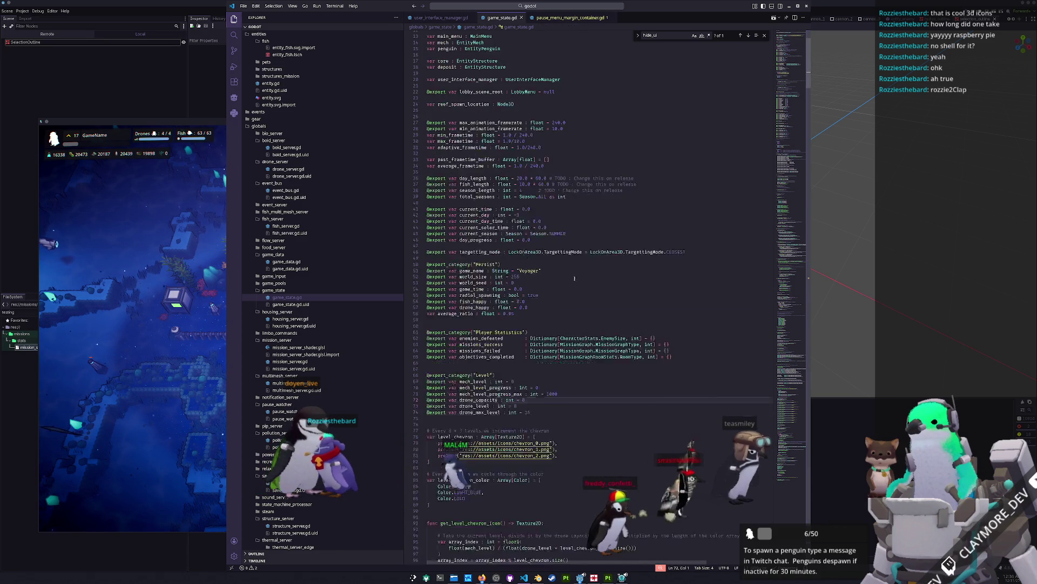
scroll(483, 352, "down", 10)
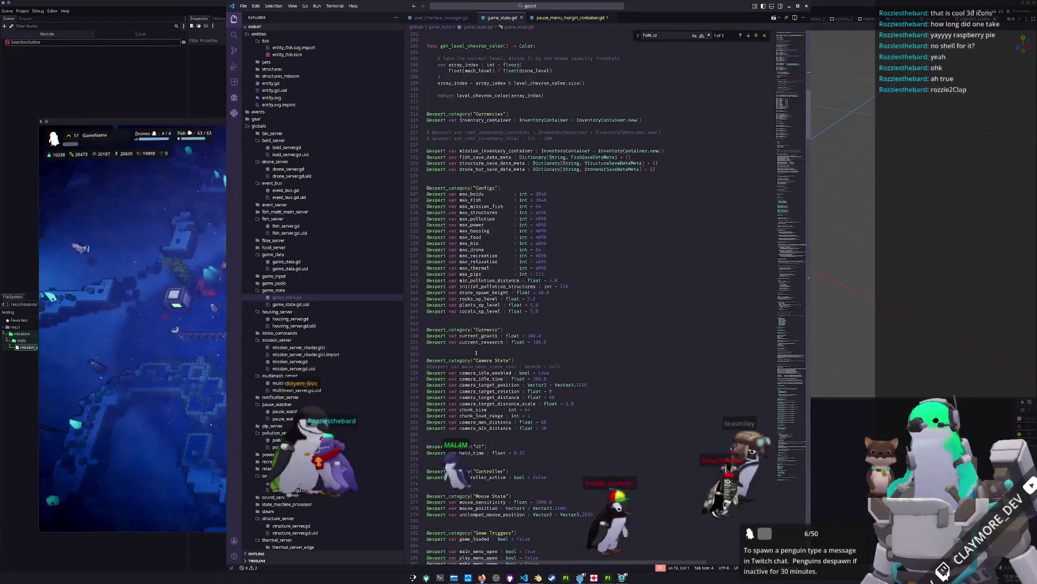
scroll(473, 341, "down", 8)
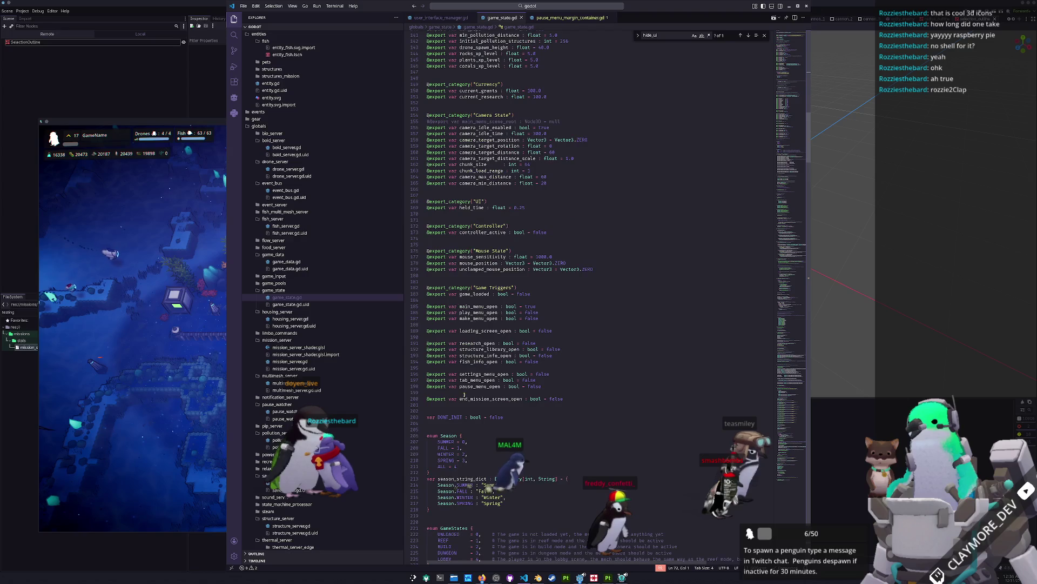
key("Return")
type("xport var ui_hidden : bool = false")
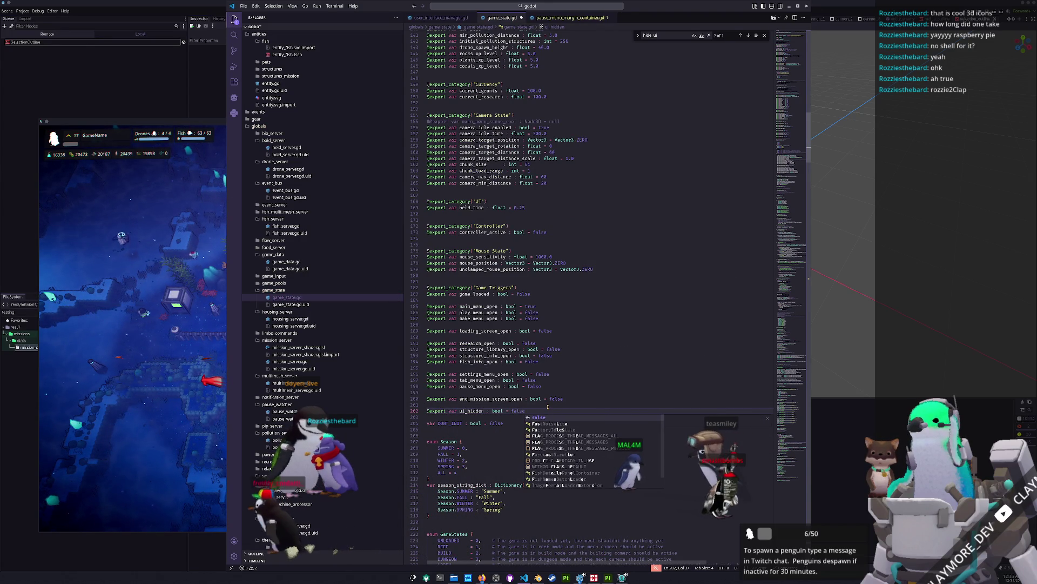
key("Escape")
key("ctrl+Left")
key("ctrl+Left")
key("ctrl+Left")
key("shift+Left")
type("shown")
key("End")
key("ctrl+BackSpace")
type("true")
key("Escape")
key("Return")
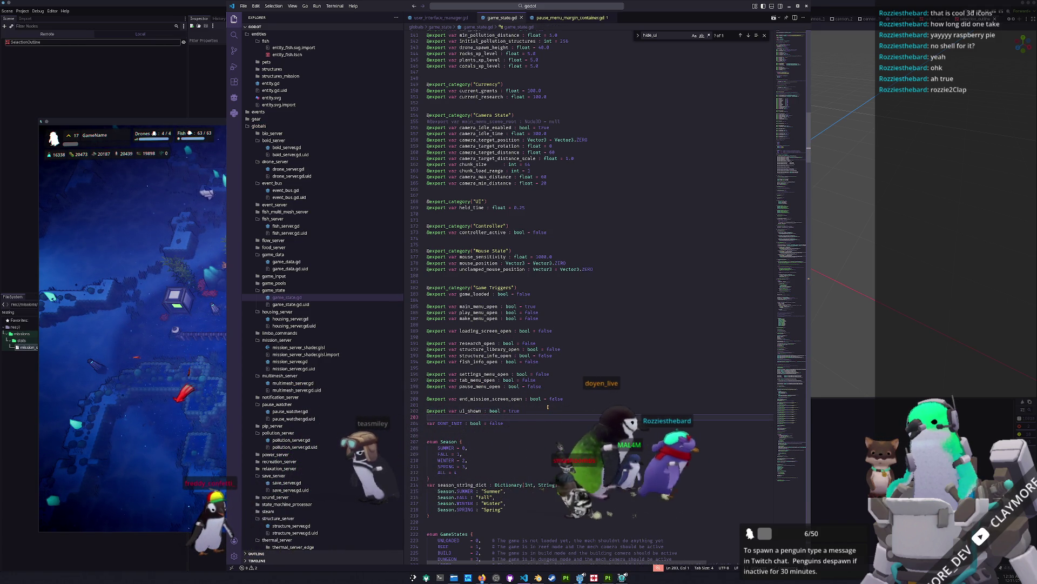
Add a blank line below ui_shown and move down to the season name dictionary.
scroll(529, 396, "down", 3)
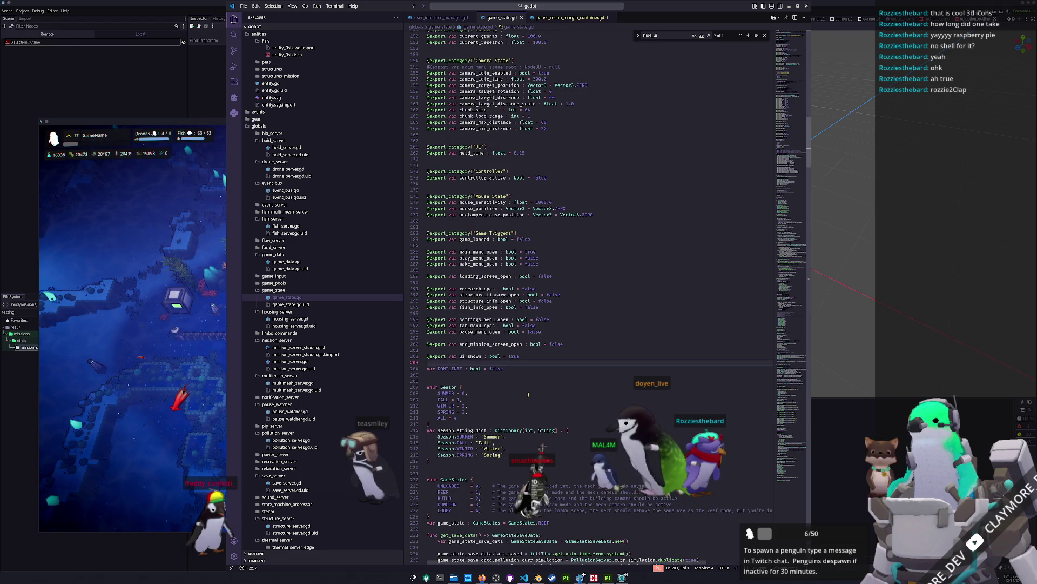
key("Return")
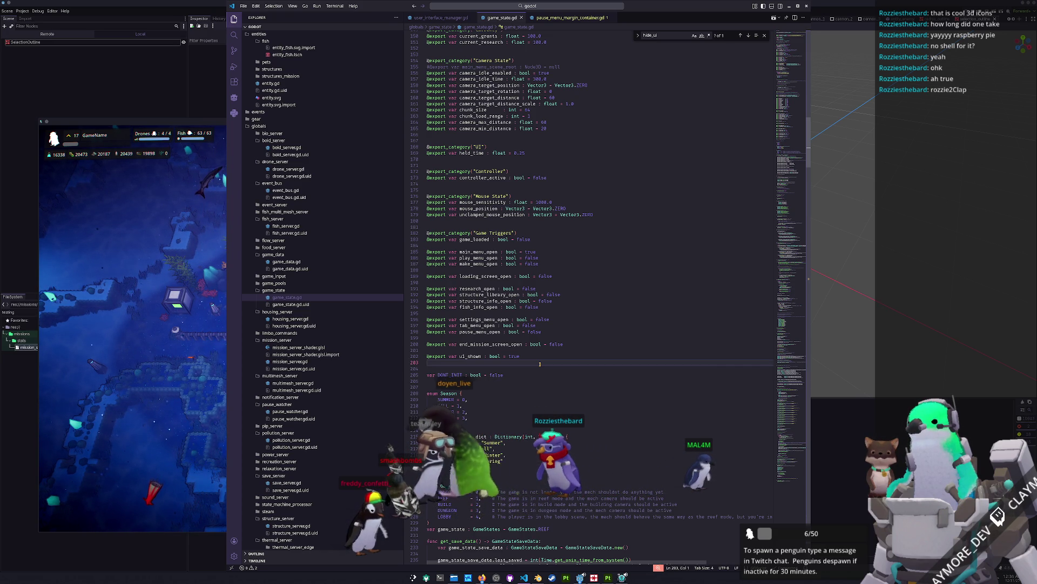
key("Down")
key("Down")
key("Down")
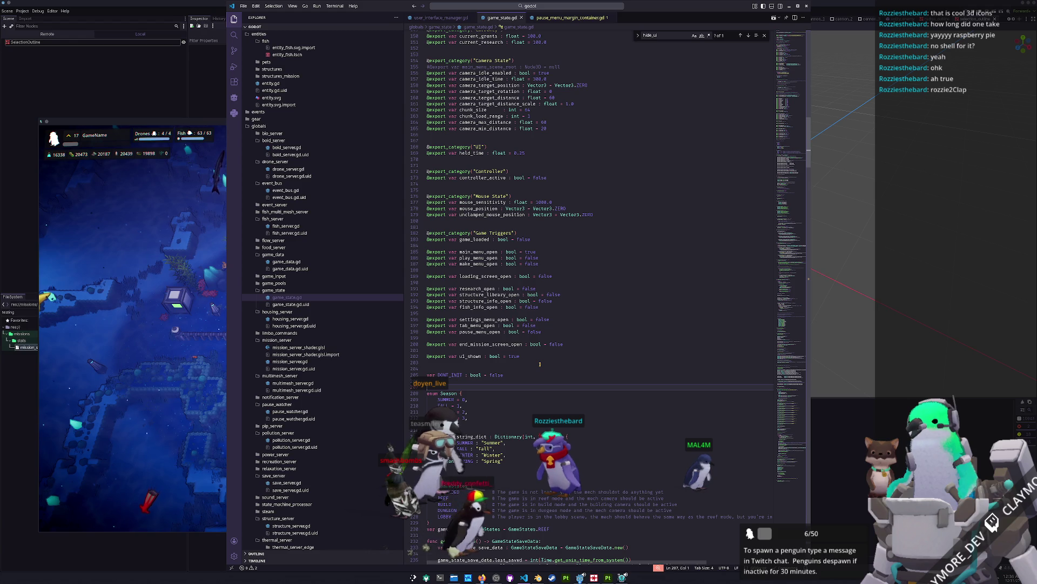
key("Down")
key("Down")
key("Down")
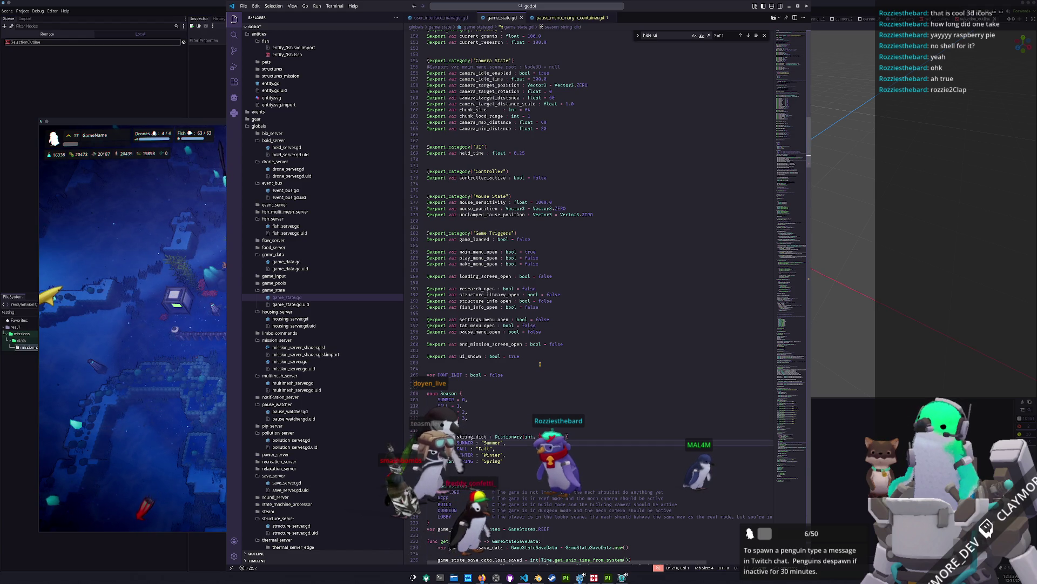
scroll(510, 353, "down", 4)
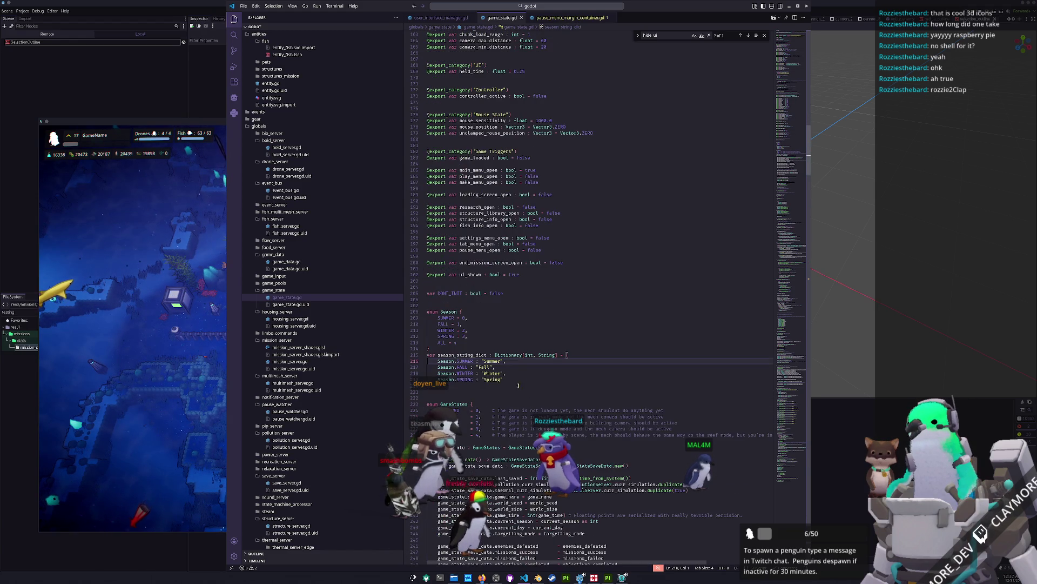
Check the uses of reef_inventory_container on the save line and move toward _ready.
left_click(474, 392)
scroll(475, 389, "down", 15)
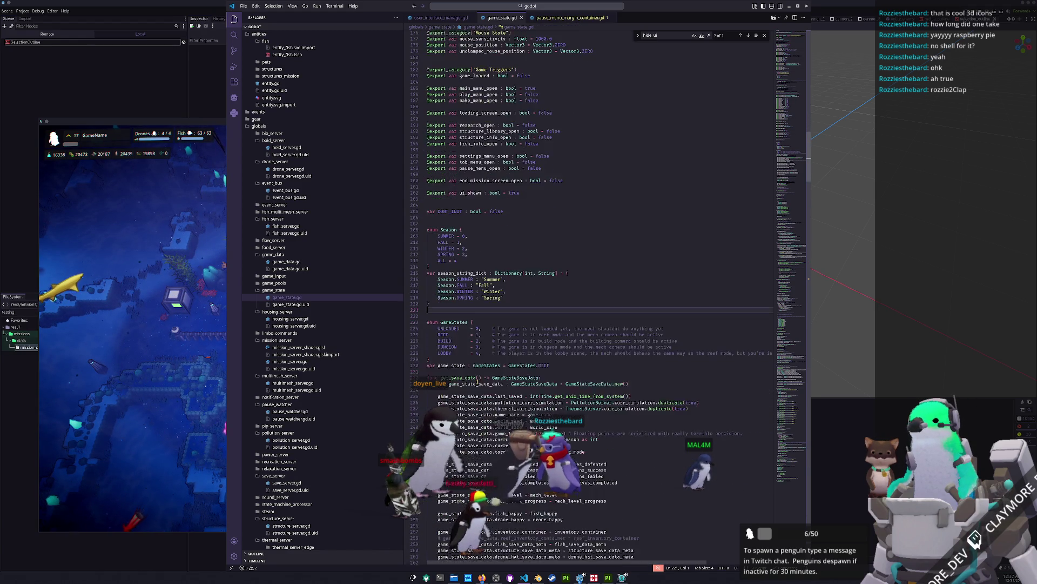
double_click(648, 333)
key("Home")
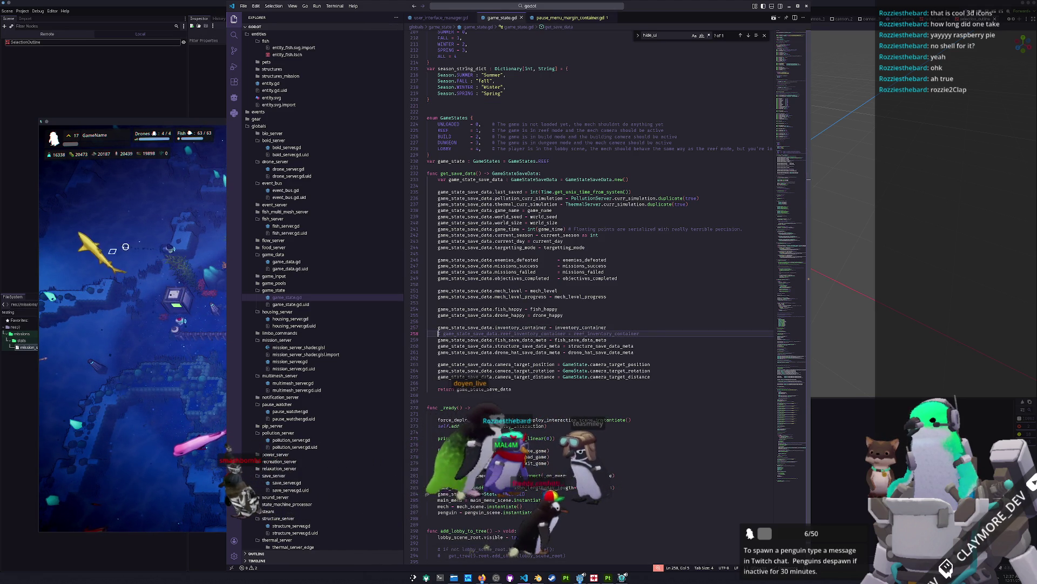
left_click(645, 333)
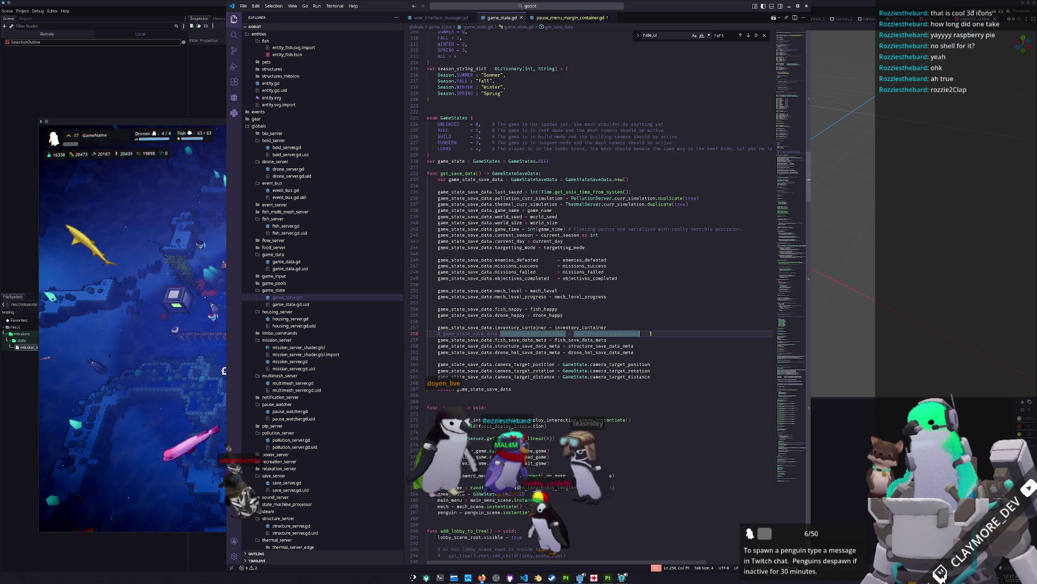
key("Right")
key("Down")
key("Down")
key("Down")
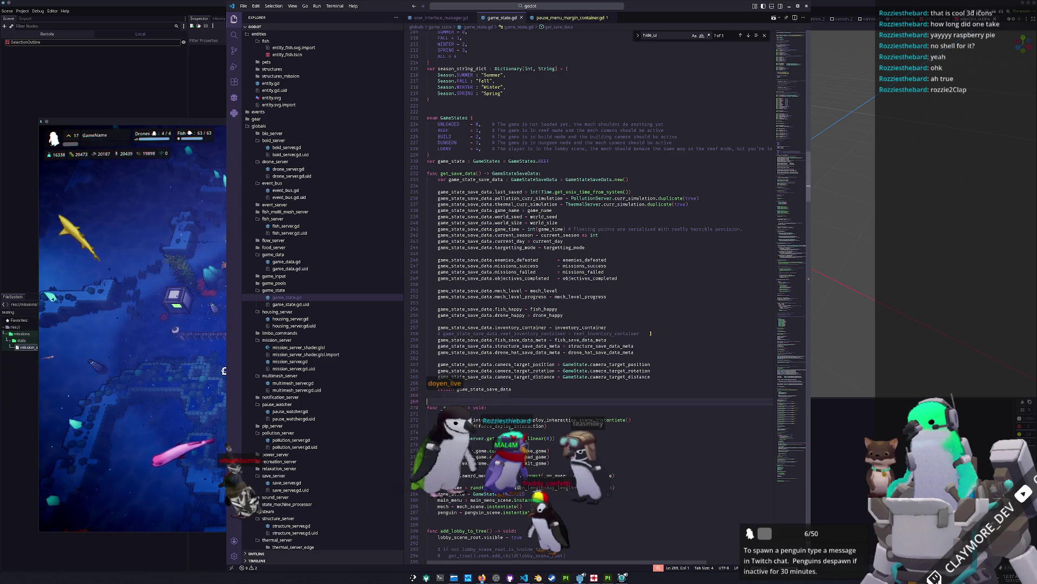
scroll(595, 270, "down", 20)
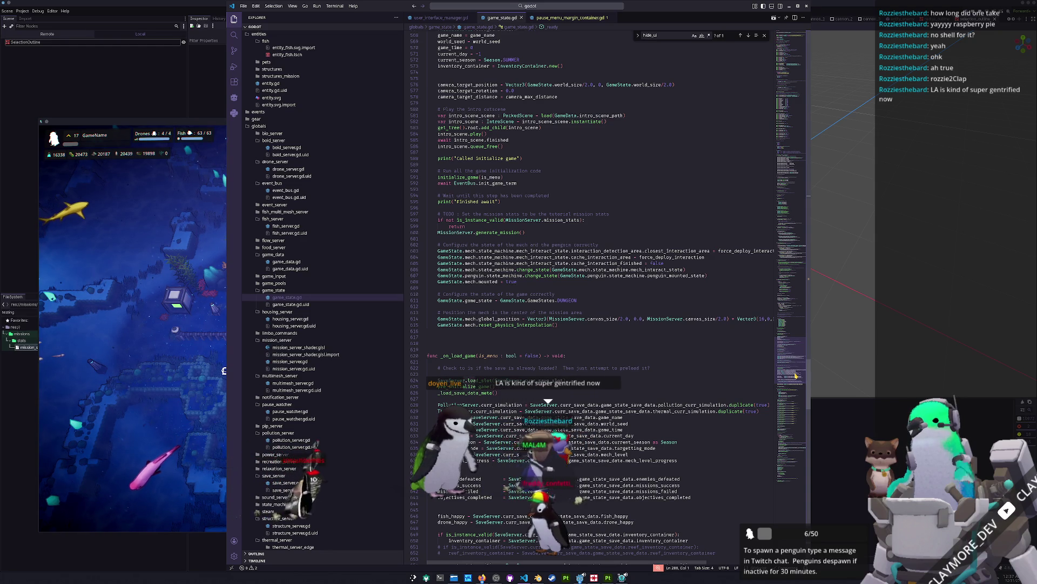
Look through the game setup code and add a blank line in the load game function.
left_click(601, 361)
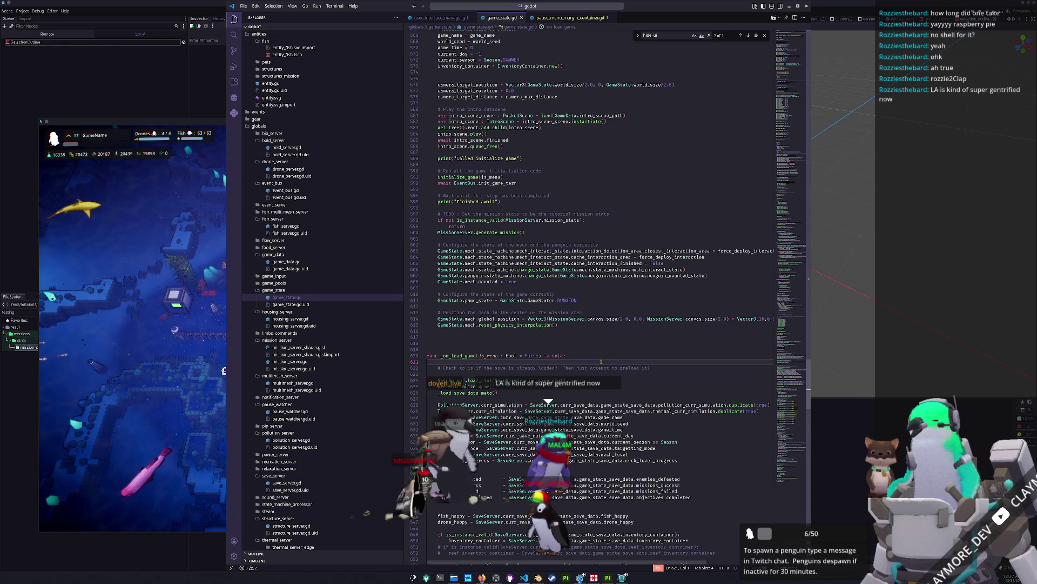
left_click(615, 331)
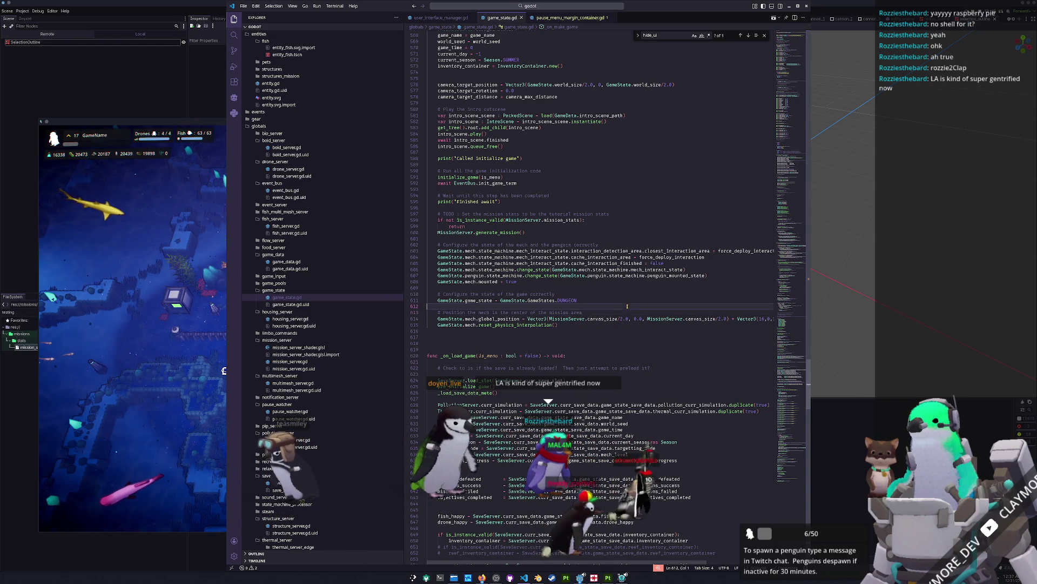
left_click(628, 290)
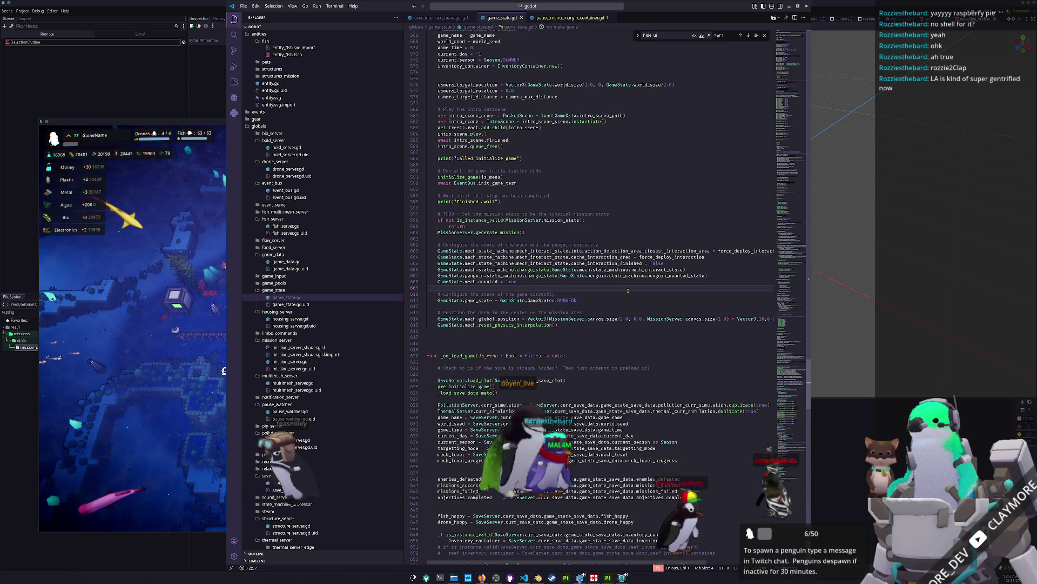
scroll(616, 314, "down", 2)
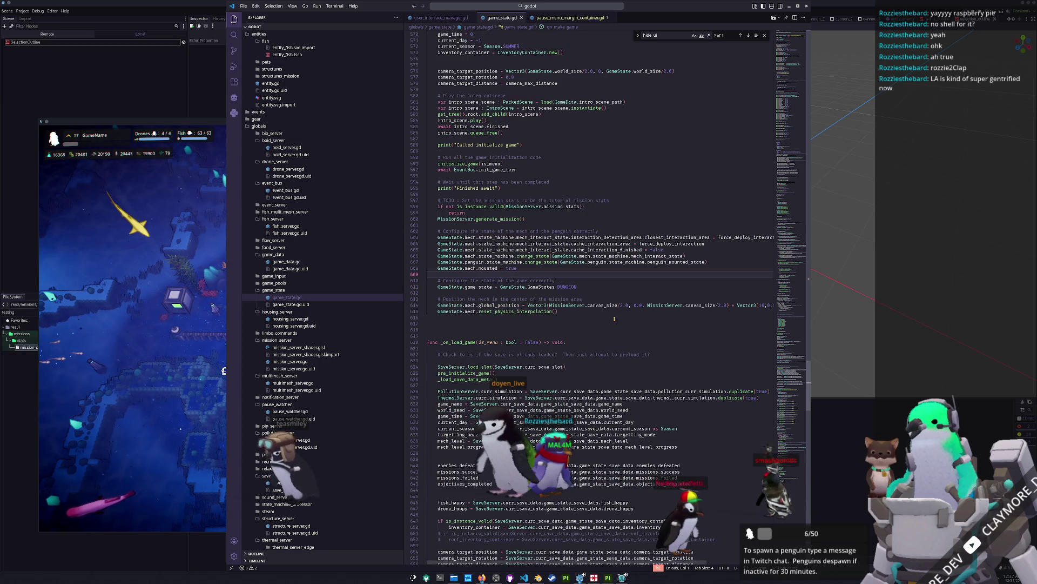
scroll(613, 322, "down", 4)
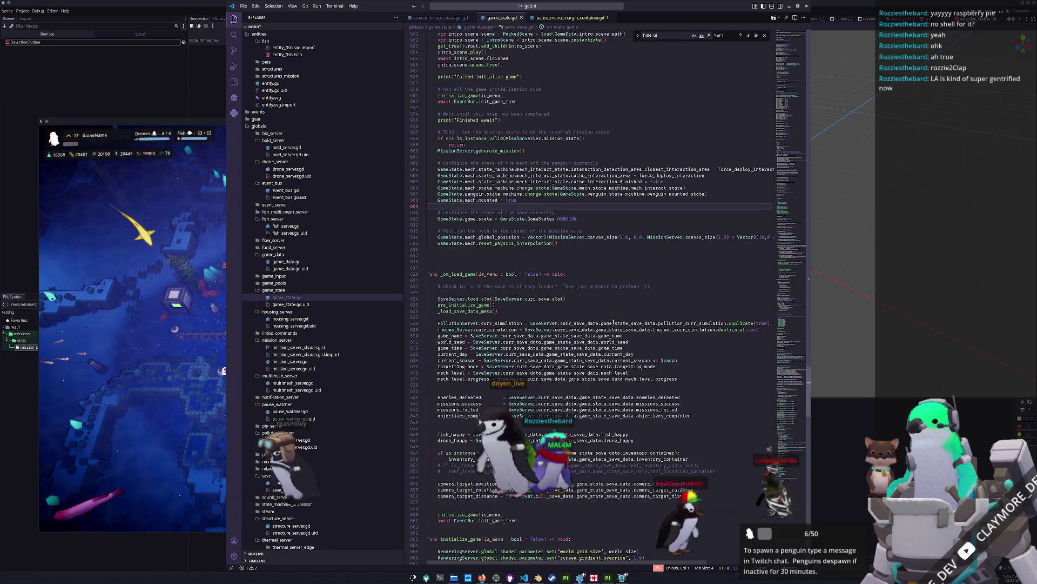
left_click(479, 450)
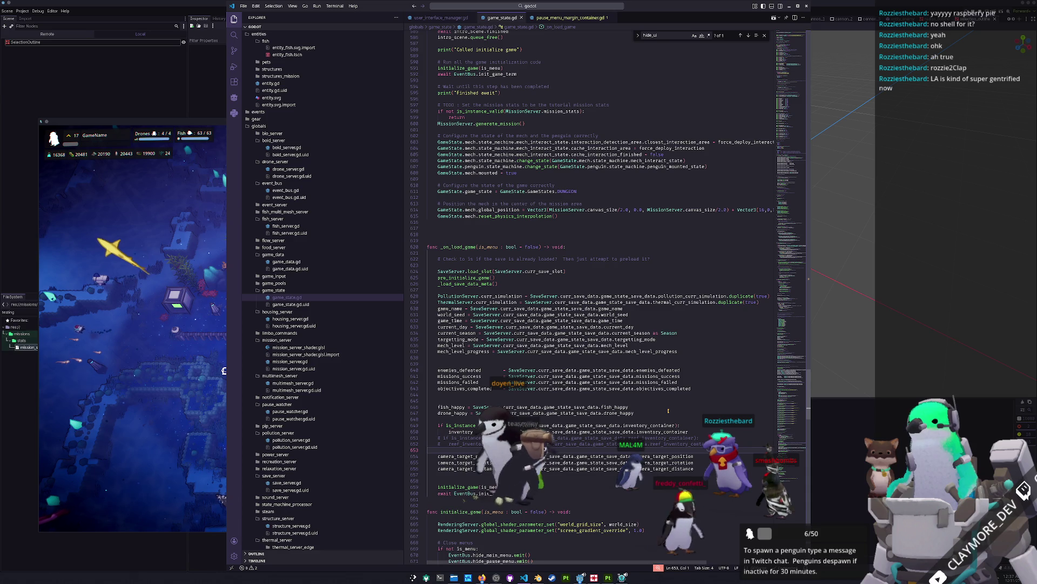
scroll(668, 410, "down", 2)
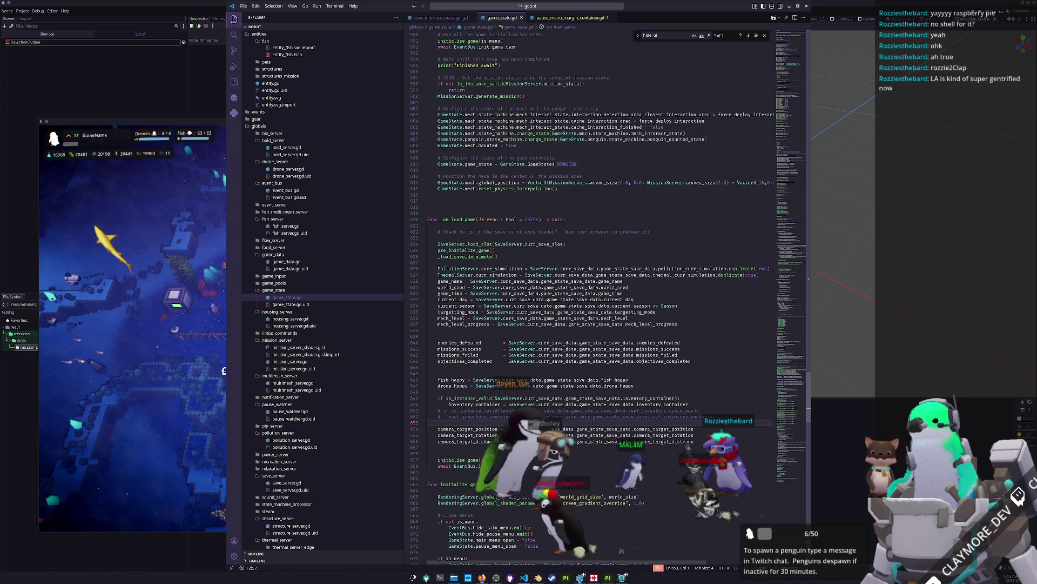
key("Return")
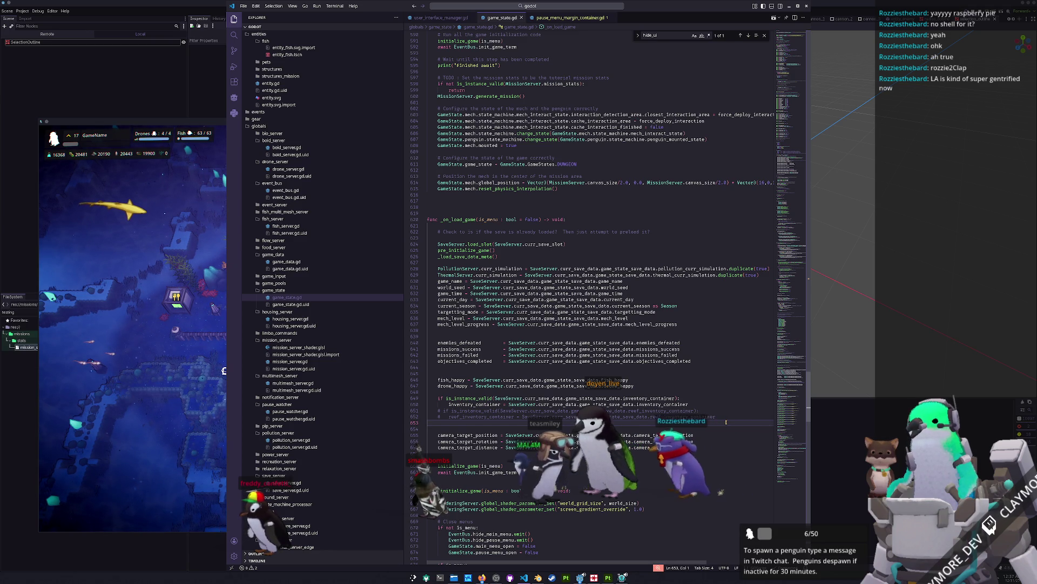
Move past the Close menus comment up to the hide_ui input handler.
key("Down")
key("Down")
key("Down")
scroll(726, 422, "down", 8)
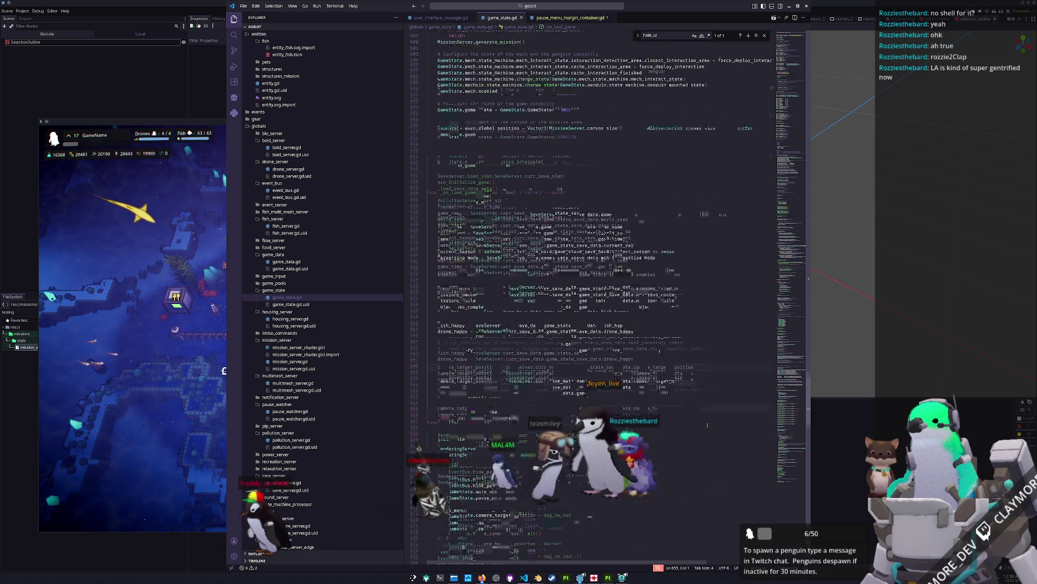
left_click(529, 372)
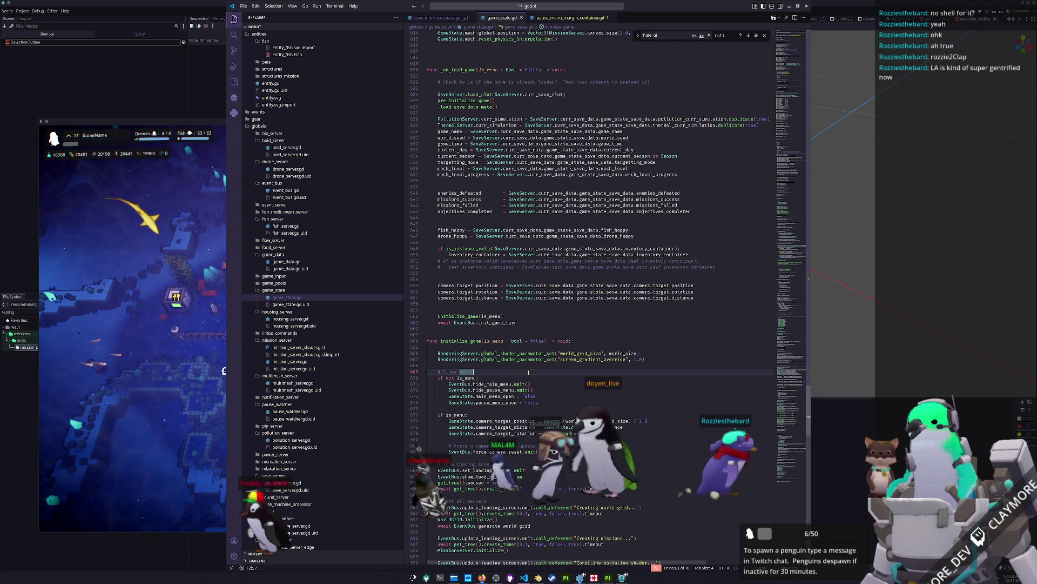
left_click(534, 366)
scroll(792, 420, "down", 20)
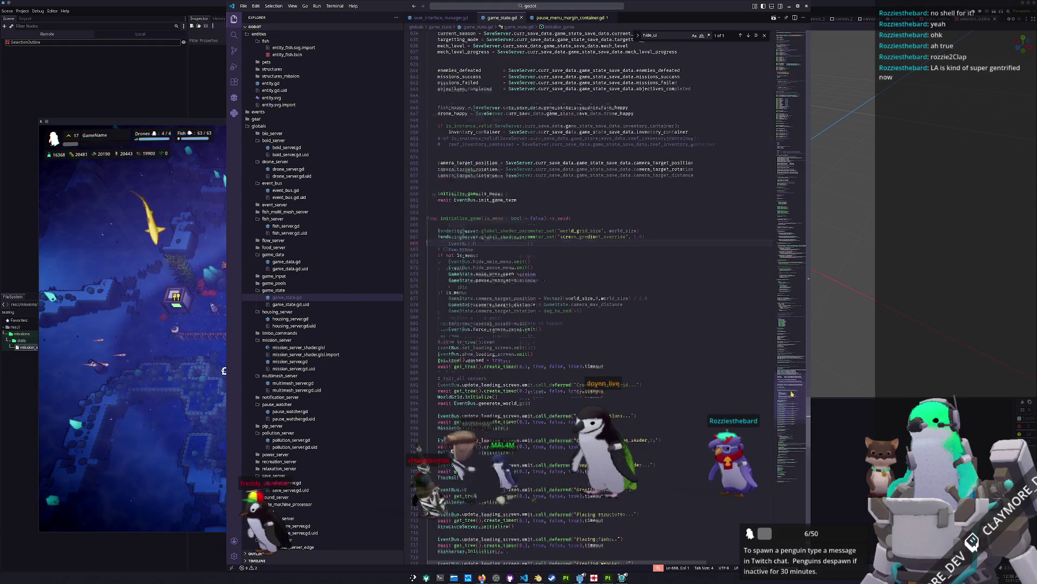
left_click_drag(792, 420, 786, 266)
left_click(585, 243)
scroll(584, 255, "up", 2)
Insert 'ui_shown = not ui_shown' as the first line of the hide_ui branch.
key("Up")
key("Up")
key("Up")
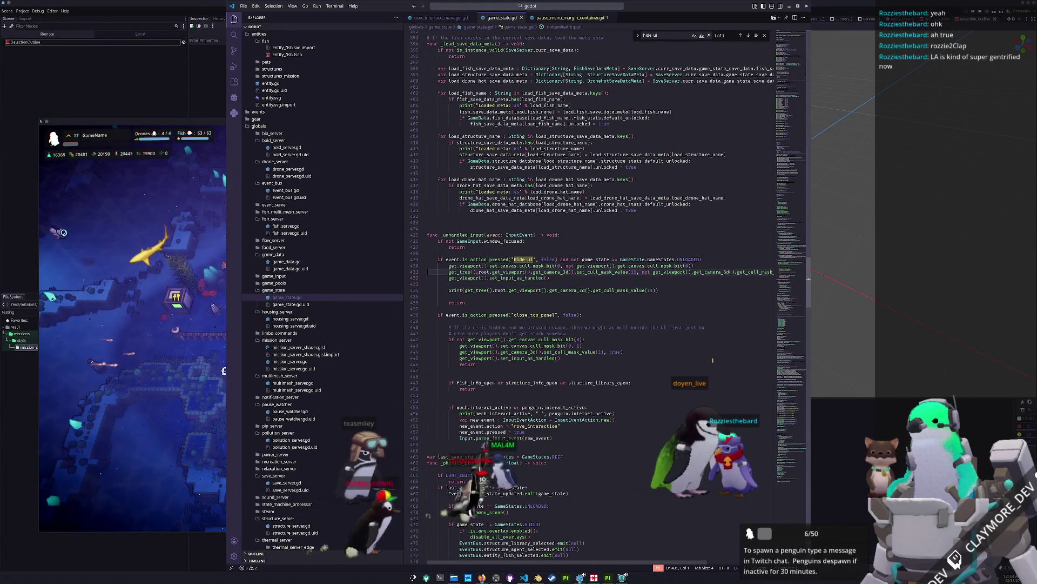
key("Return")
key("Return")
key("Return")
key("Up")
key("Up")
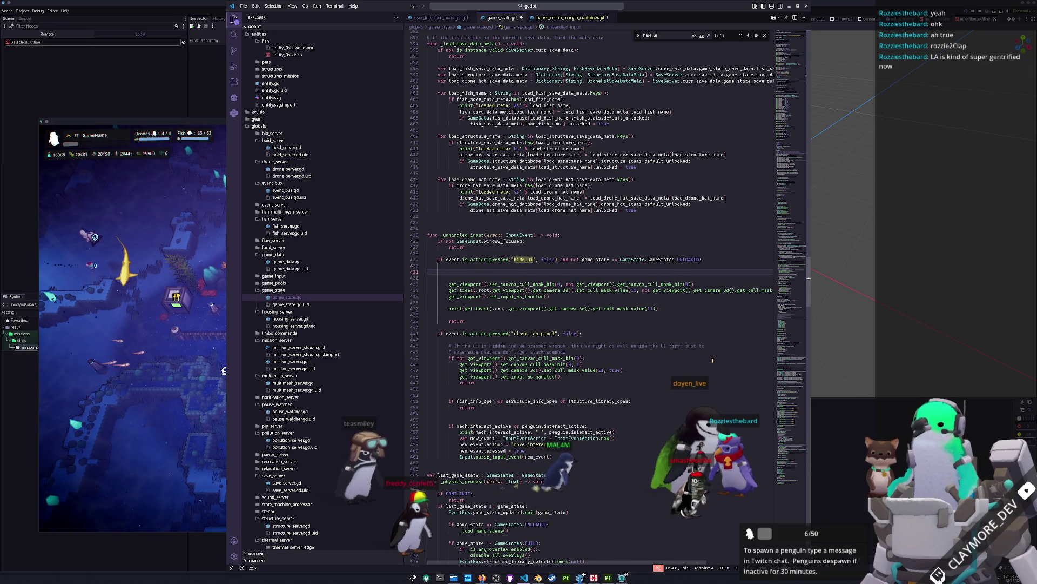
type("hiden")
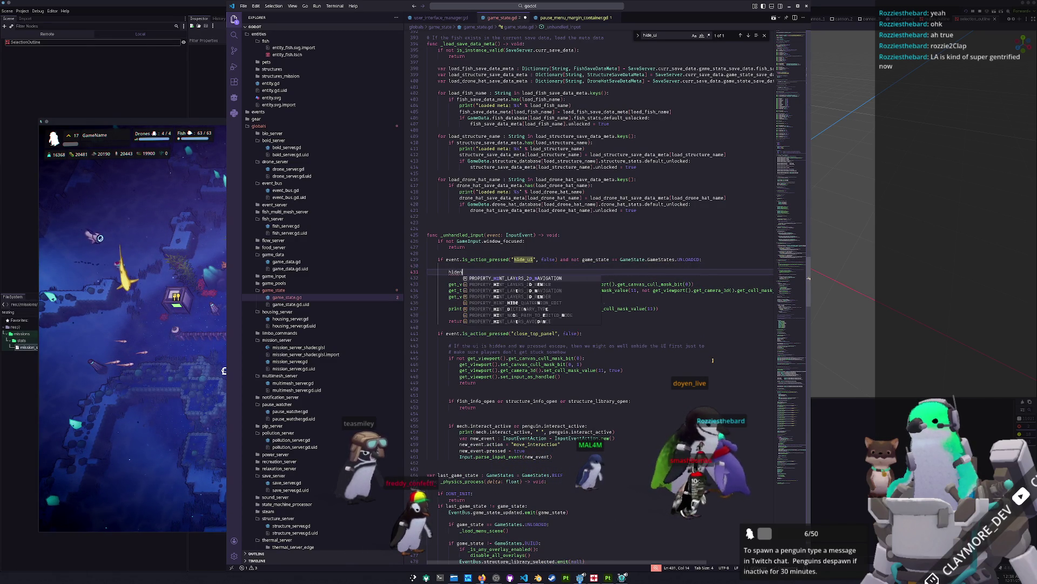
key("BackSpace")
key("BackSpace")
key("BackSpace")
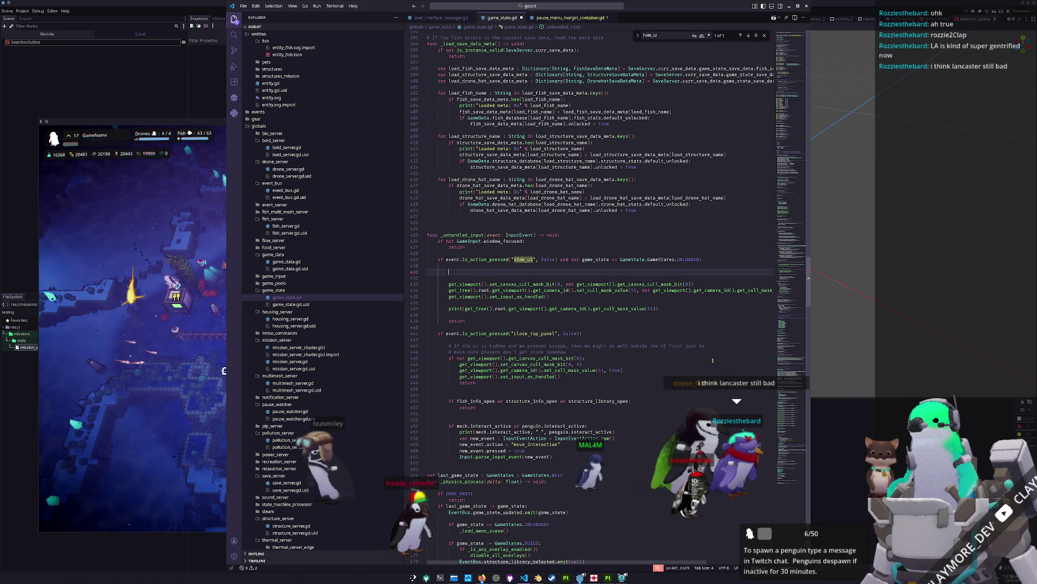
type("ui_shown = not ui_shown")
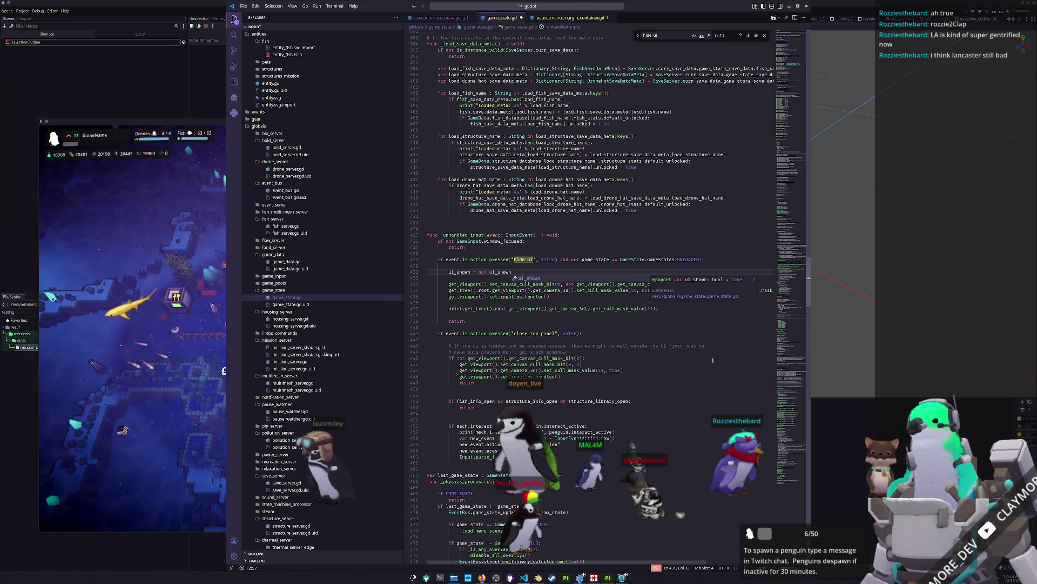
key("Down")
key("Down")
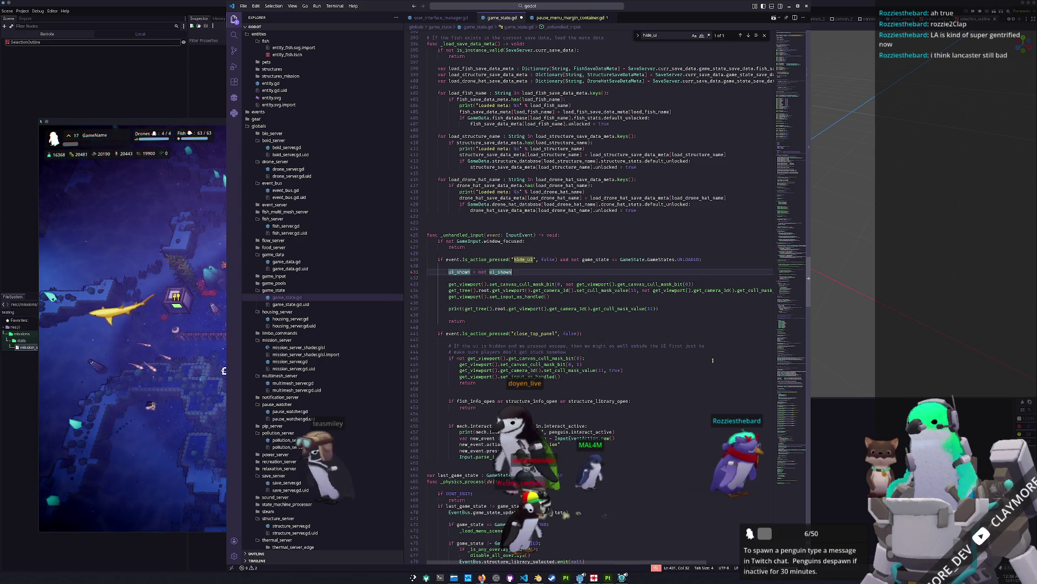
Replace the negated canvas cull-mask expression with ui_shown.
key("Home")
key("Home")
key("Down")
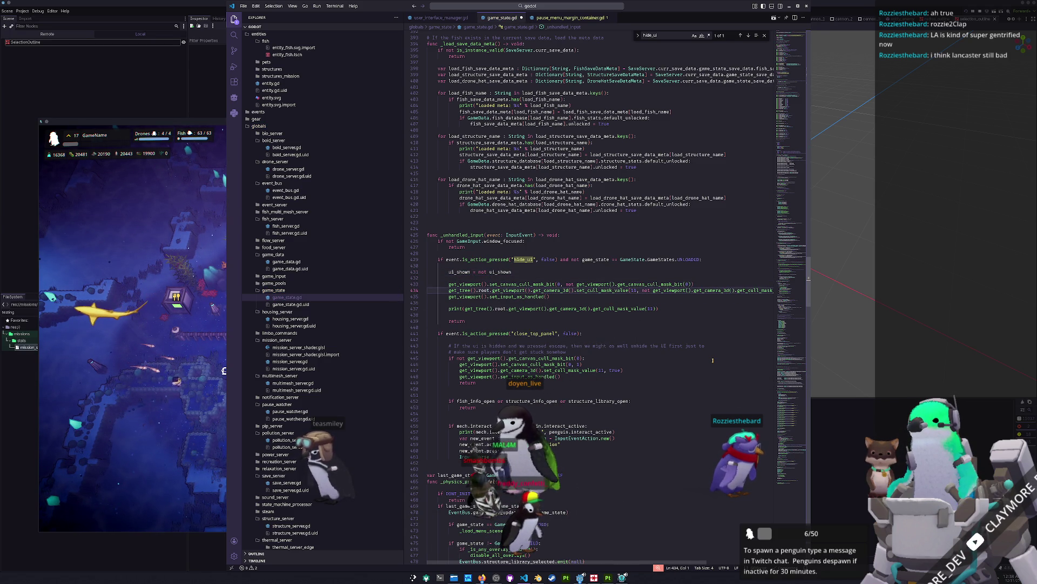
key("Up")
key("End")
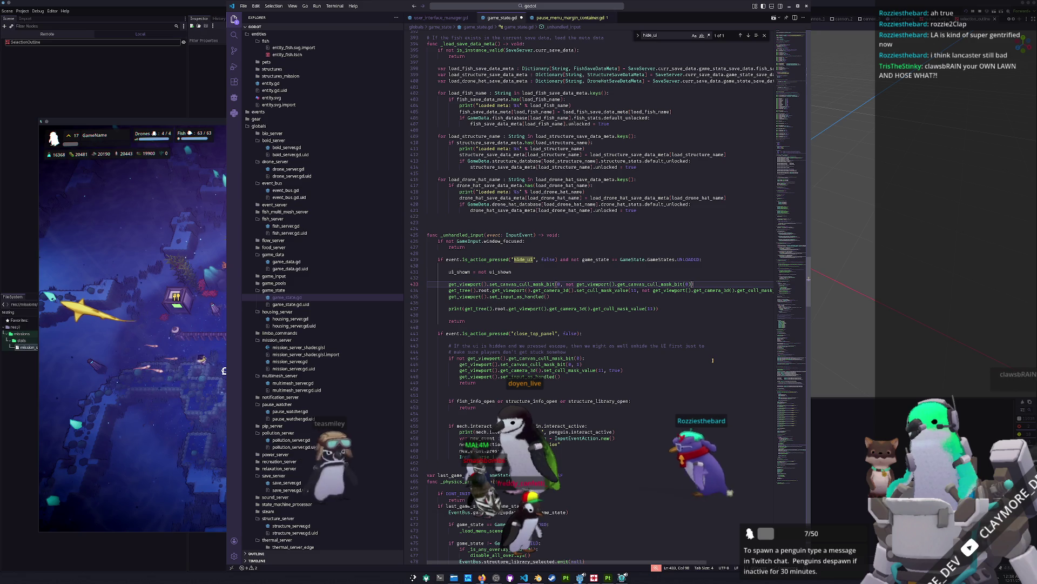
key("ctrl+shift+Left")
key("ctrl+shift+Left")
key("ctrl+shift+Left")
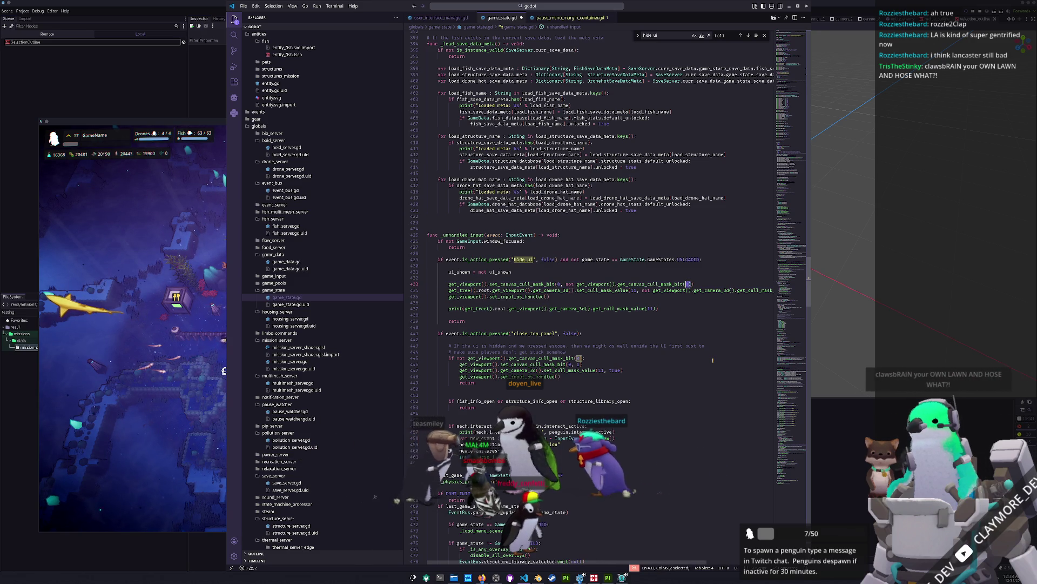
key("ctrl+shift+Left")
key("ctrl+shift+Left")
key("ctrl+shift+Left")
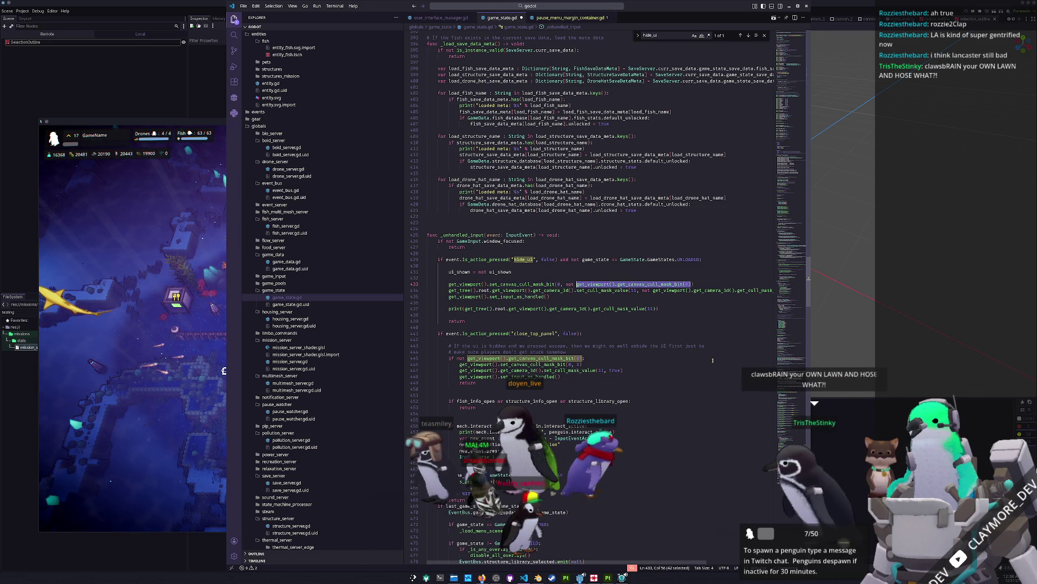
type("ui_")
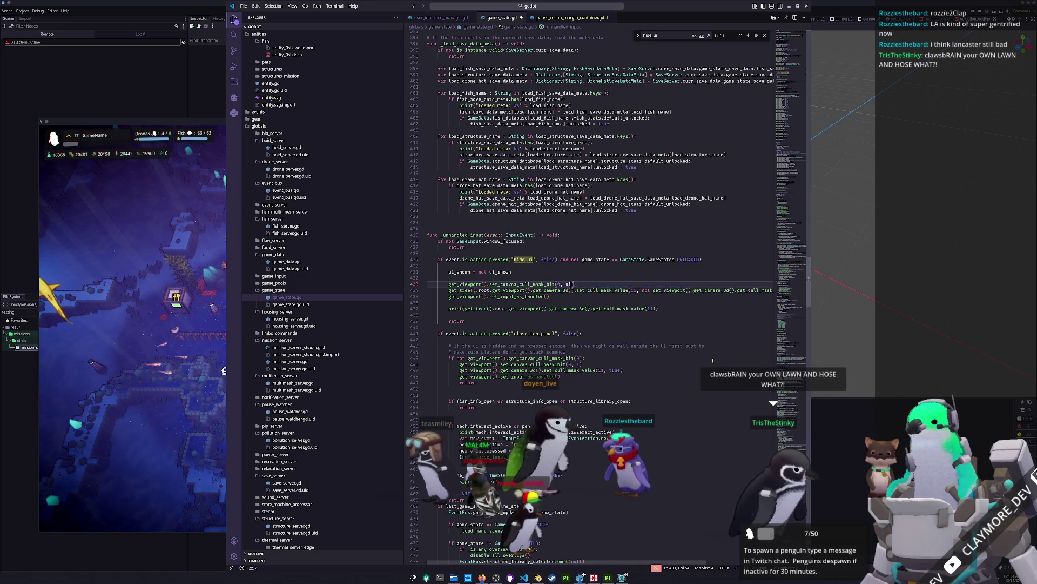
type("shown)")
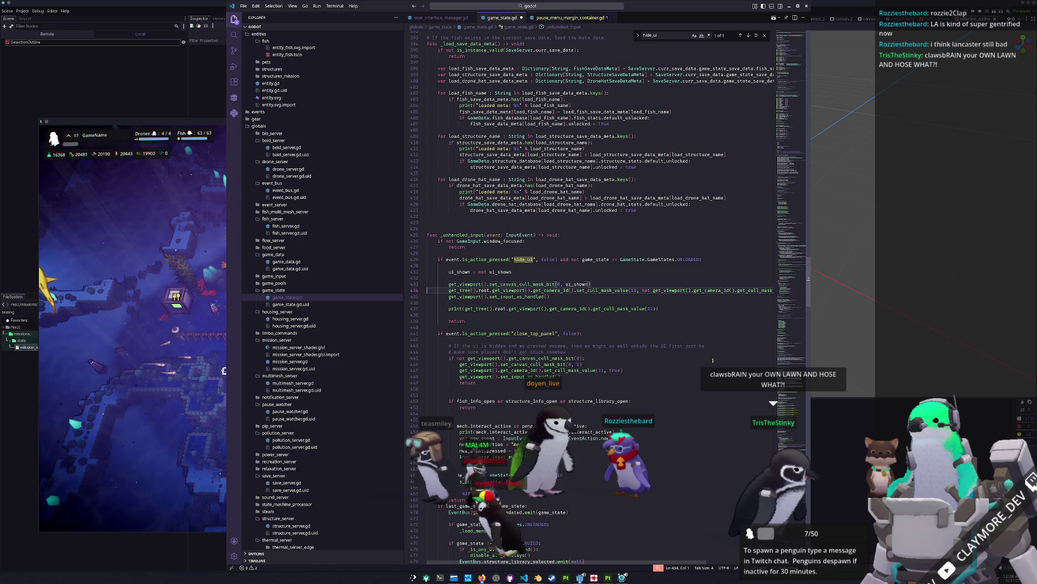
Drop the get_tree().root. prefix on the camera cull-mask call and pass ui_shown for layer 11.
key("Down")
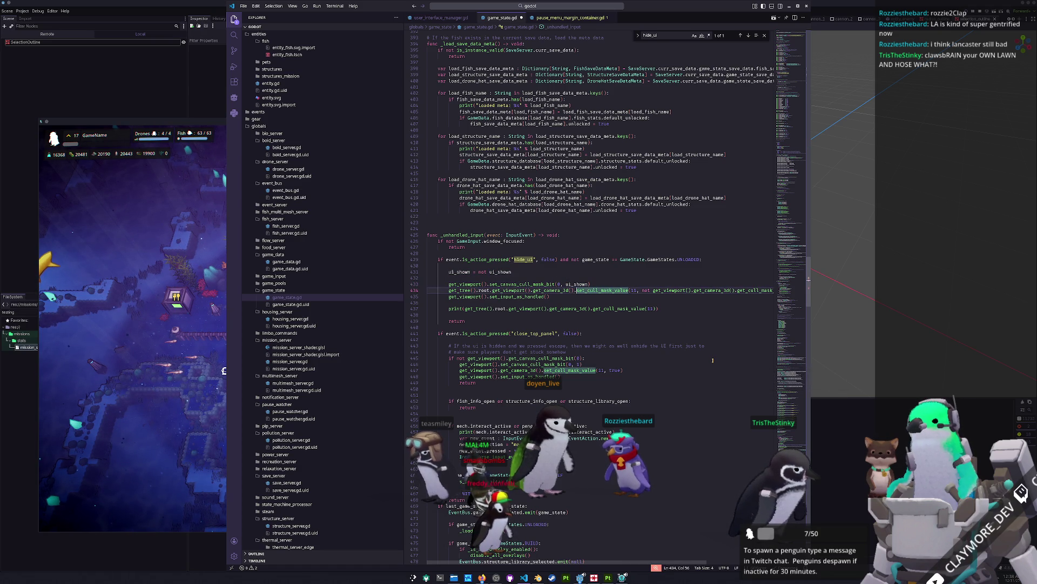
key("ctrl+Left")
key("ctrl+Left")
key("ctrl+Left")
key("ctrl+shift+Left")
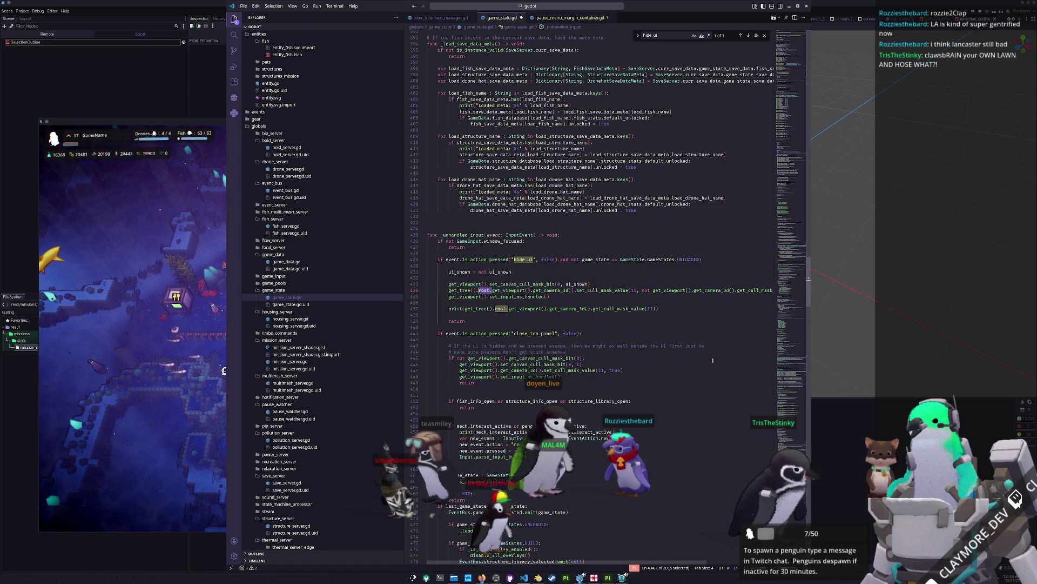
key("BackSpace")
key("ctrl+Right")
key("ctrl+Right")
key("ctrl+Right")
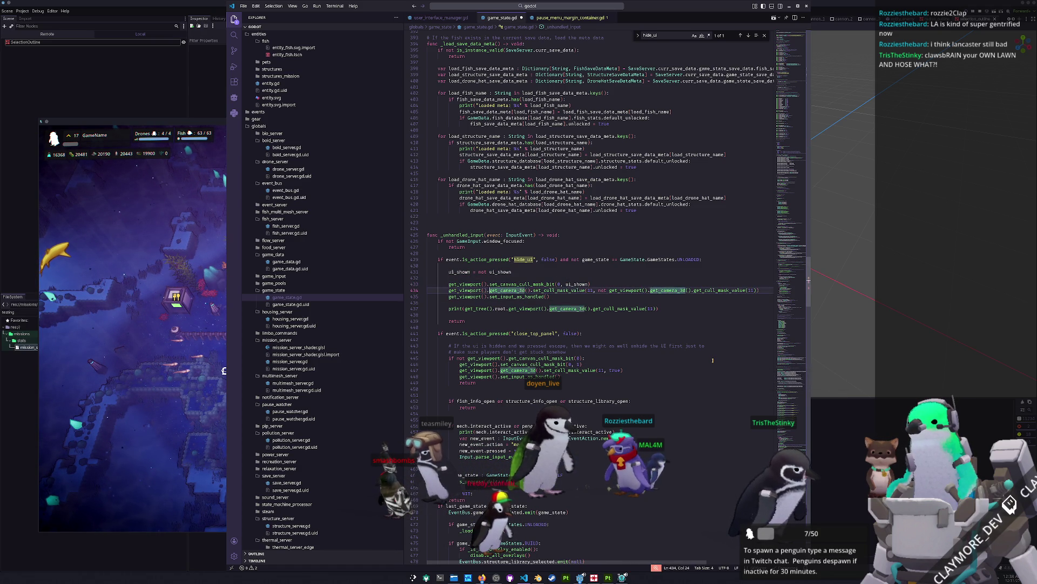
key("Right")
key("Right")
key("Right")
key("ctrl+shift+Right")
key("ctrl+shift+Right")
key("ctrl+shift+Right")
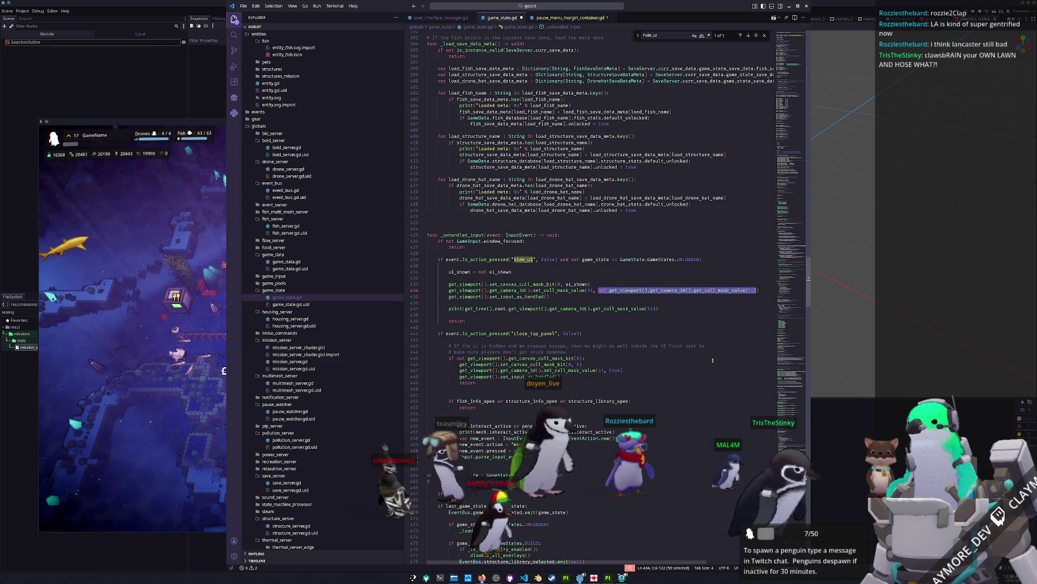
type("ui_shown")
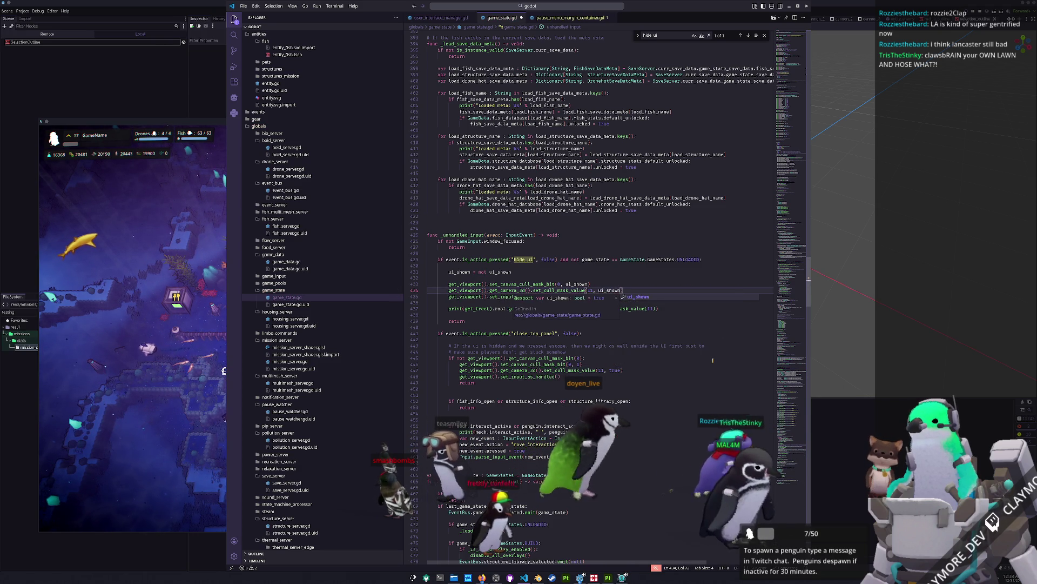
key("Escape")
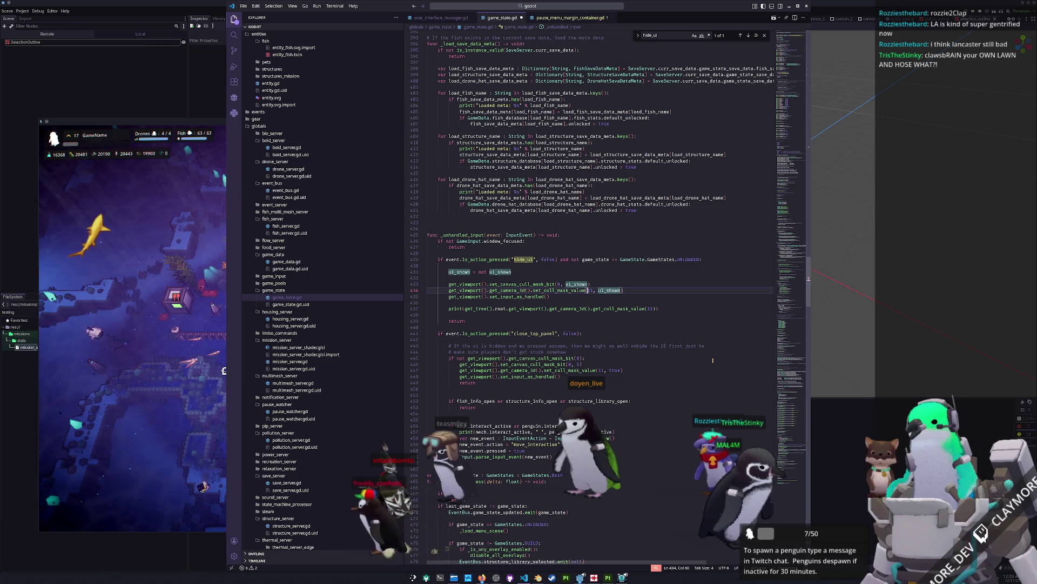
key("ctrl+Left")
key("ctrl+Right")
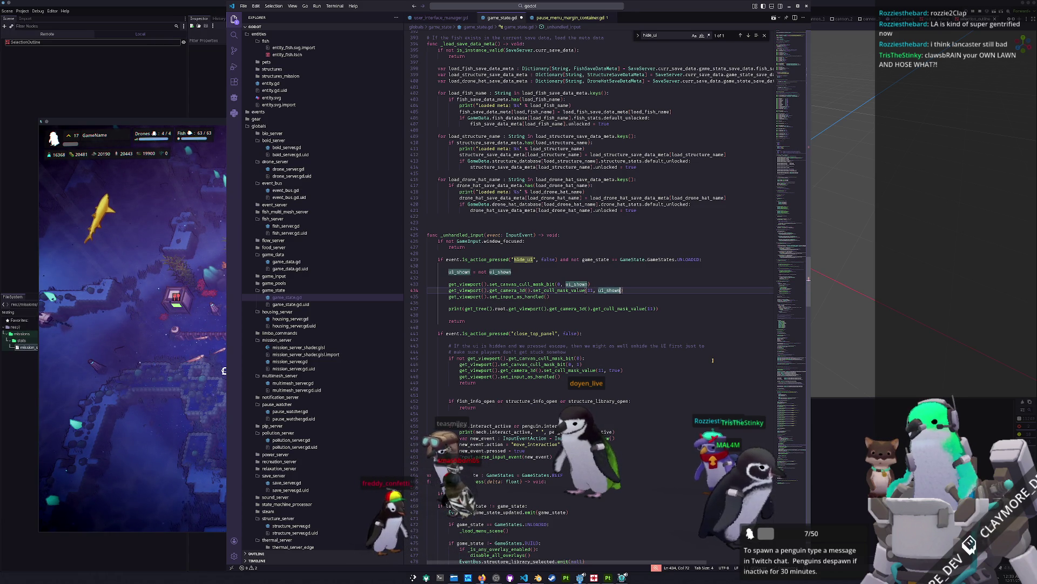
Delete the debug print line and the blank line after it, then save game_state.gd.
key("Right")
key("Right")
key("Down")
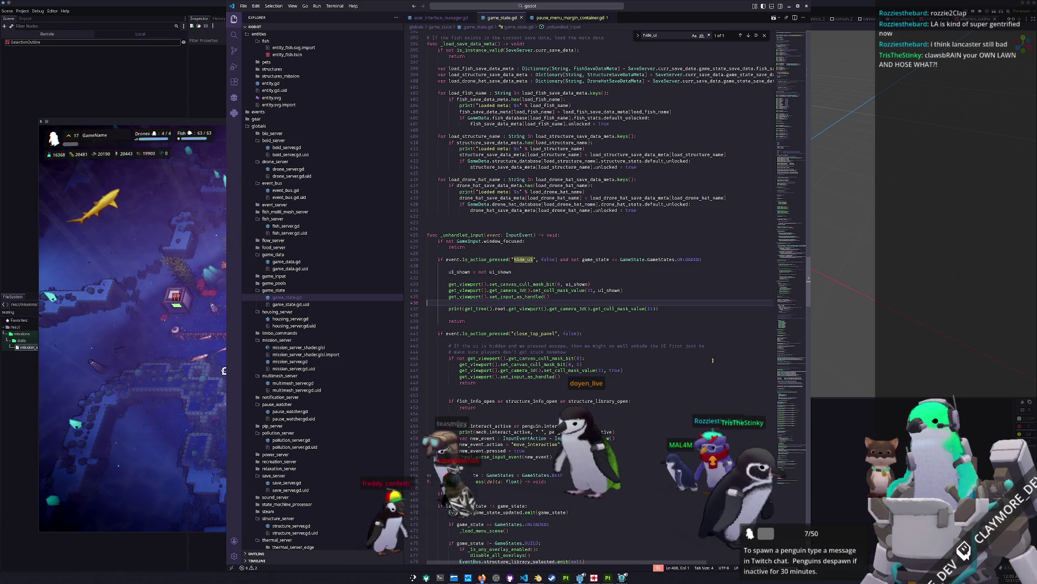
key("shift+Down")
key("shift+Down")
key("Delete")
key("ctrl+s")
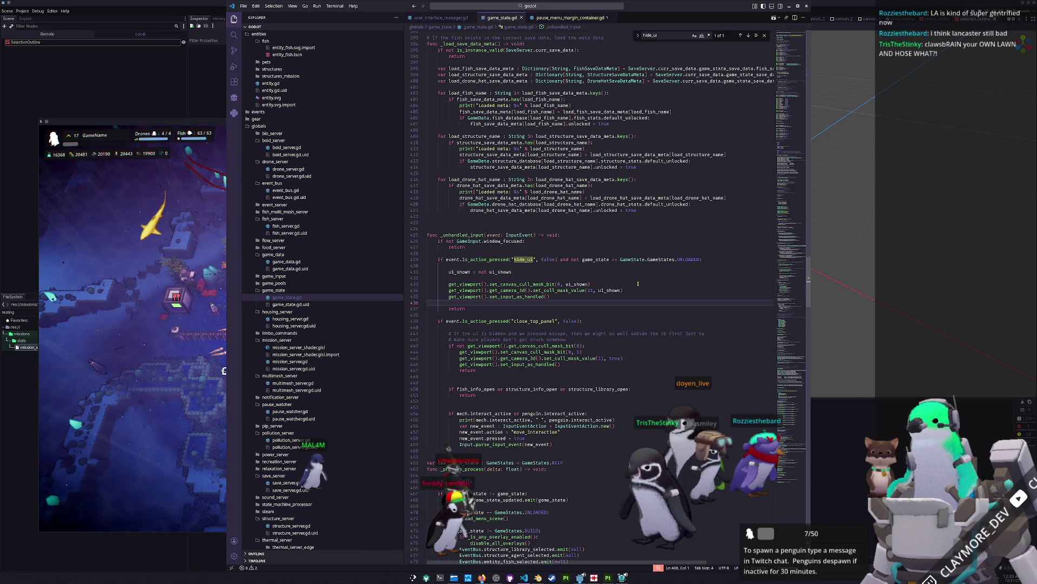
key("Delete")
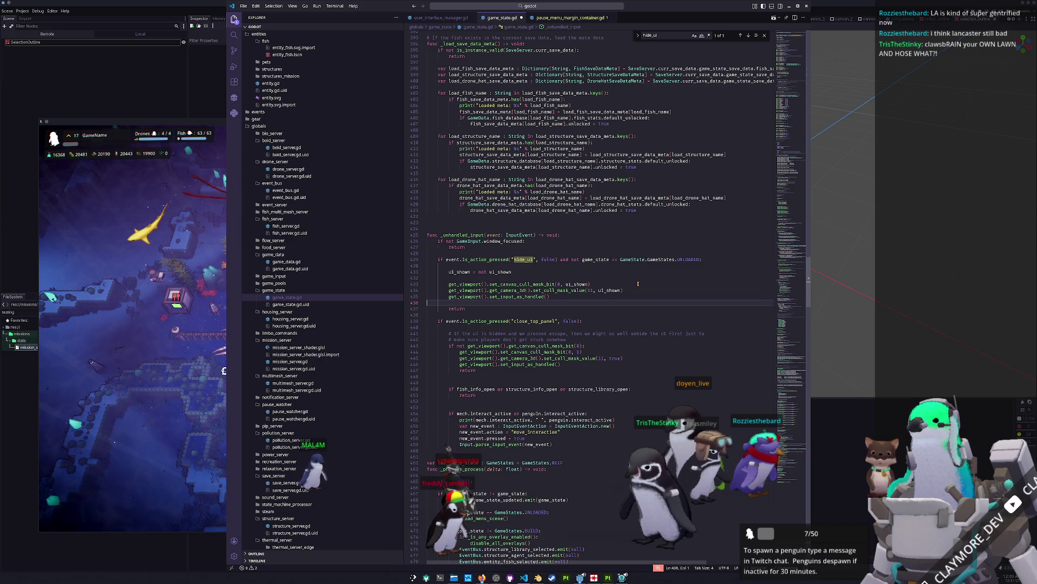
key("Up")
key("Up")
key("Up")
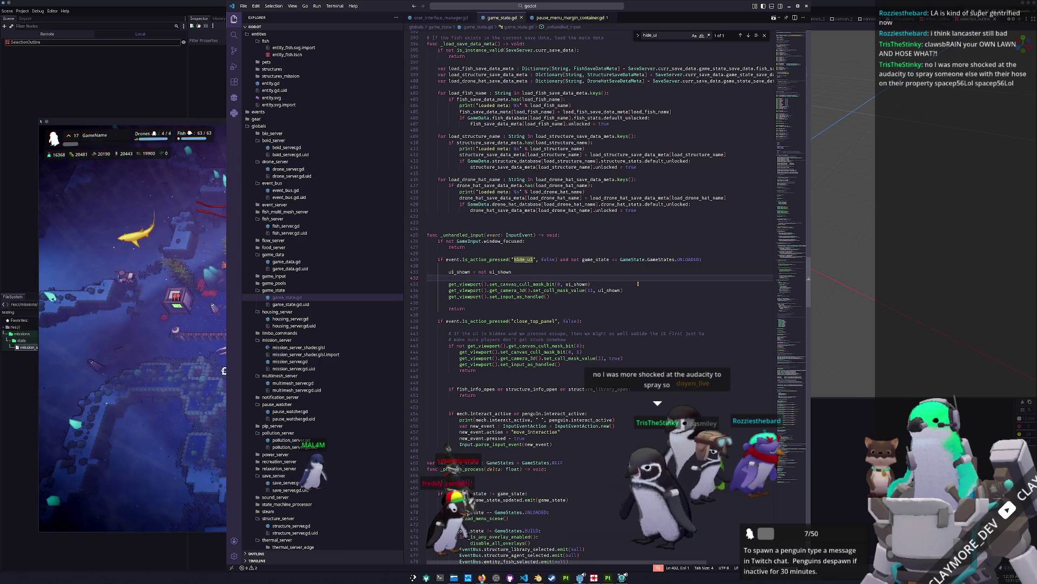
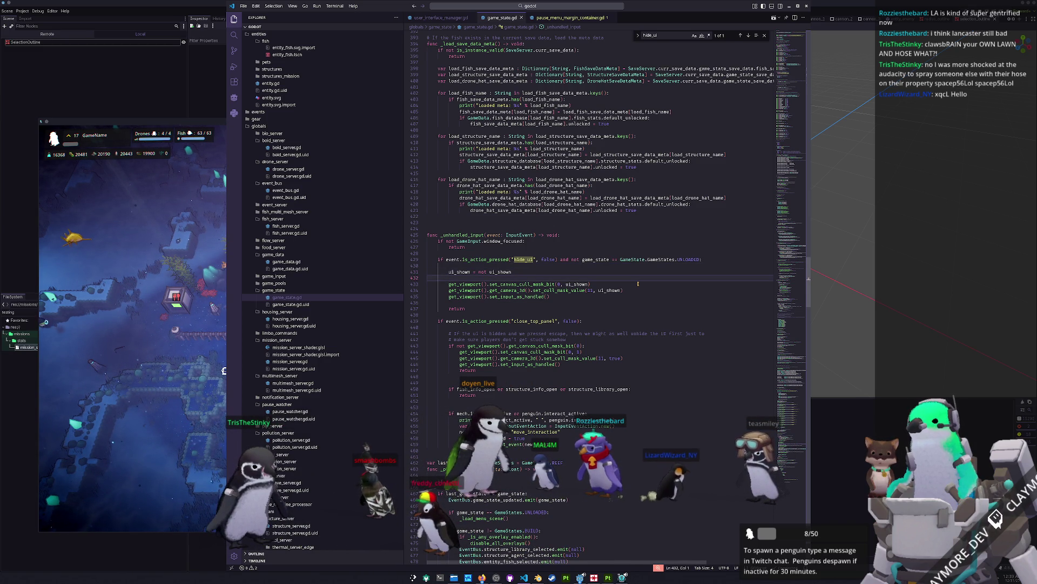
In game_state.gd, add 'ui_shown = true' under the close_top_panel check, above the cull-mask calls.
left_click(517, 303)
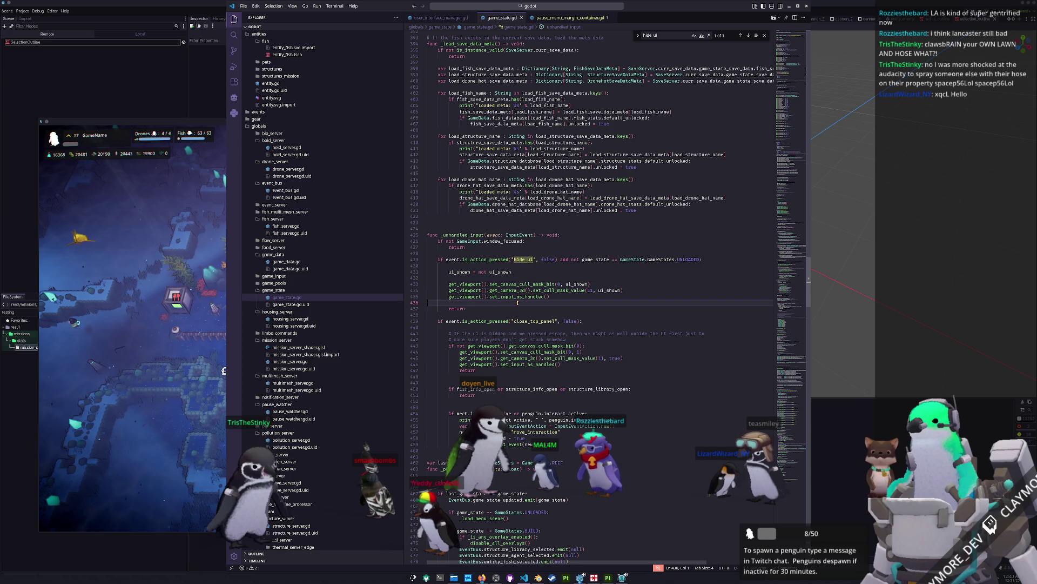
key("Down")
key("Down")
key("Down")
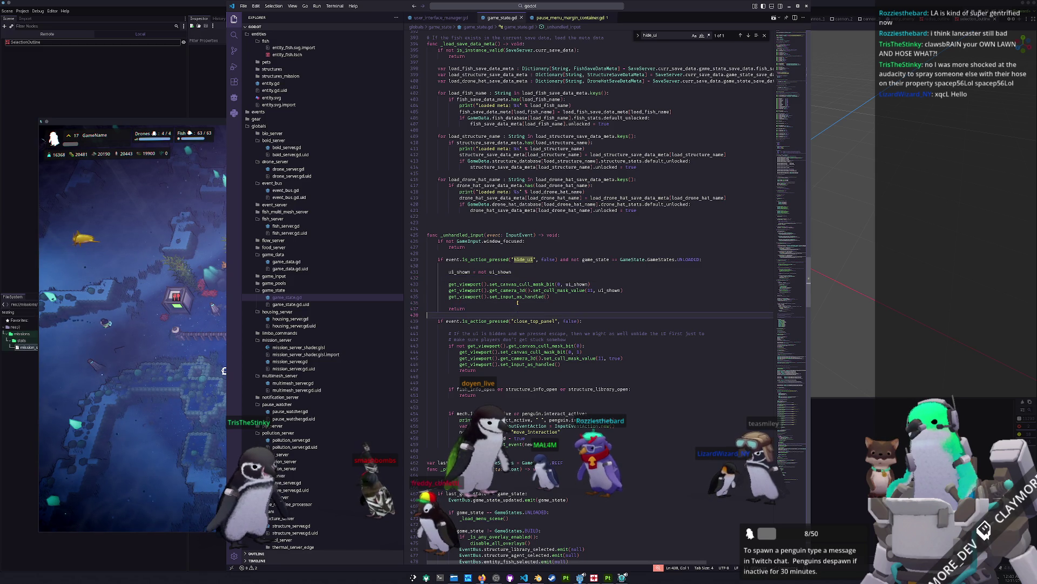
key("Down")
key("Down")
key("Down")
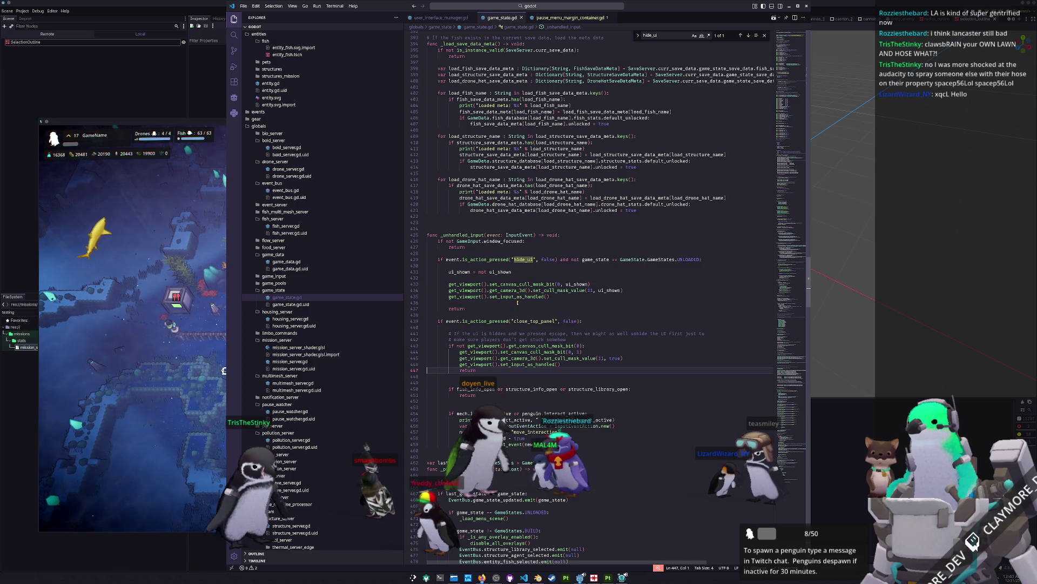
key("Up")
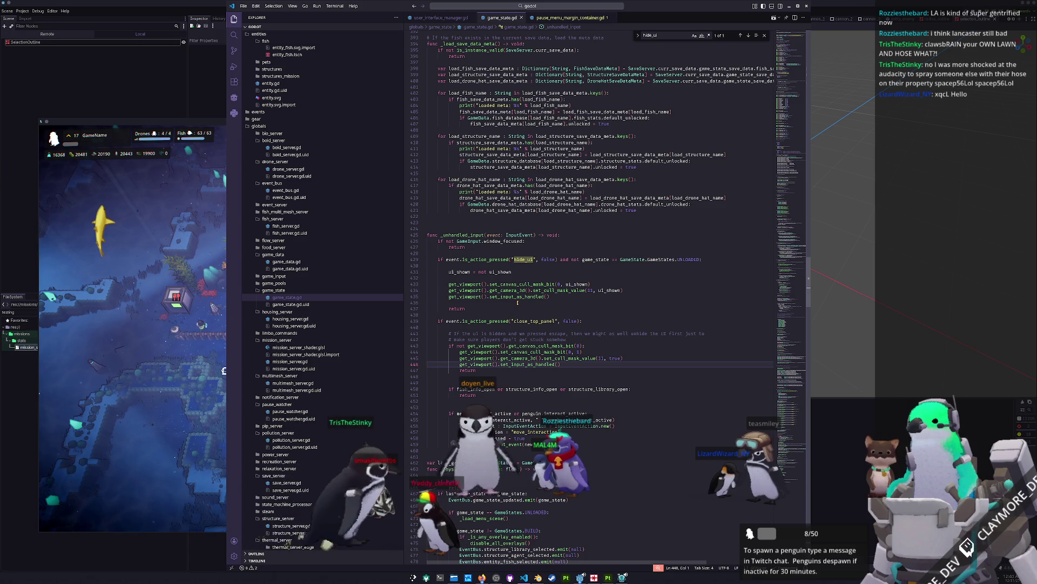
key("shift+Up")
key("shift+Up")
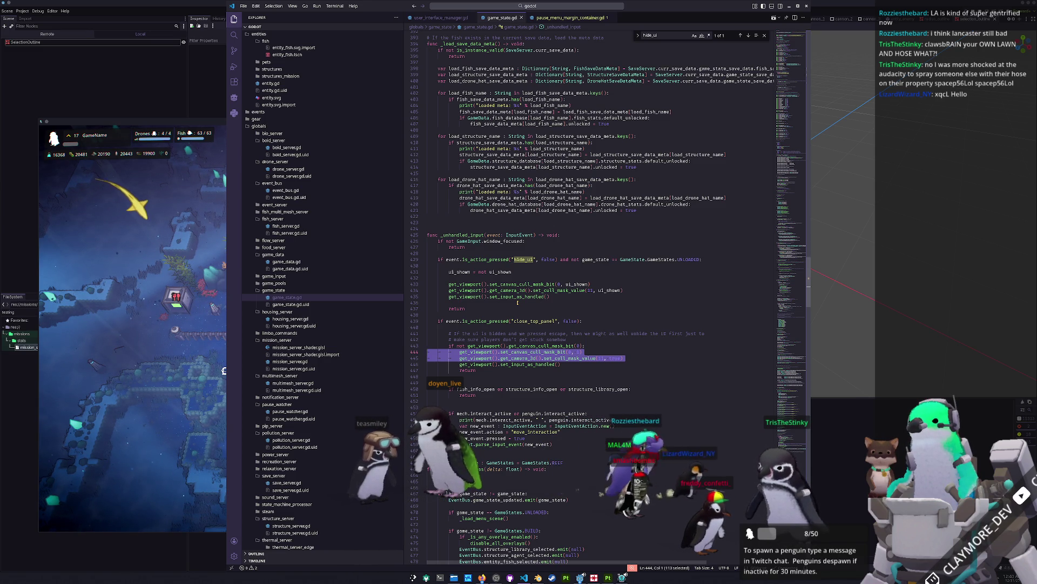
key("Left")
key("Up")
key("End")
key("Return")
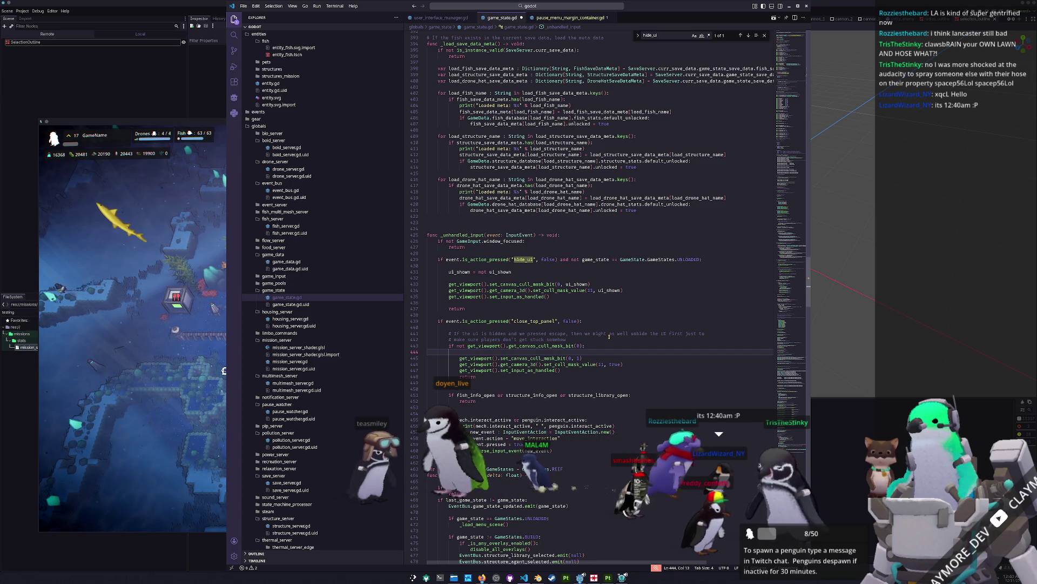
type("ui_shown = true")
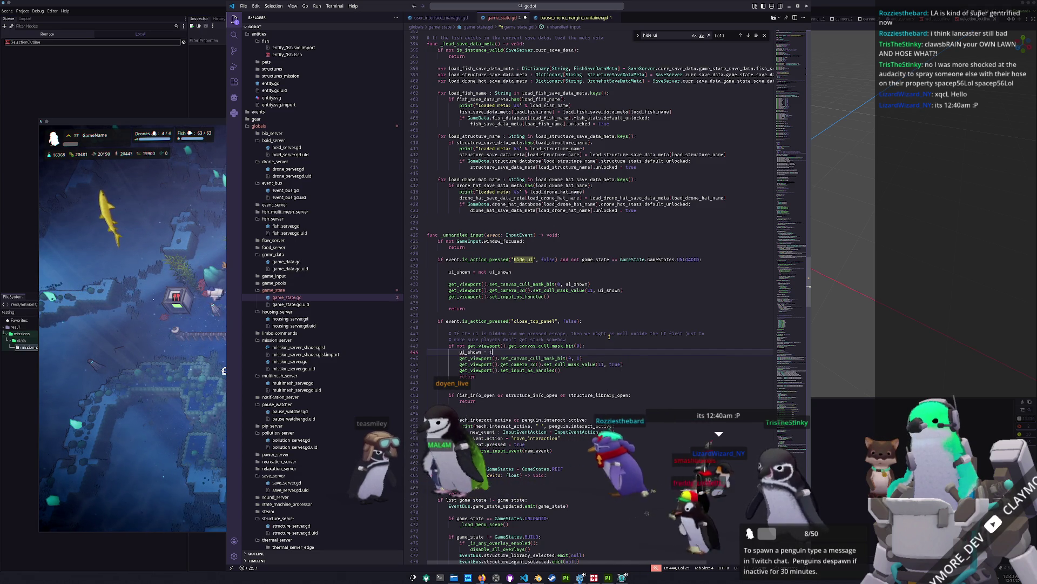
Replace the 1/true cull-mask arguments with ui_shown, then switch to the running game.
key("Up")
key("End")
key("Left")
key("shift+Left")
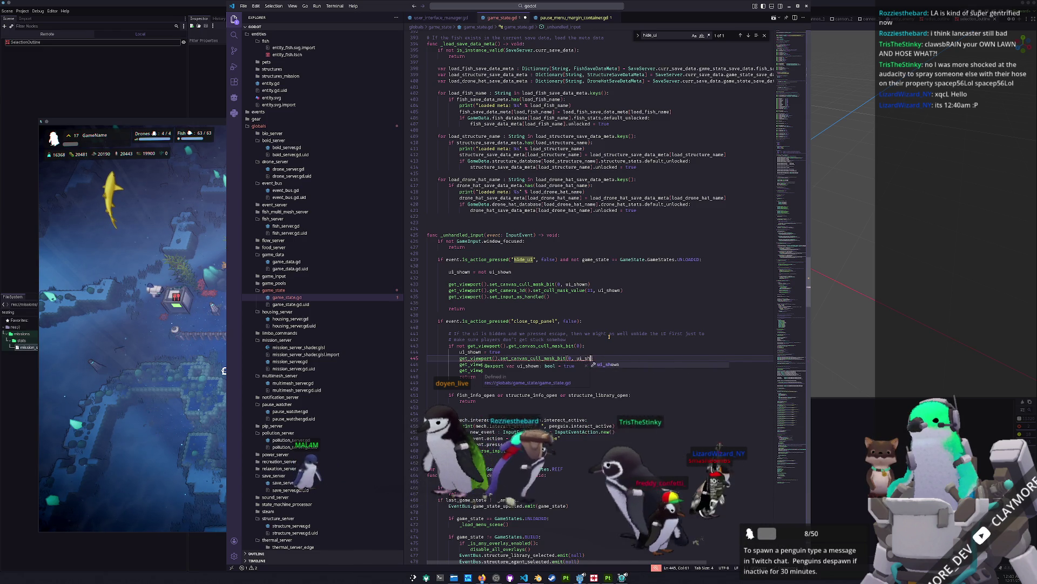
key("Escape")
key("Down")
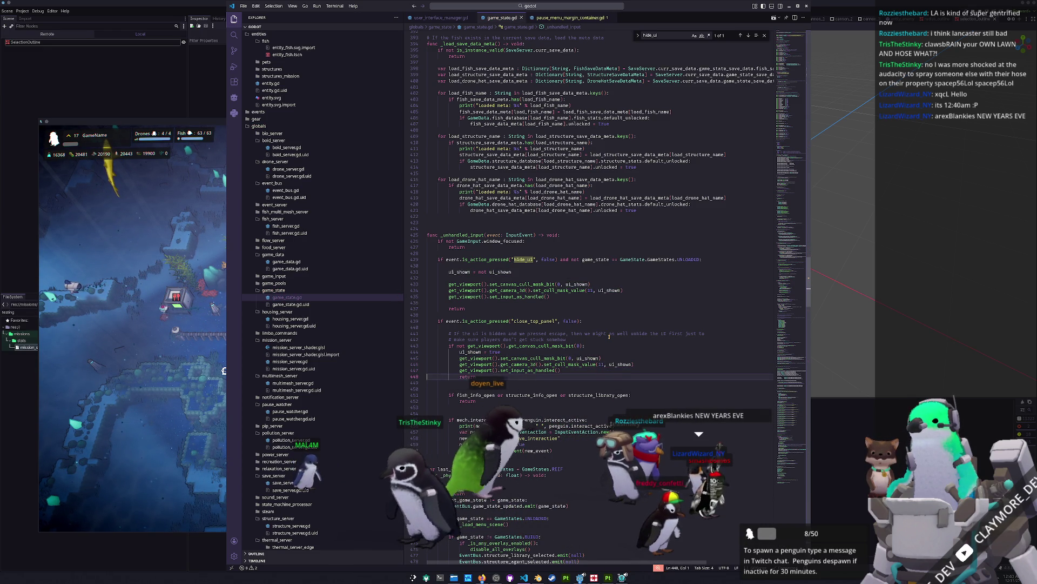
key("alt+Tab")
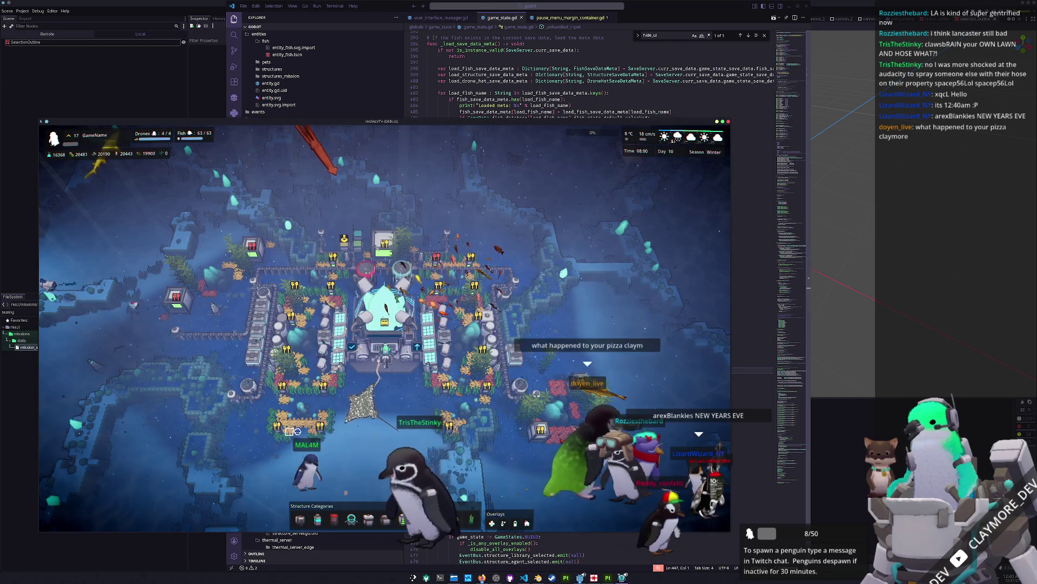
Test the pause menu with Esc and toggle the HUD on and off with H several times.
key("Escape")
key("Escape")
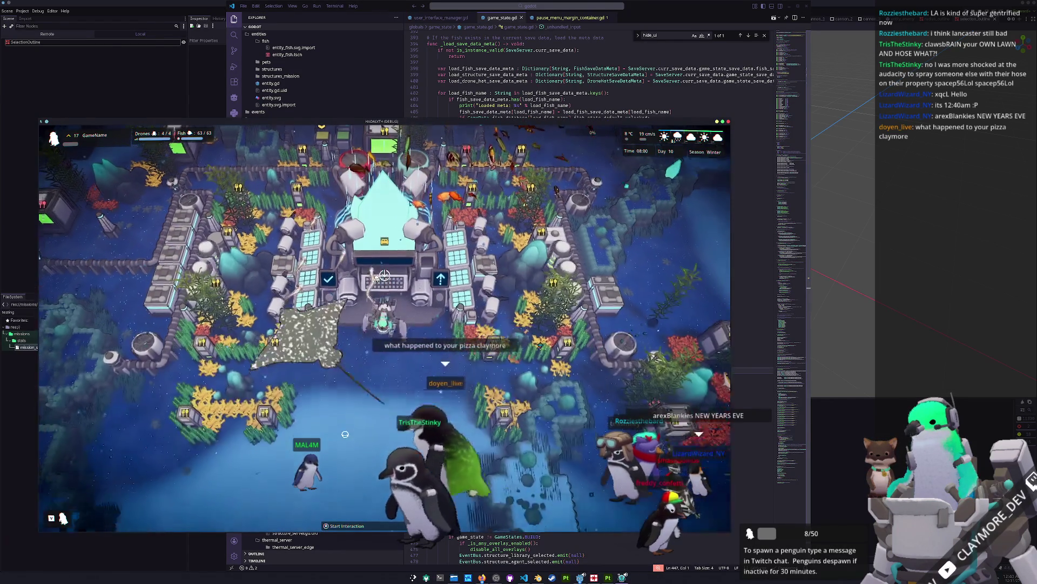
key("h")
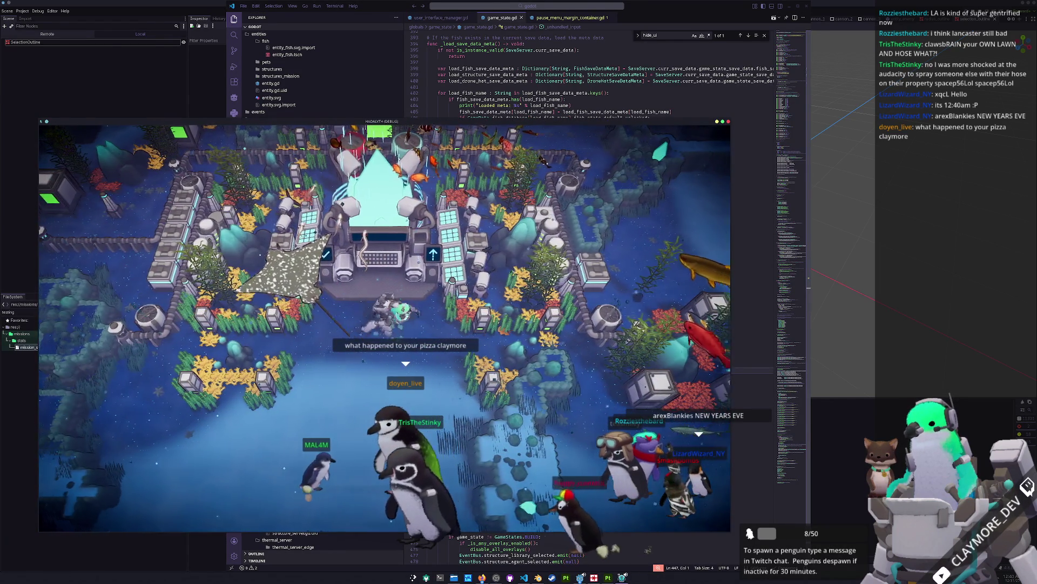
key("Escape")
key("Escape")
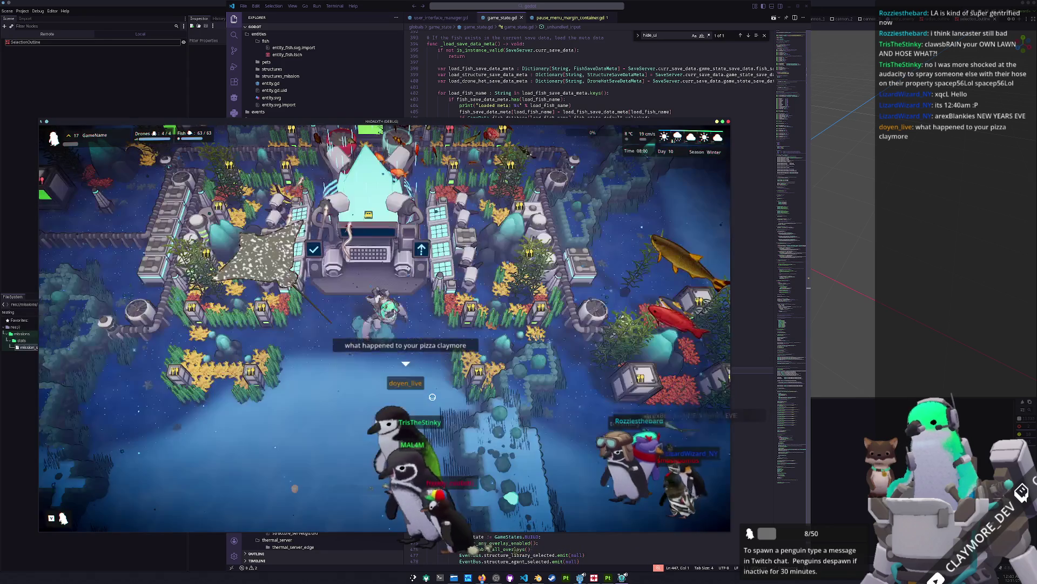
key("h")
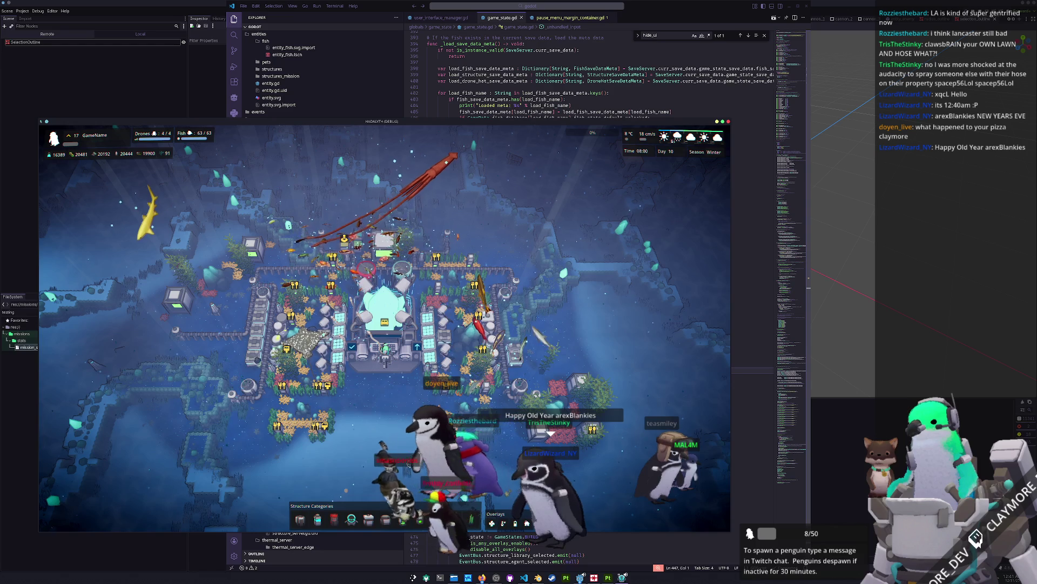
key("h")
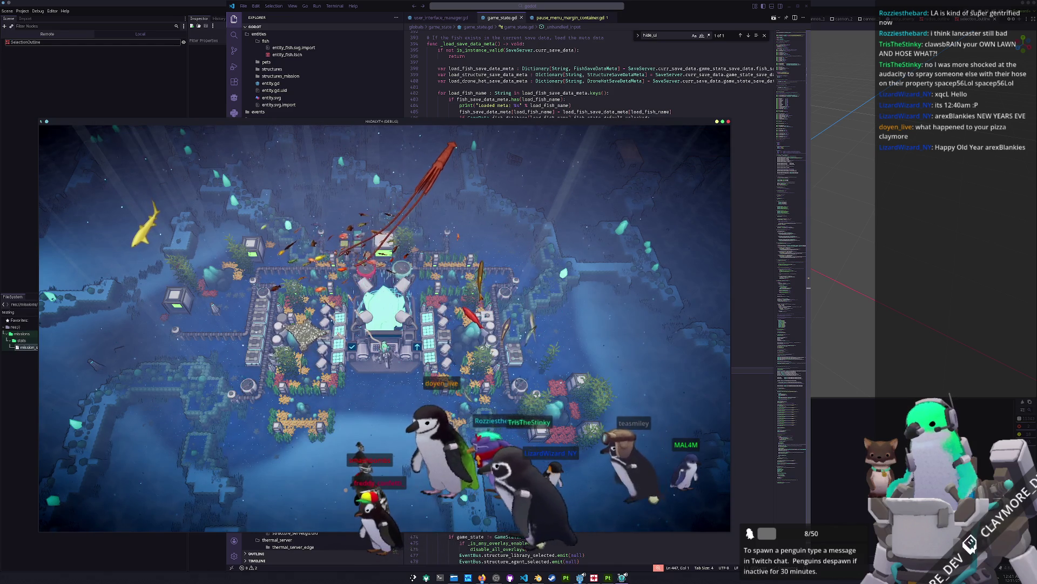
key("h")
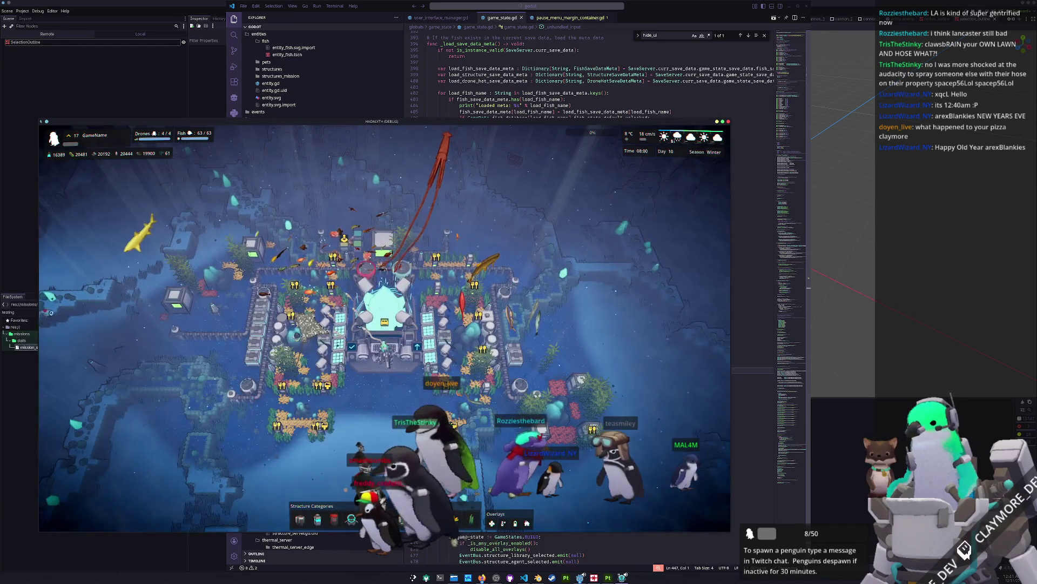
key("h")
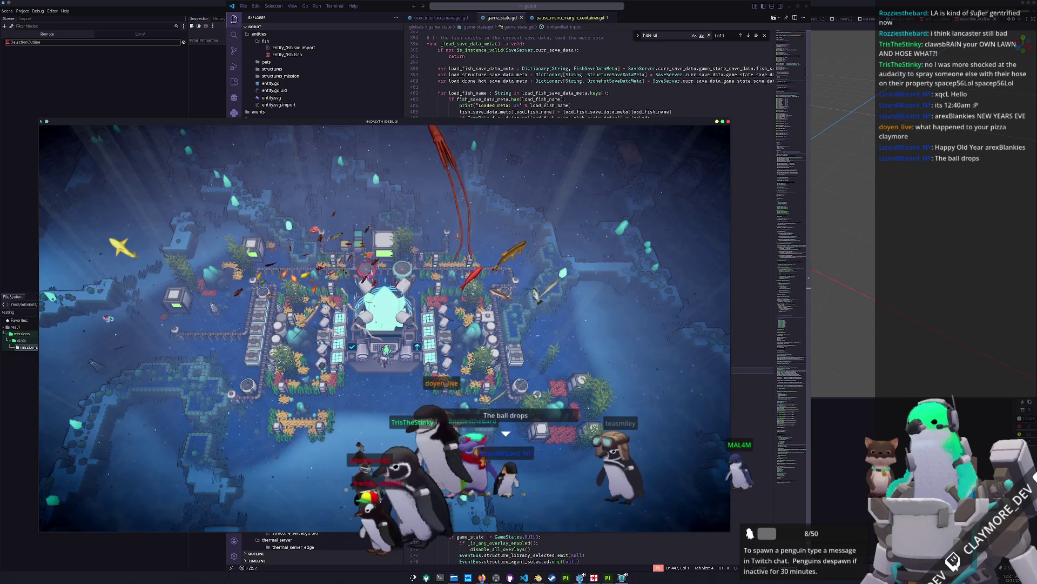
key("h")
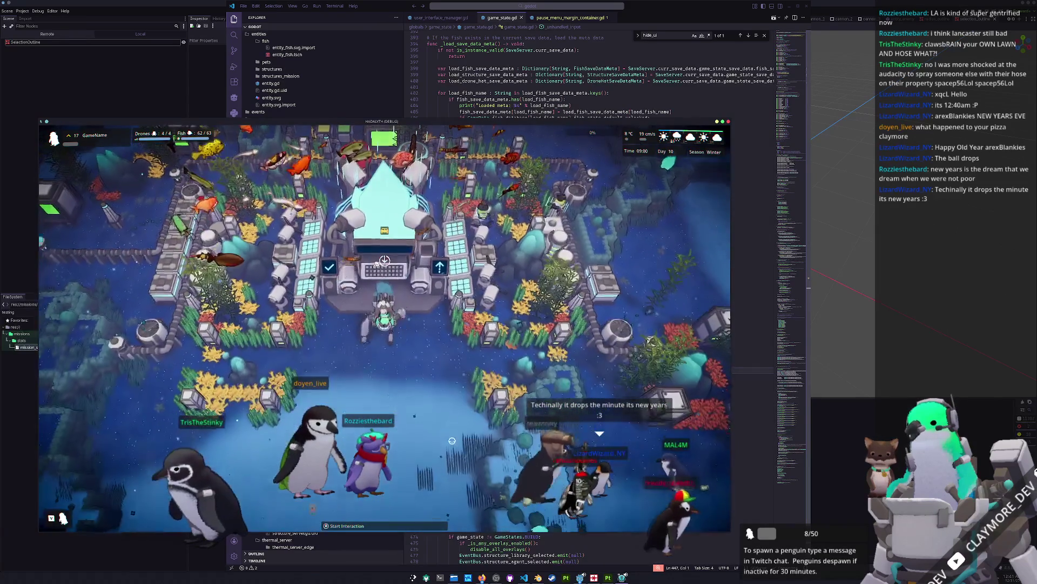
Zoom out over the base, inspect the Small Kelp Patch and the Core, then return to game_state.gd.
key("b")
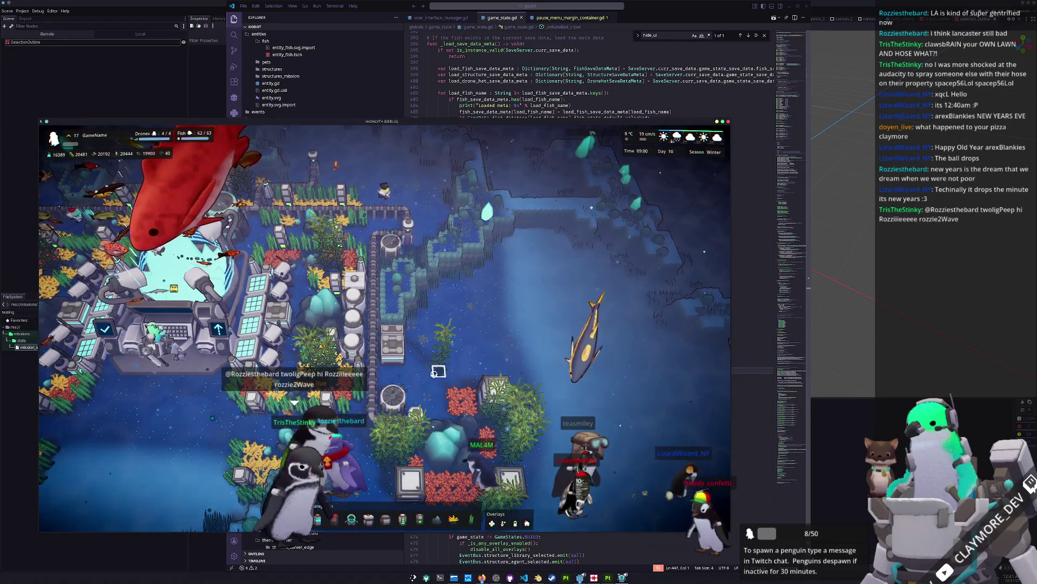
left_click(435, 328)
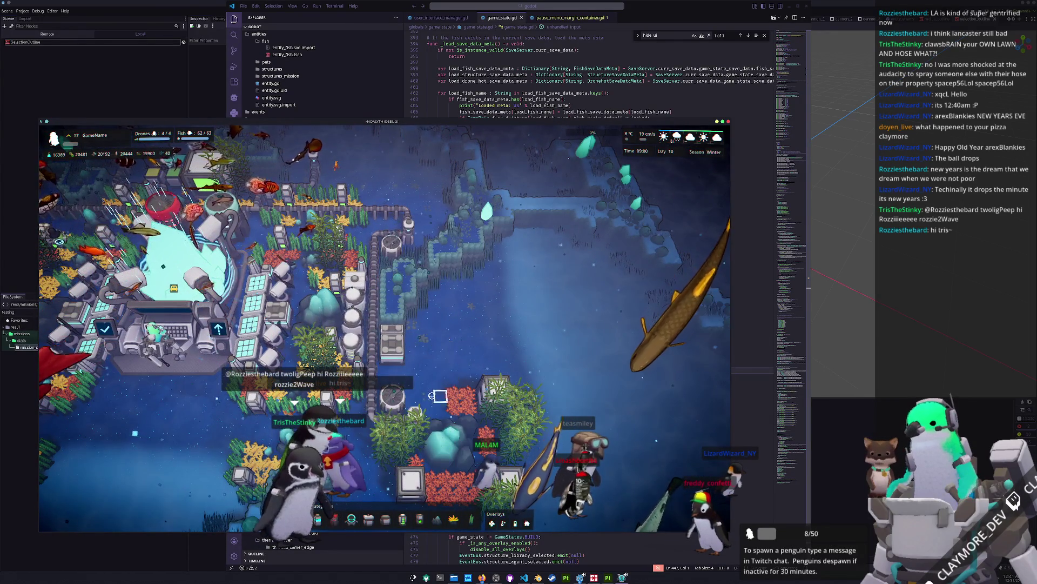
scroll(390, 425, "down", 5)
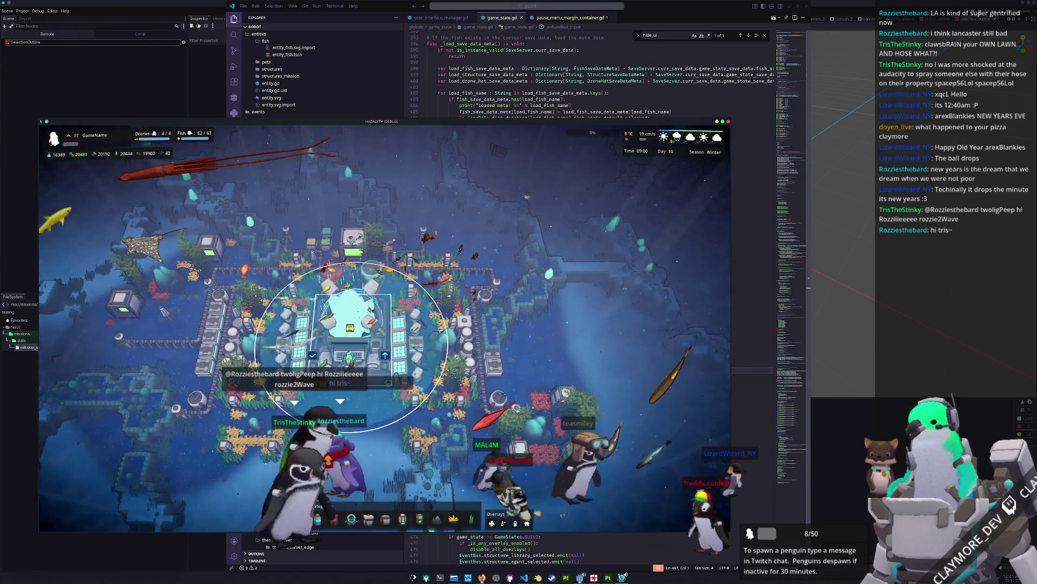
left_click(371, 359)
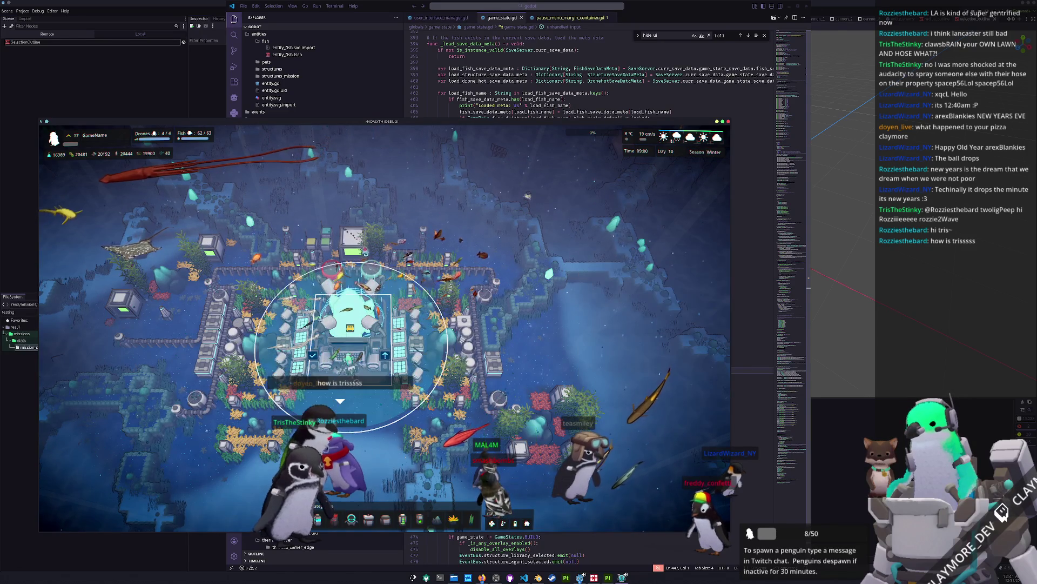
left_click(427, 472)
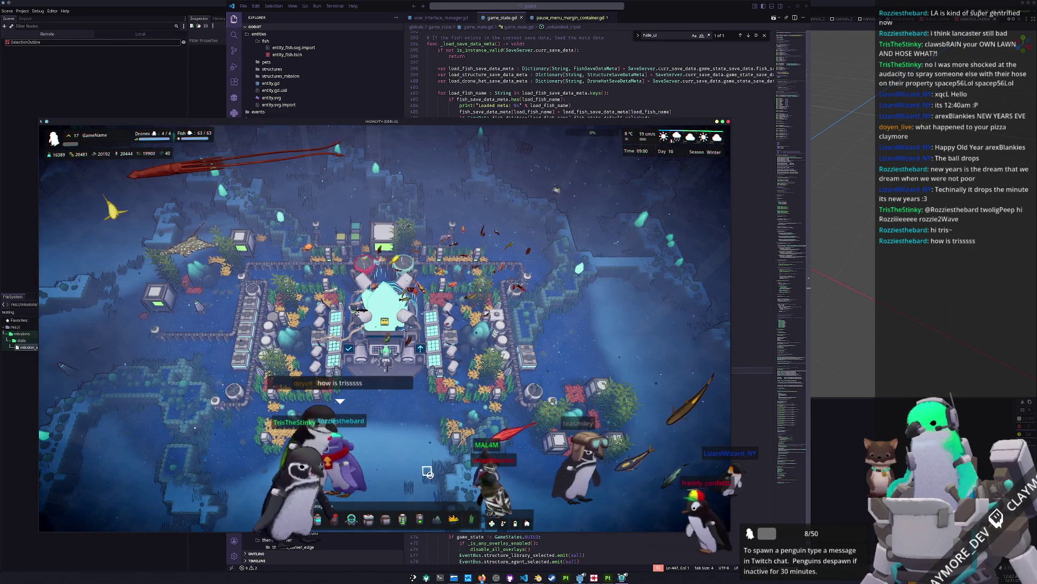
key("alt+Tab")
left_click(560, 386)
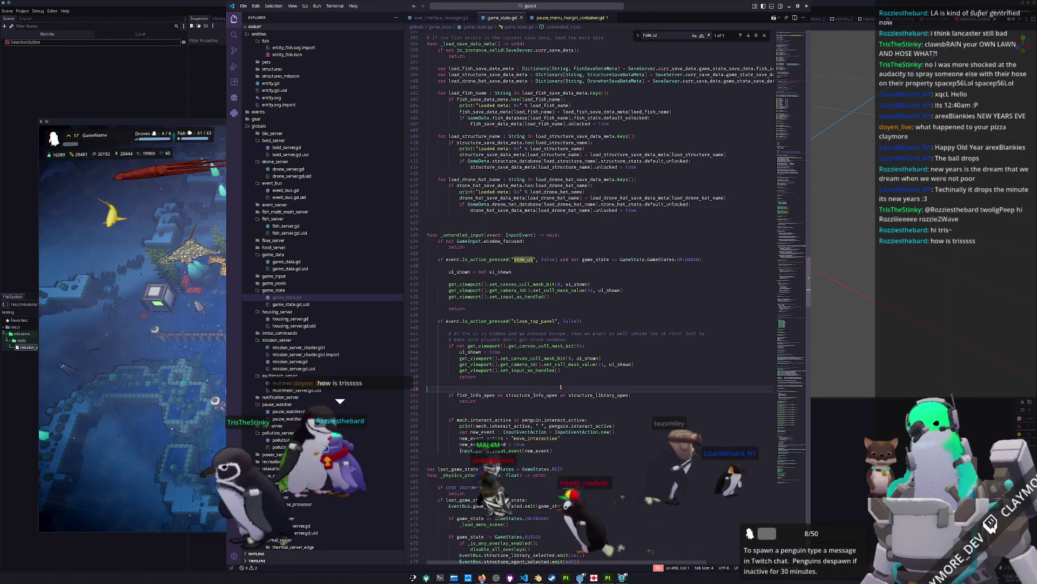
Test hiding the HUD with F1 in the game, then open pause_menu_margin_container.gd in VS Code.
left_click(207, 452)
key("F1")
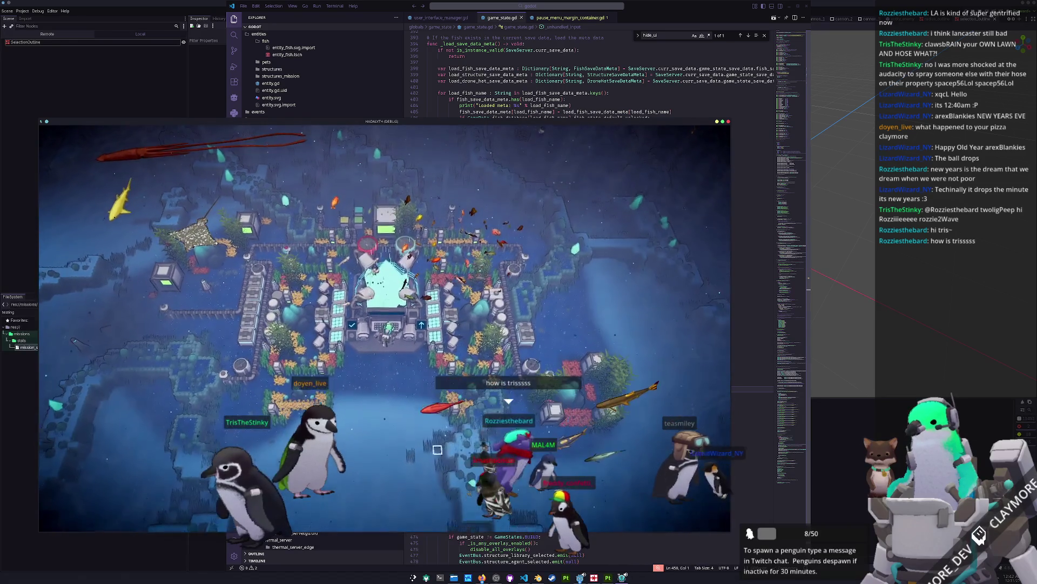
key("alt+Tab")
left_click(570, 17)
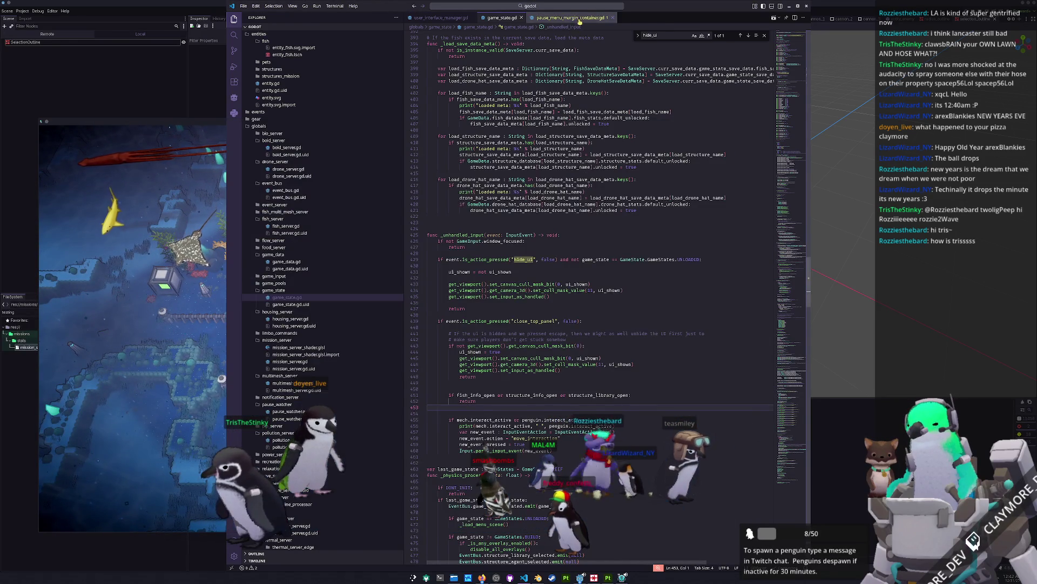
Insert a blank line before the paused branch's cull-mask calls.
left_click(687, 280)
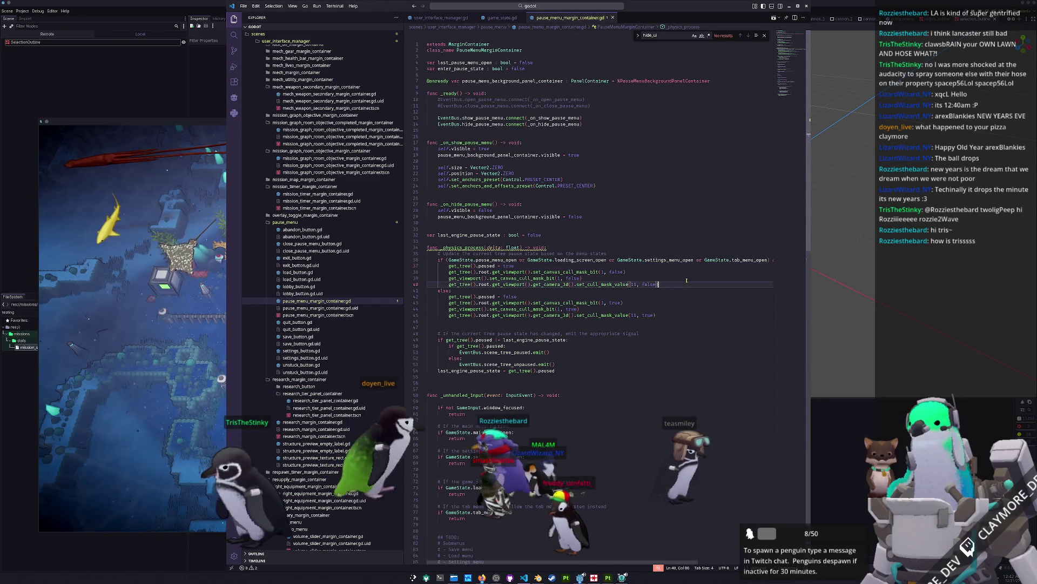
key("shift+Up")
key("shift+Up")
key("shift+Up")
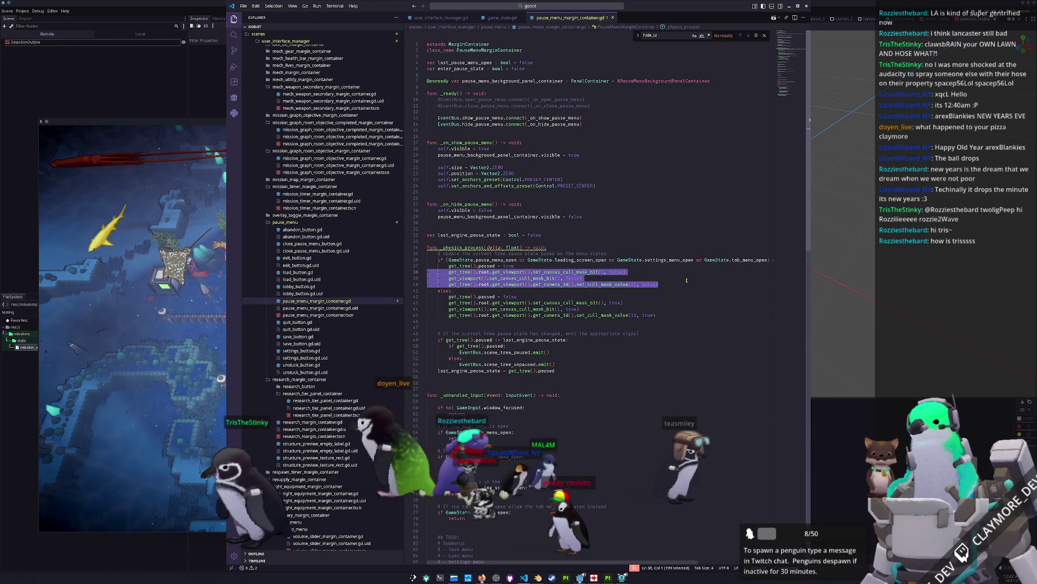
key("Left")
key("Return")
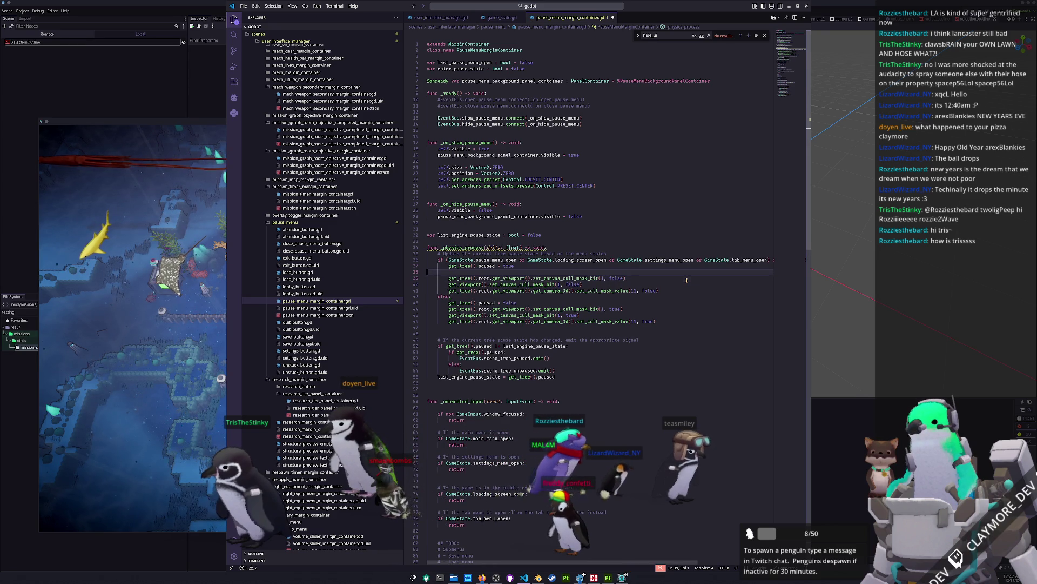
Comment out the unpause branch's three cull-mask lines with Ctrl+/ and return to the game.
key("Down")
key("Down")
key("Down")
key("Down")
key("Down")
key("End")
key("shift+Up")
key("shift+Up")
key("shift+Home")
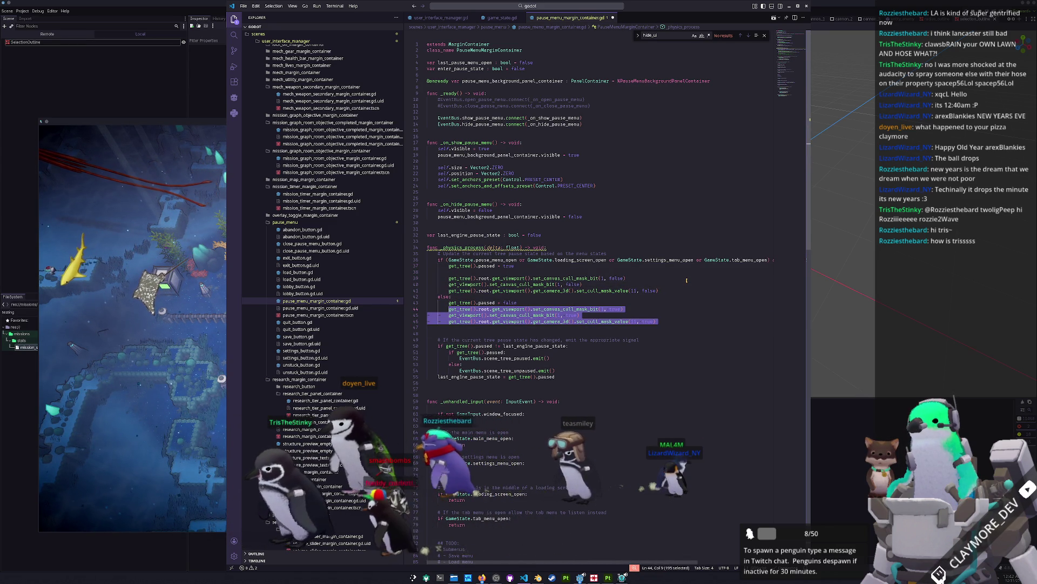
key("ctrl+slash")
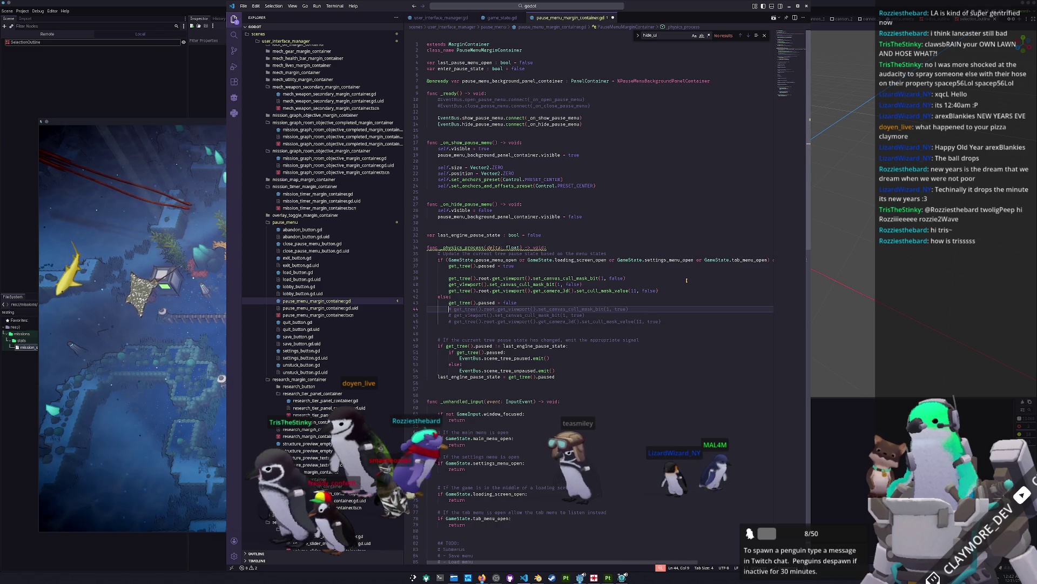
key("alt+Tab")
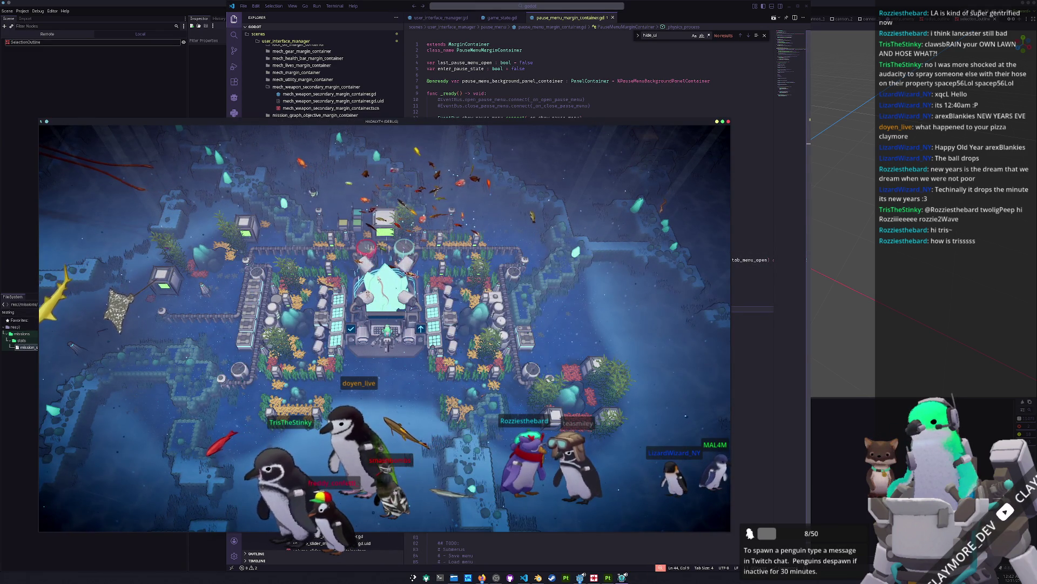
Comment out the paused branch's three cull-mask lines and remove the blank line above them.
key("e")
key("alt+Tab")
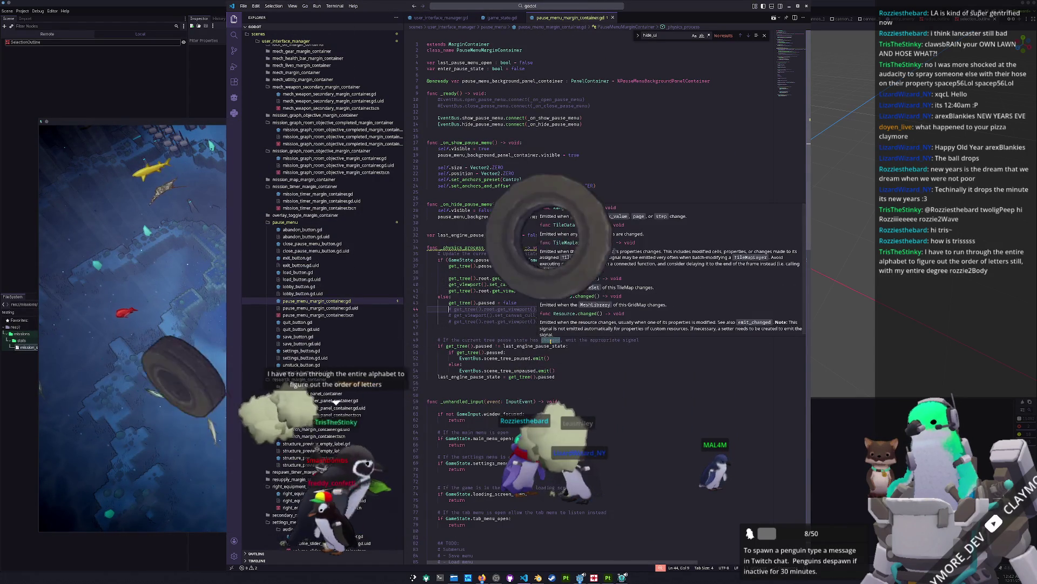
left_click_drag(428, 290, 449, 278)
key("ctrl+slash")
key("Up")
key("BackSpace")
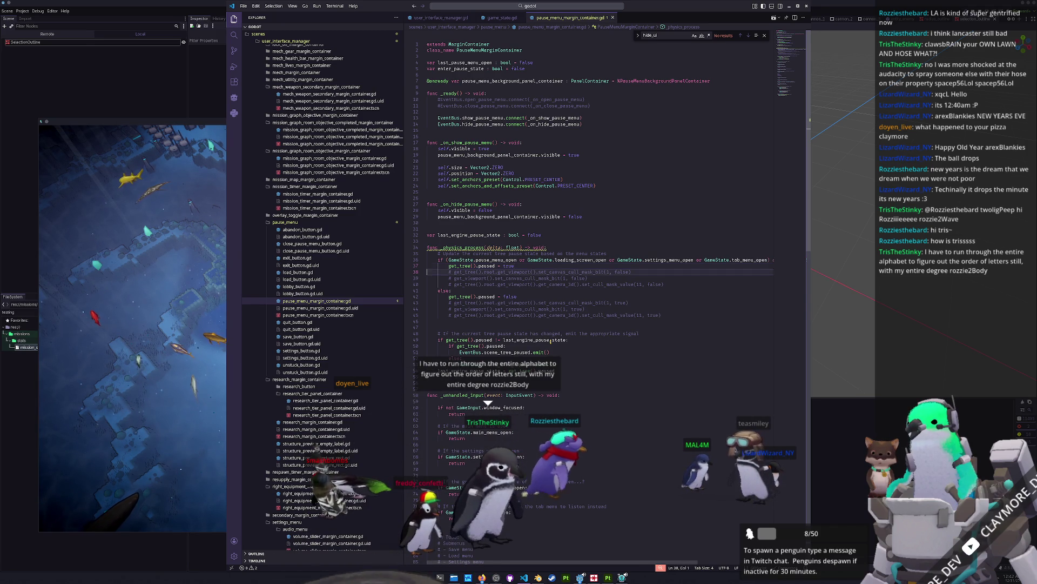
Add blank lines above else:, before the commented unpause lines and below the pause assignment.
key("Down")
key("Down")
key("Down")
key("Home")
key("Home")
key("Return")
key("Down")
key("Down")
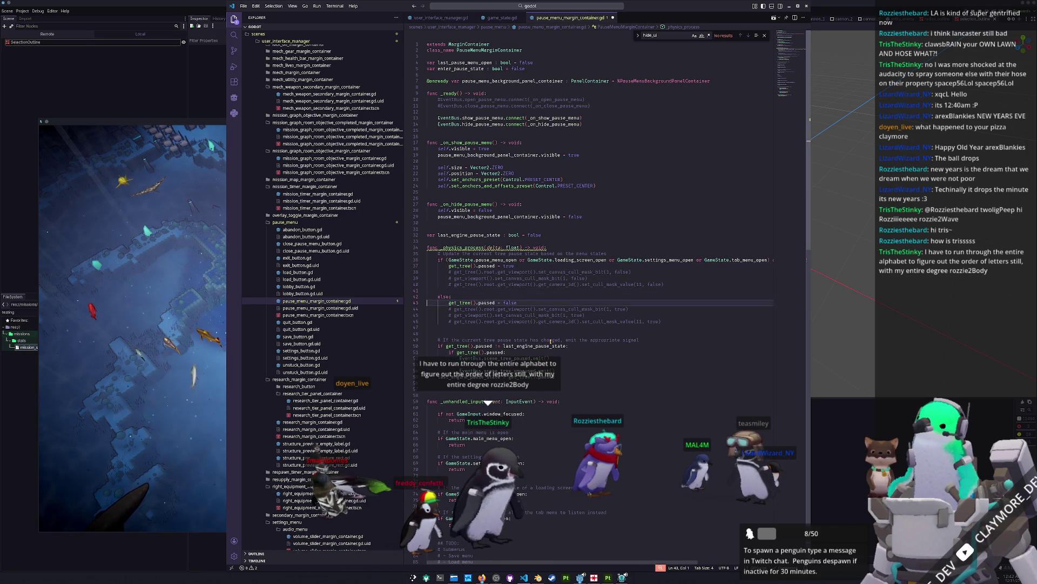
key("Return")
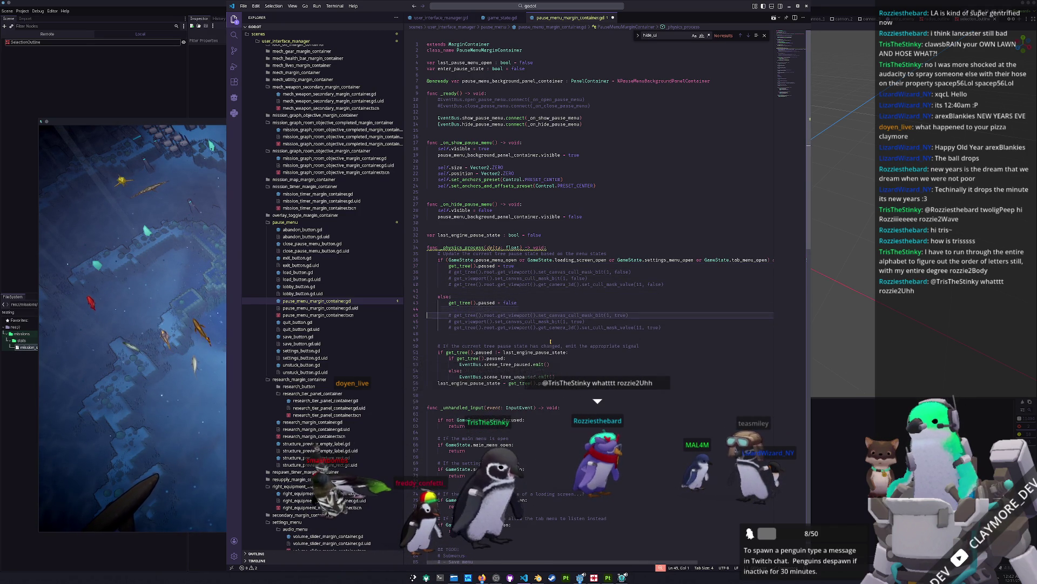
key("Up")
key("Up")
key("Up")
key("Home")
key("Home")
key("Return")
key("Up")
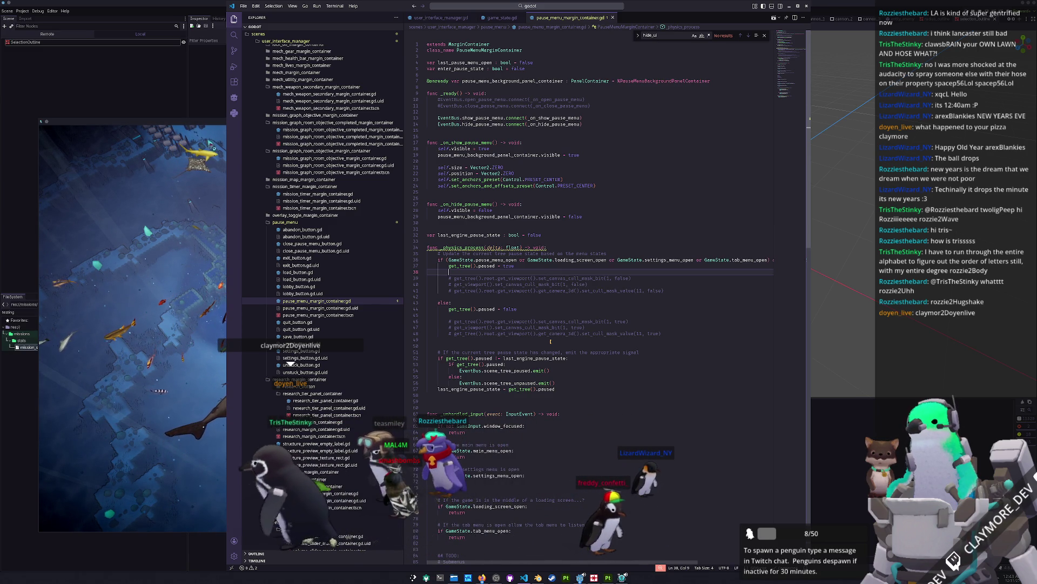
key("alt+Tab")
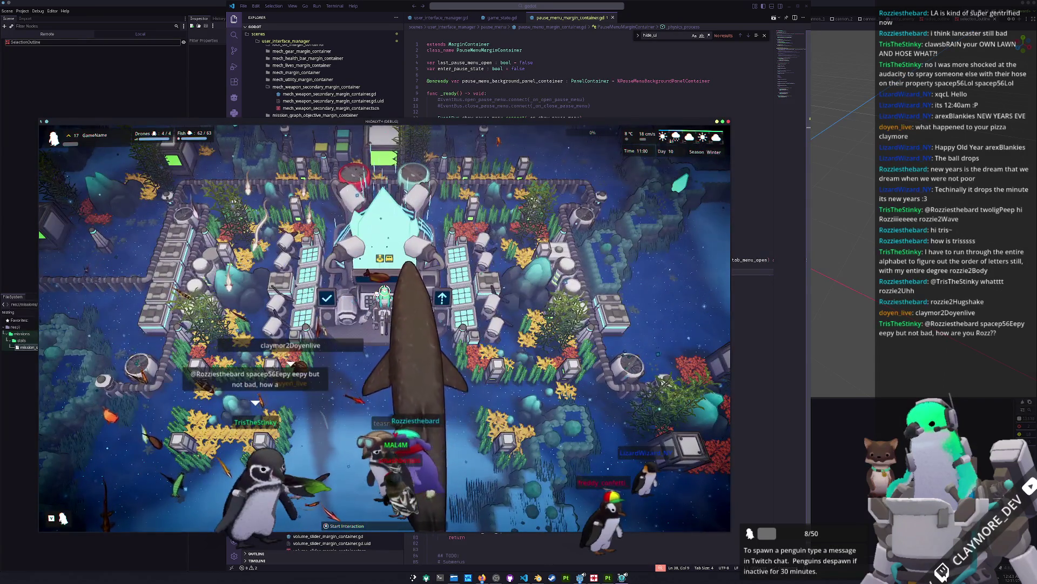
Test toggling the HUD with H and opening and closing the pause menu with Esc.
key("h")
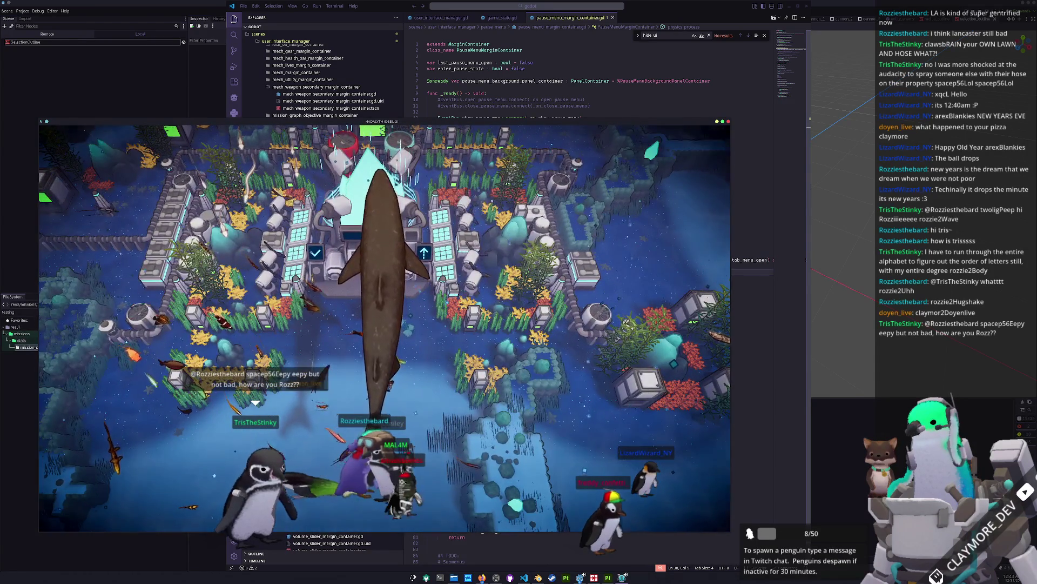
key("Escape")
key("Escape")
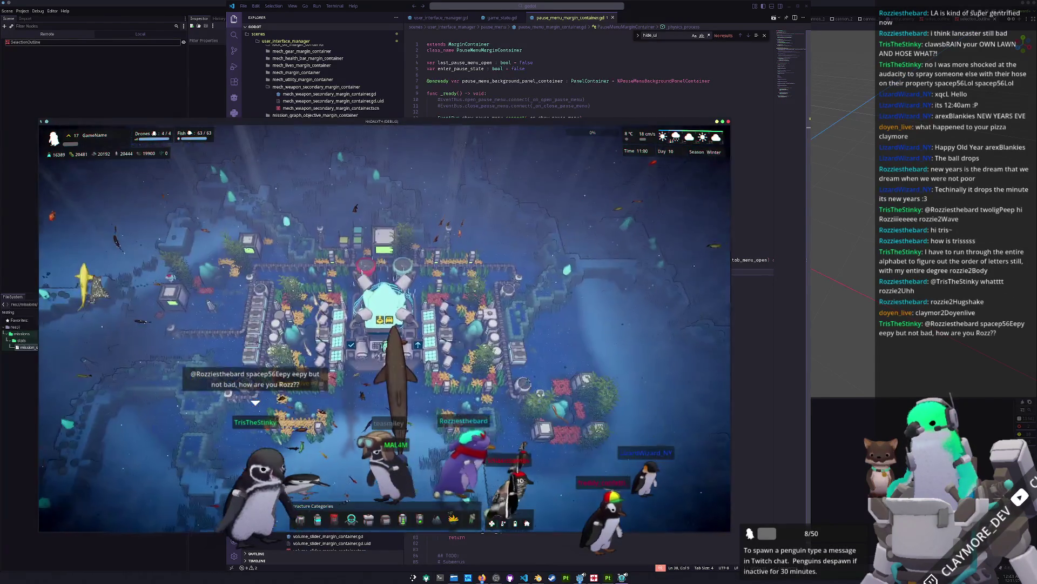
key("h")
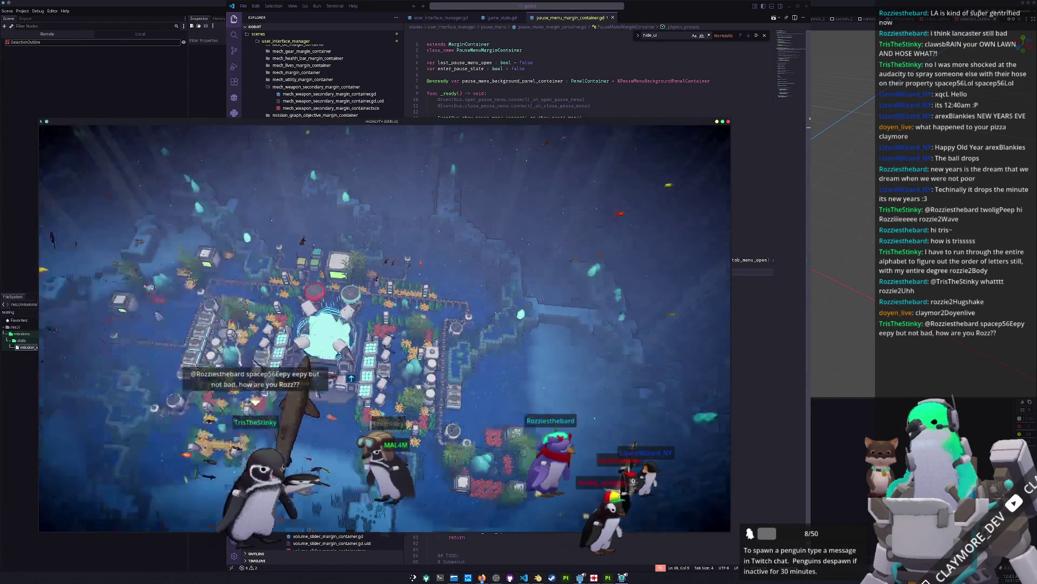
key("h")
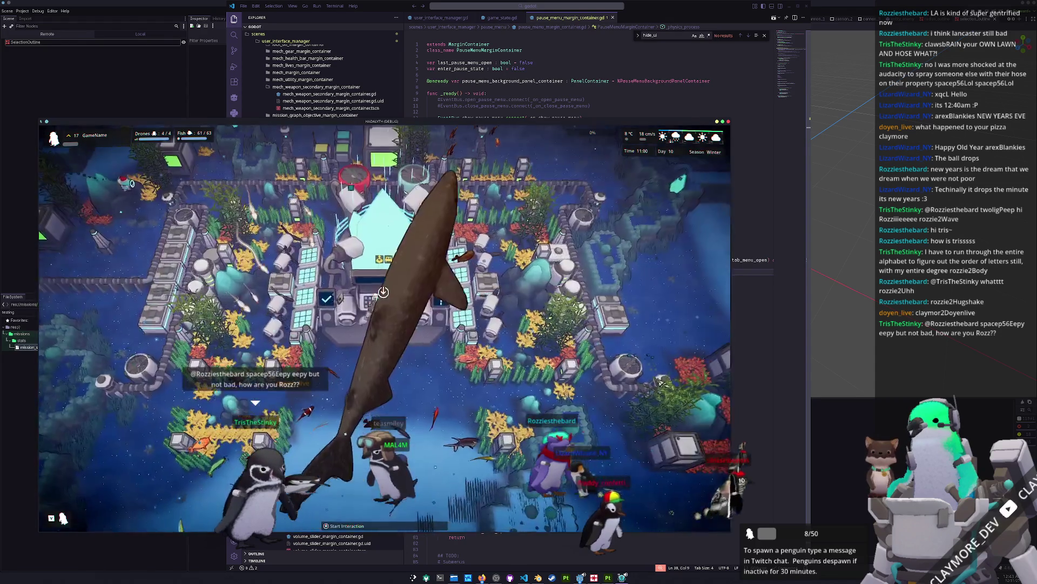
key("Escape")
key("Escape")
key("Escape")
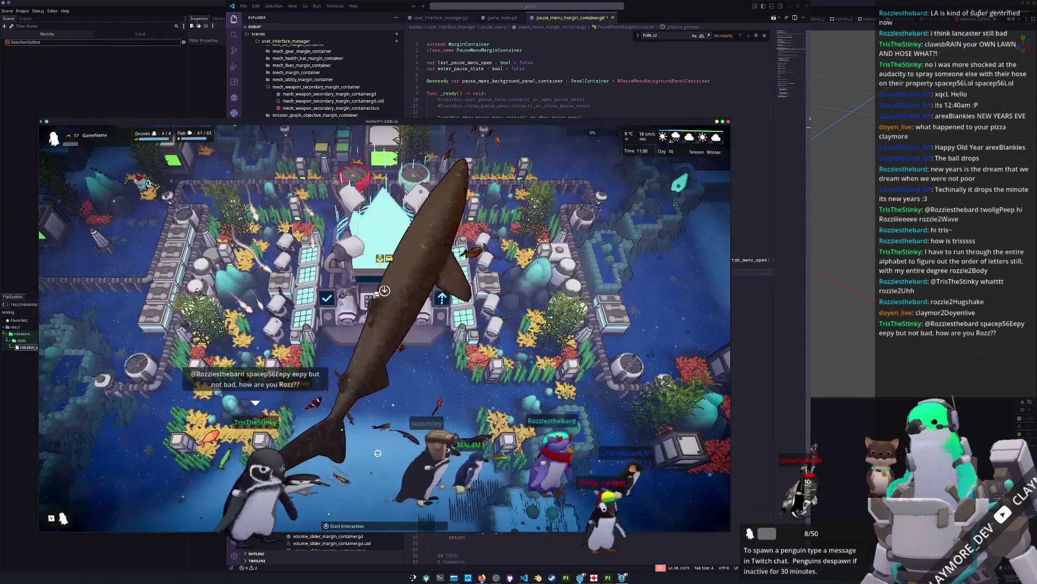
key("Escape")
key("Escape")
Return to VS Code at blank line 42, then switch over to the web browser.
left_click(744, 314)
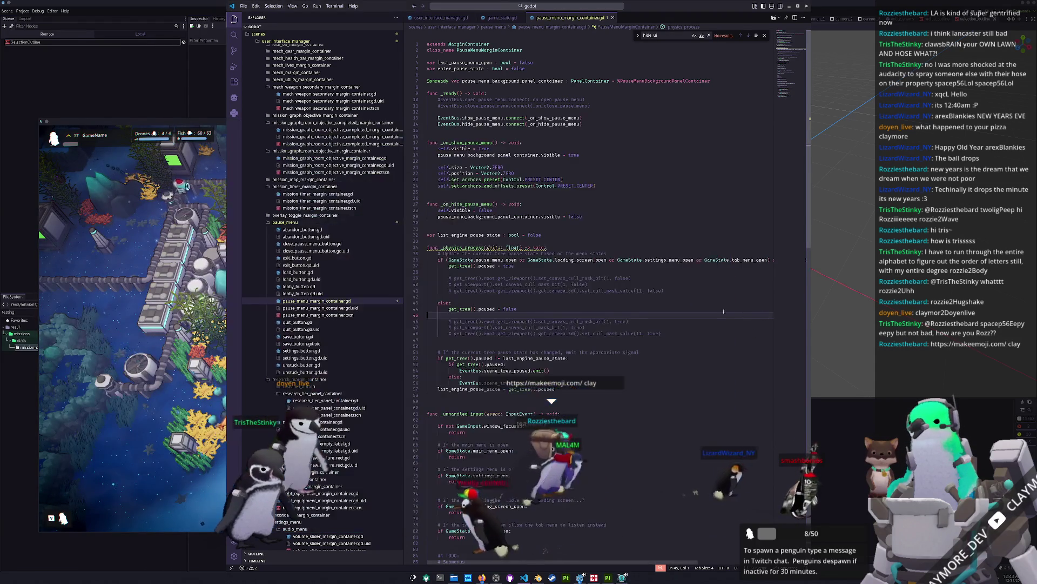
left_click(621, 297)
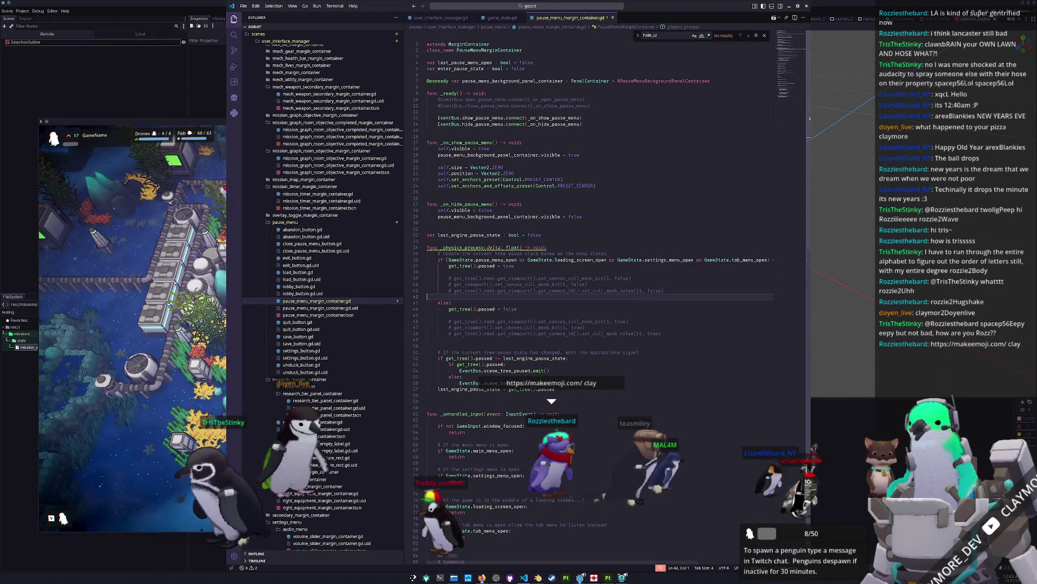
key("alt+Tab")
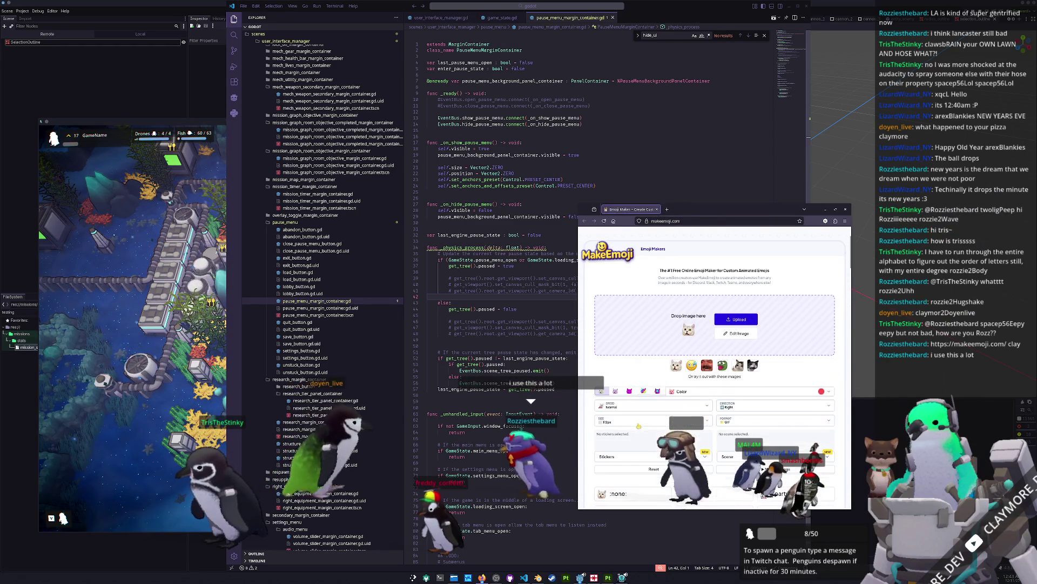
Scroll down makeemoji.com and download pet.gif from the :pet: preset.
scroll(629, 382, "down", 3)
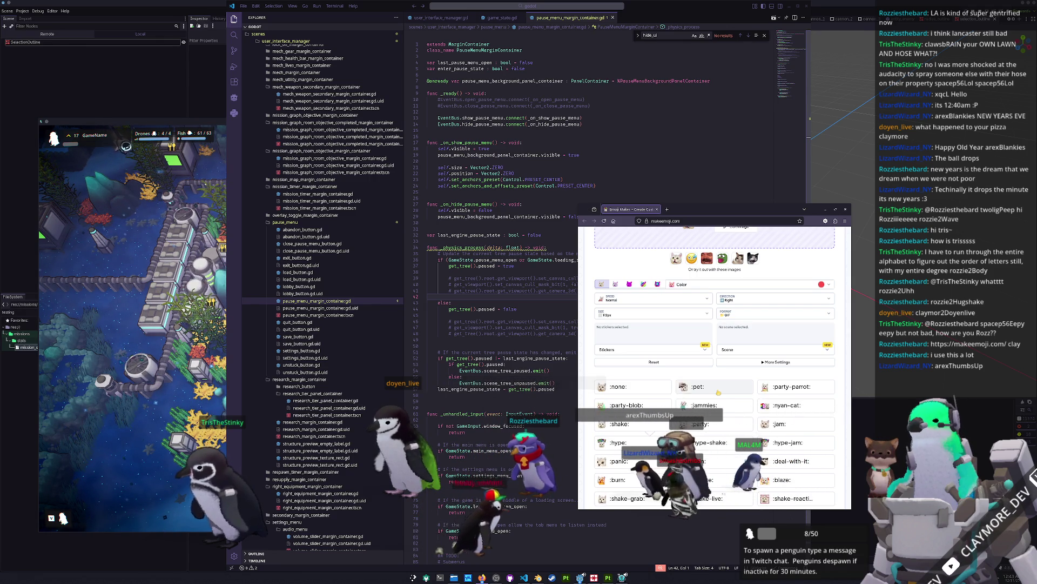
left_click(716, 386)
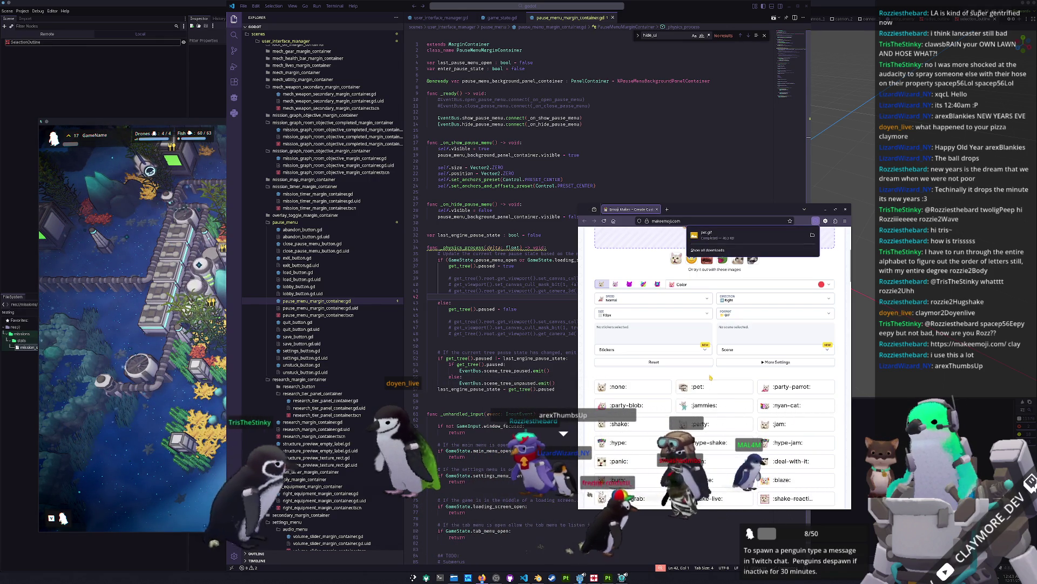
Upload penguin_icon.png from Documents > GitHub > Hadalyth > art as the emoji image.
scroll(710, 378, "up", 5)
left_click(729, 356)
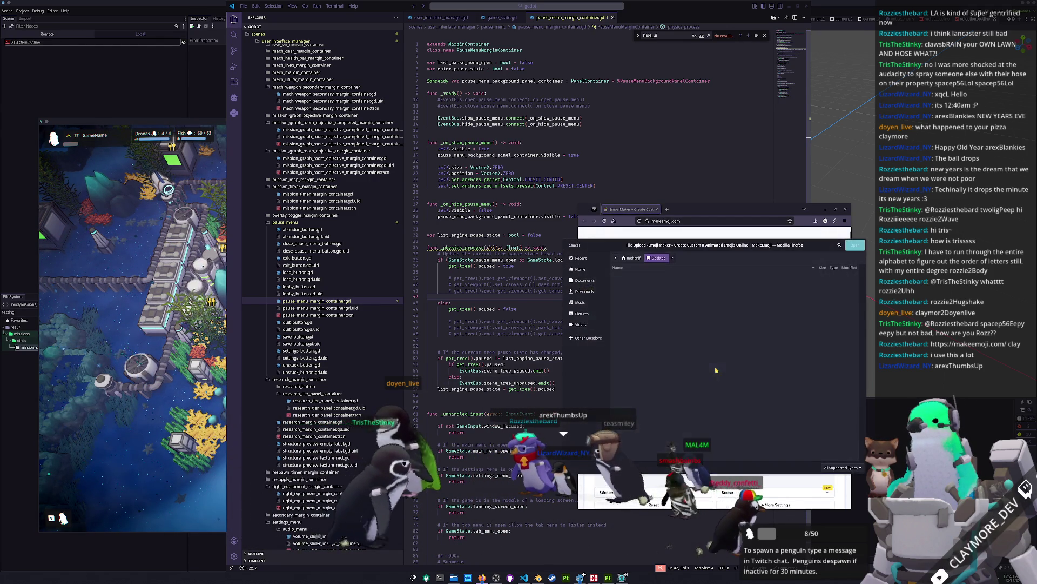
left_click(584, 281)
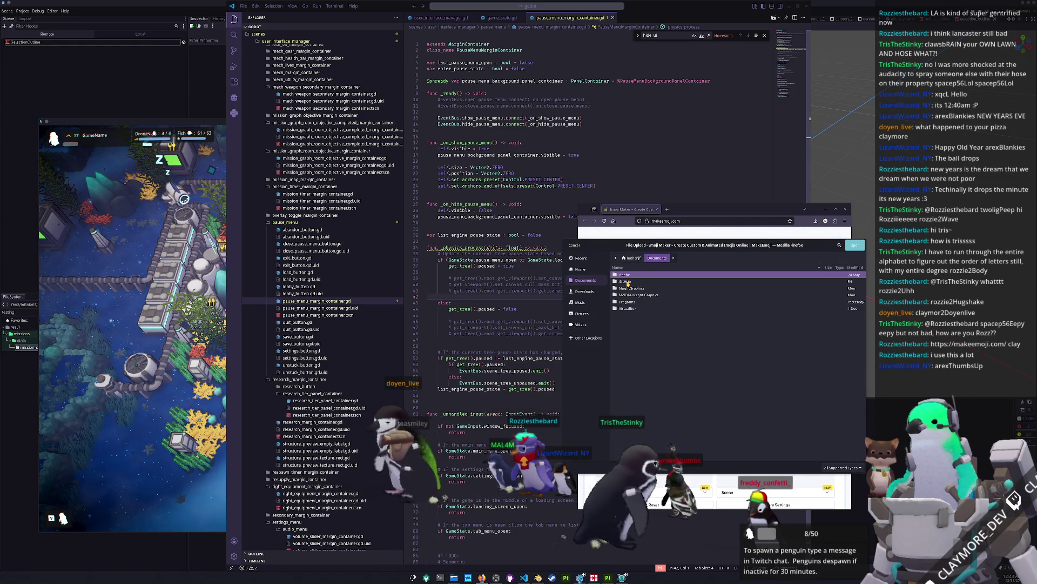
double_click(625, 281)
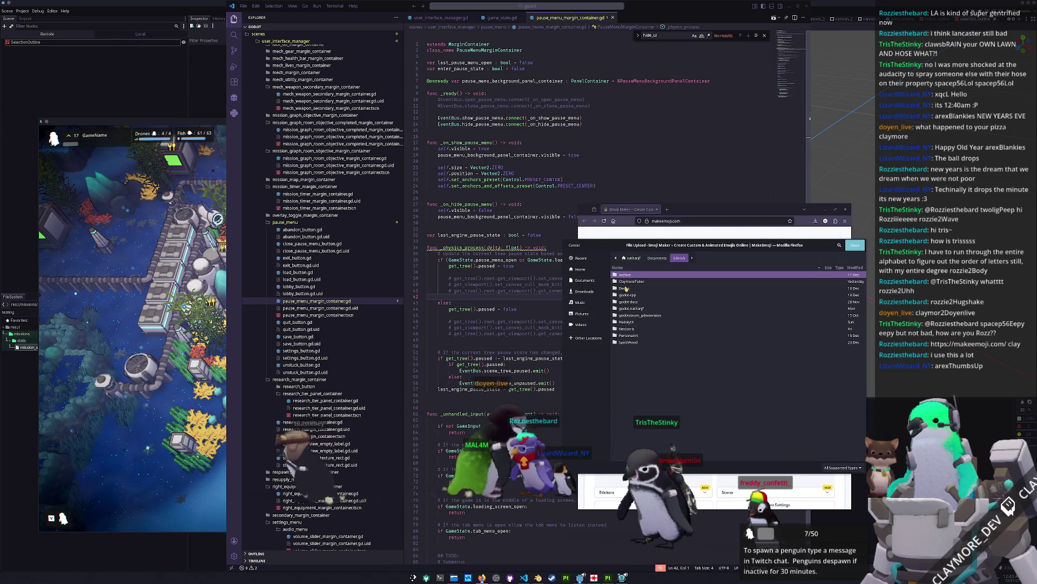
double_click(626, 322)
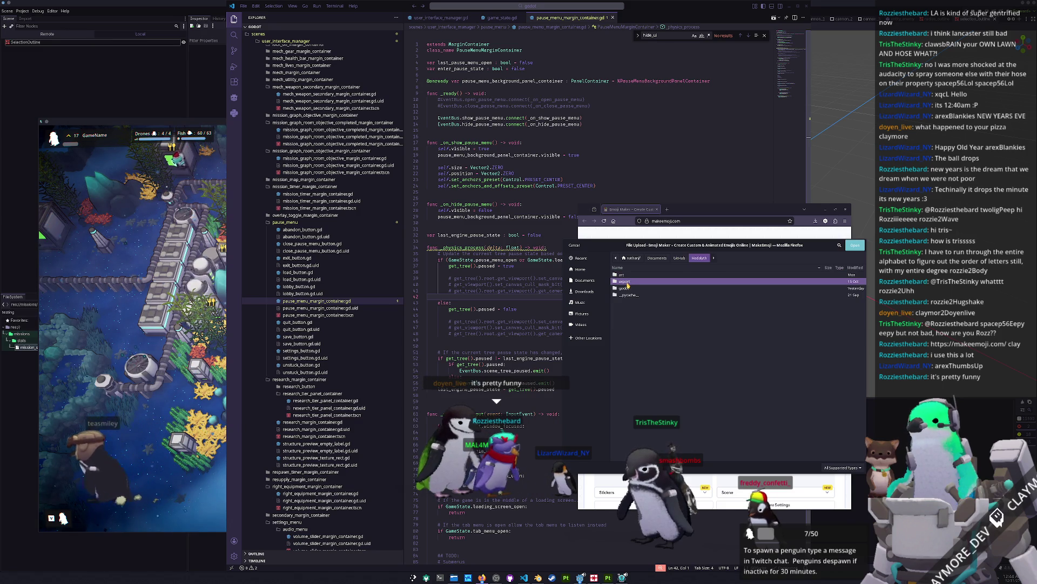
double_click(630, 277)
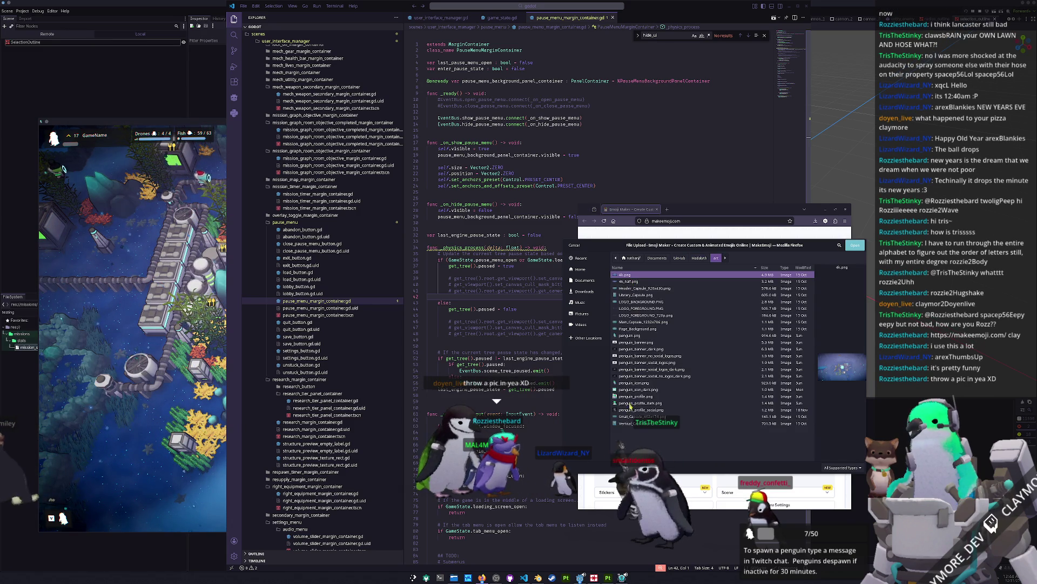
left_click(630, 383)
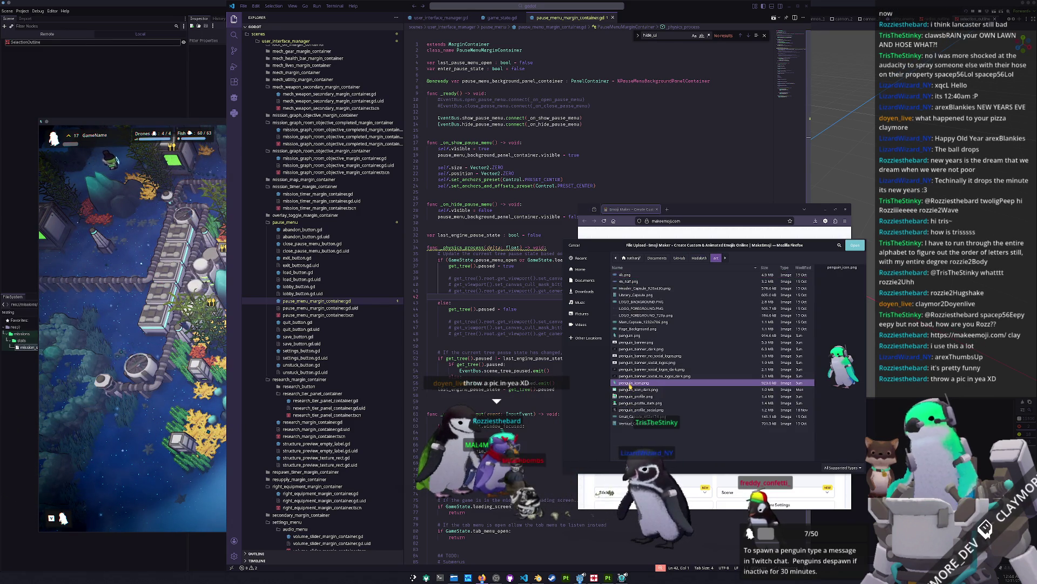
double_click(630, 383)
scroll(611, 386, "down", 5)
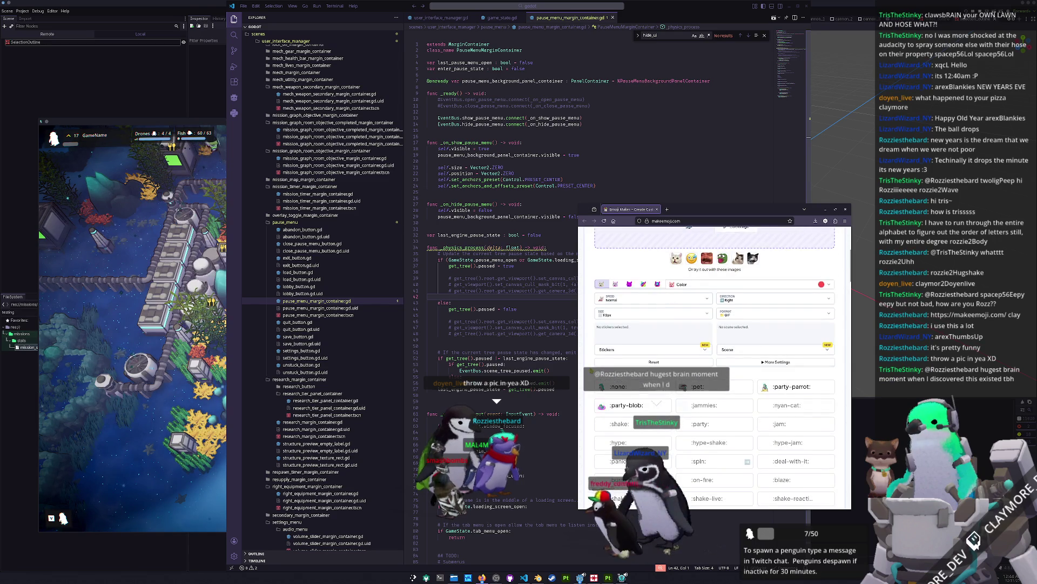
scroll(592, 370, "down", 2)
scroll(591, 371, "down", 1)
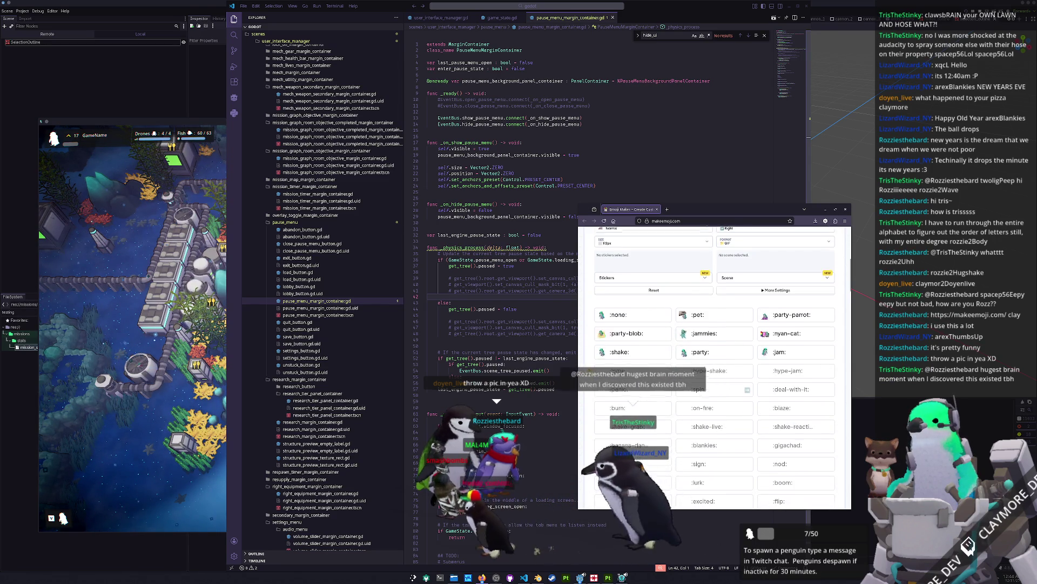
scroll(715, 367, "down", 1)
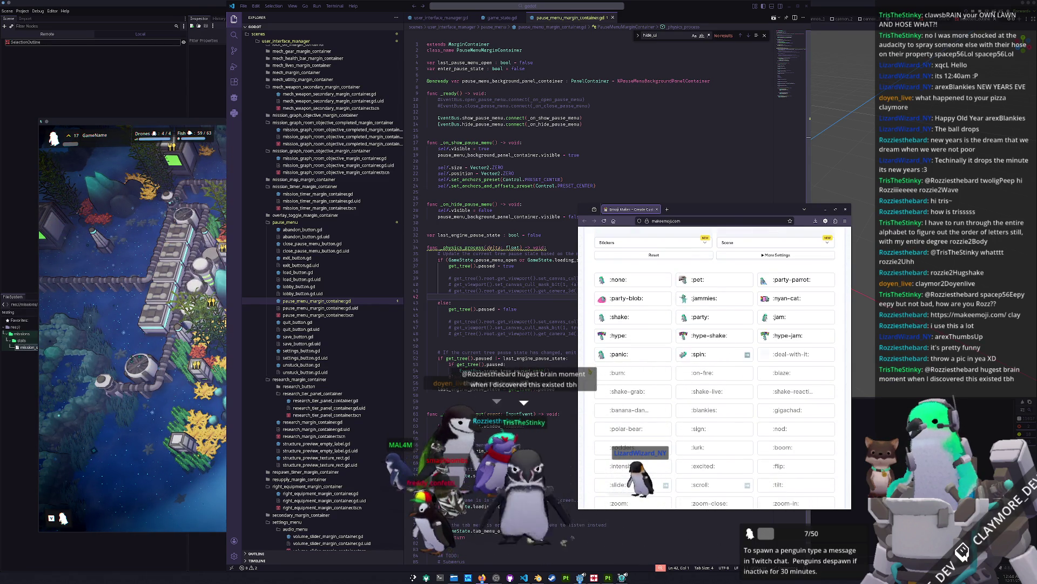
scroll(715, 367, "down", 1)
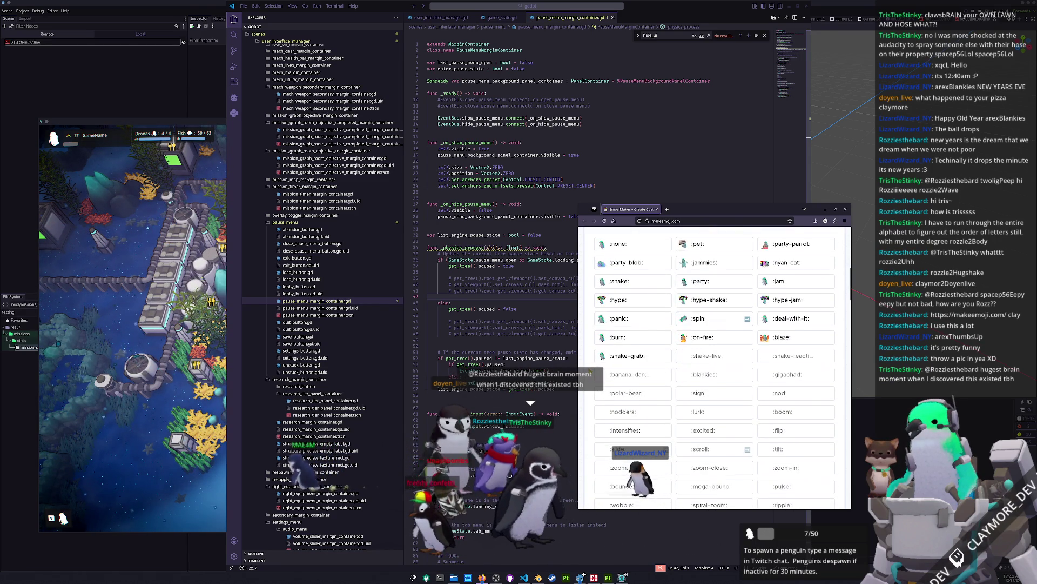
scroll(715, 367, "down", 2)
scroll(715, 368, "up", 2)
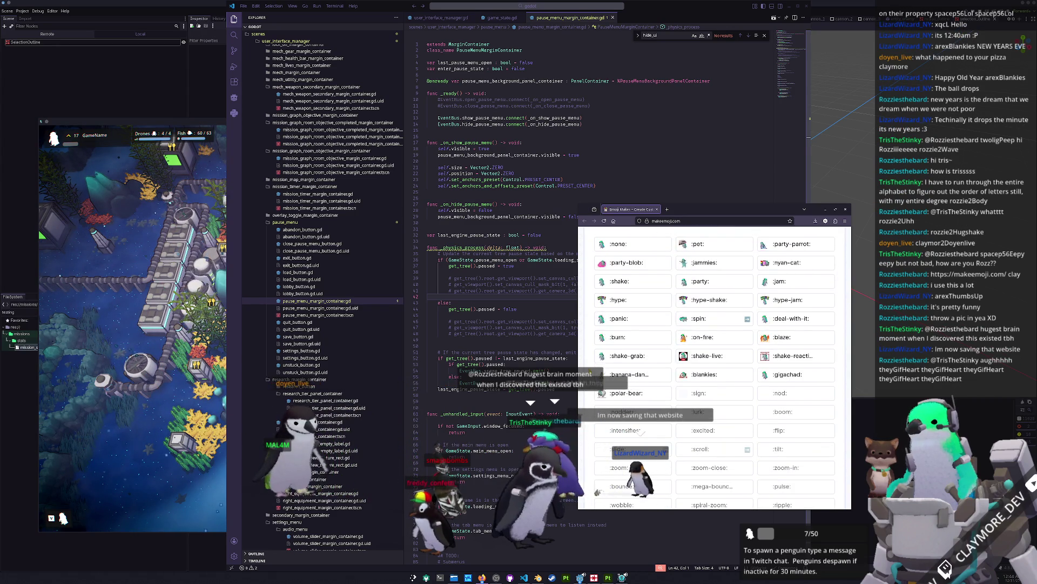
scroll(590, 371, "up", 3)
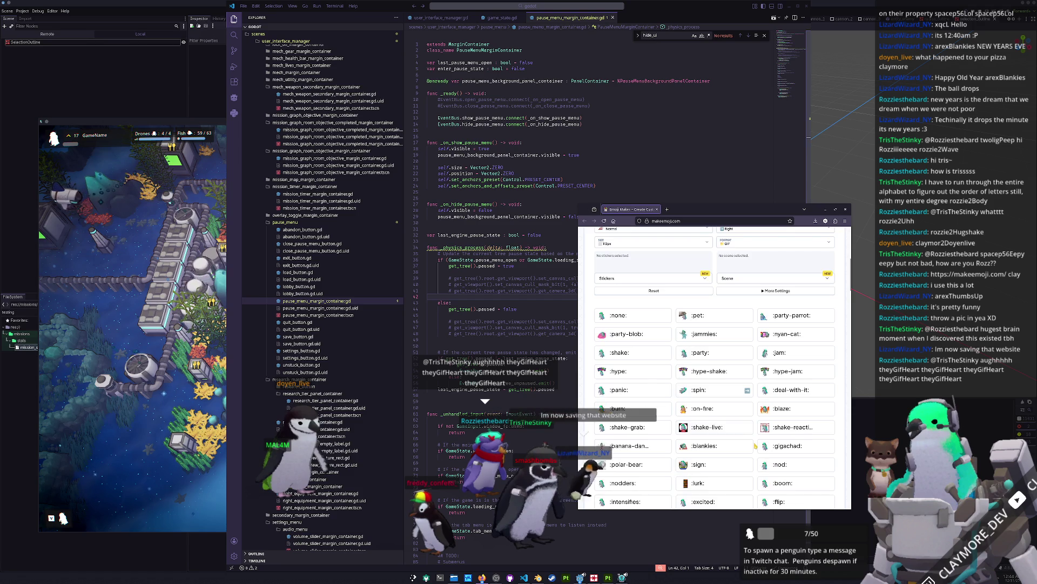
scroll(755, 446, "down", 5)
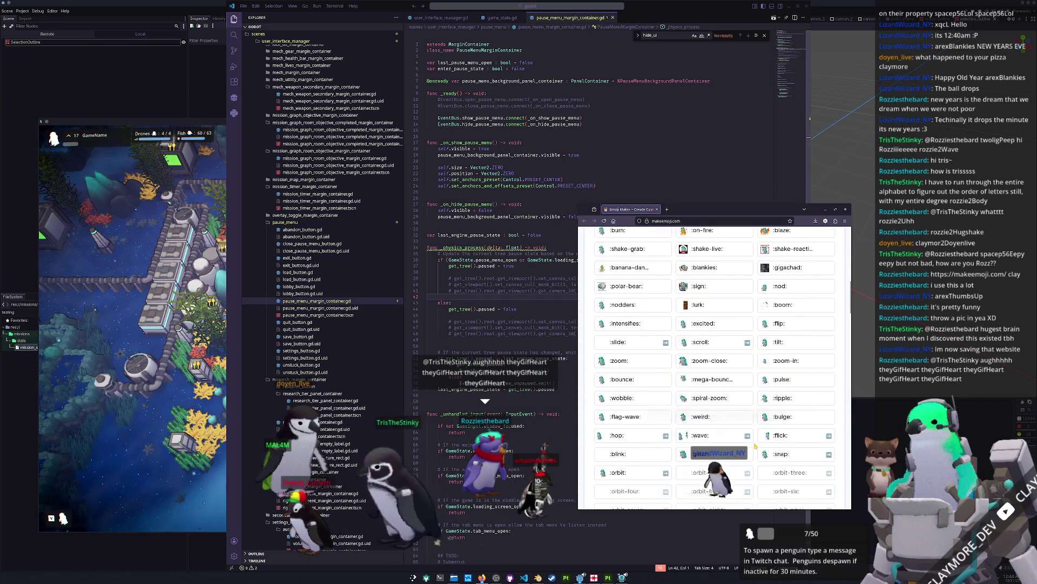
scroll(755, 446, "down", 1)
scroll(756, 447, "down", 1)
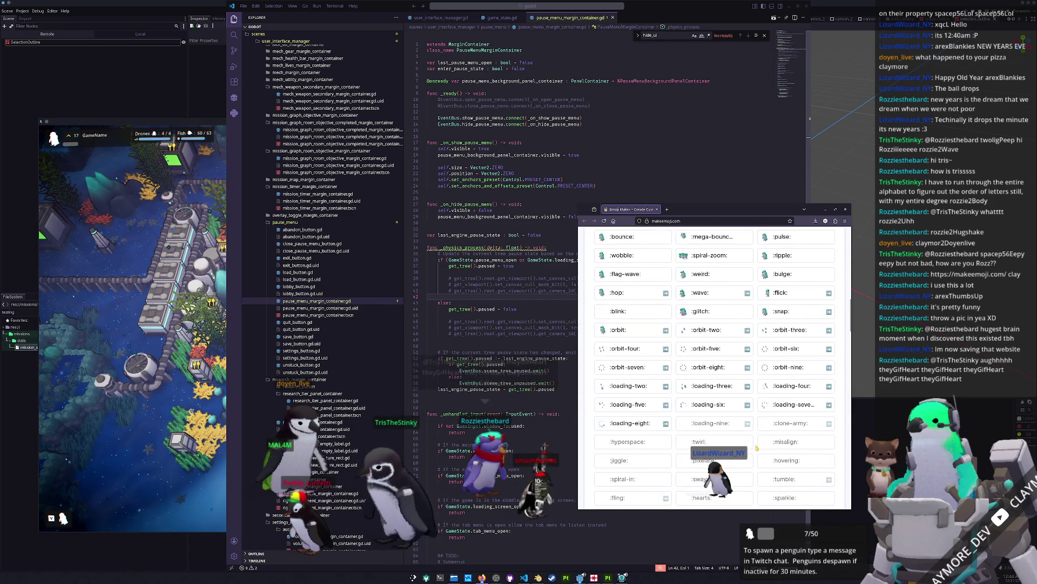
scroll(757, 447, "down", 3)
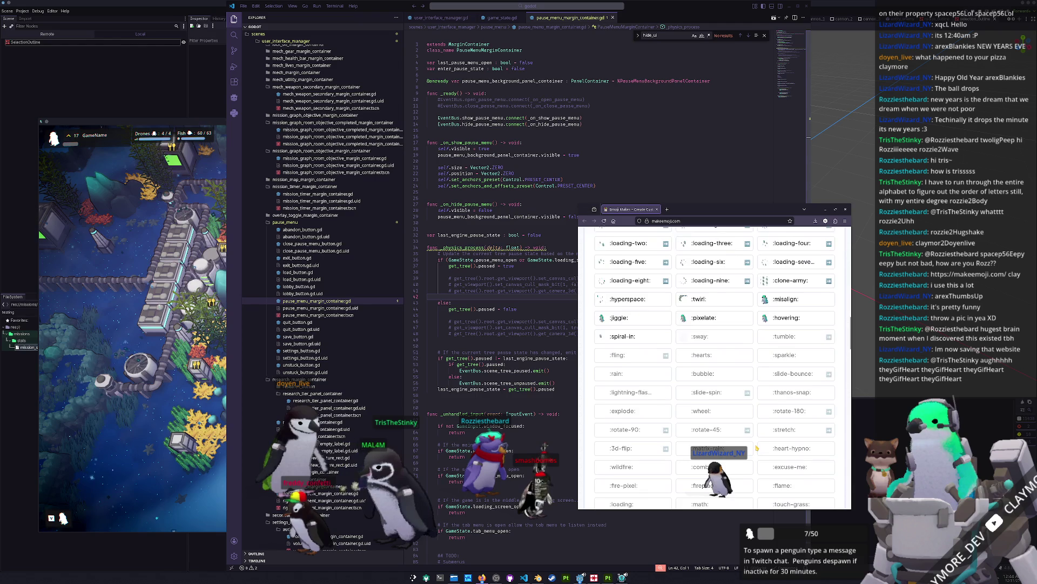
scroll(757, 447, "down", 2)
scroll(756, 447, "down", 2)
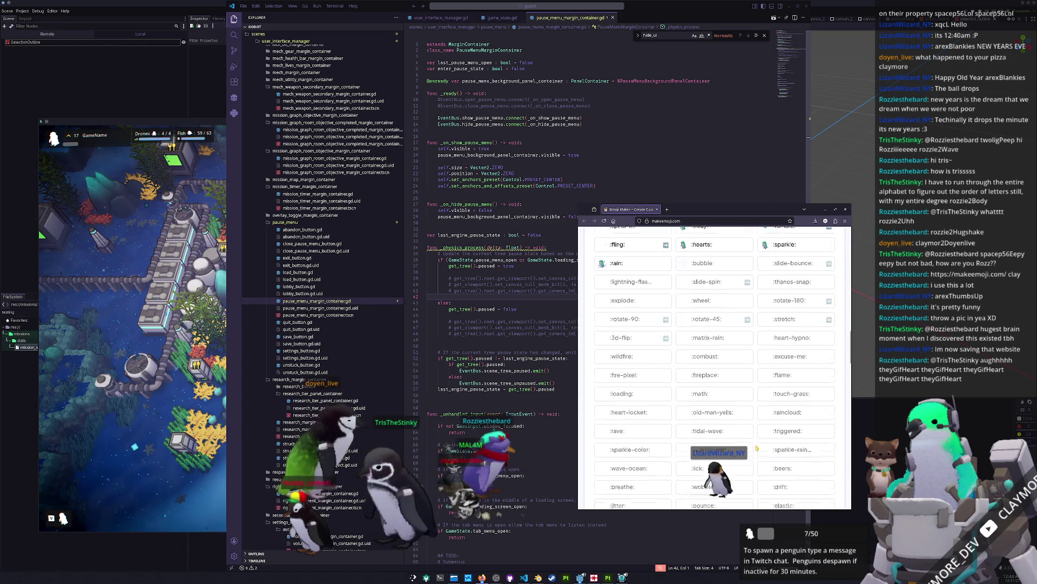
scroll(757, 447, "down", 1)
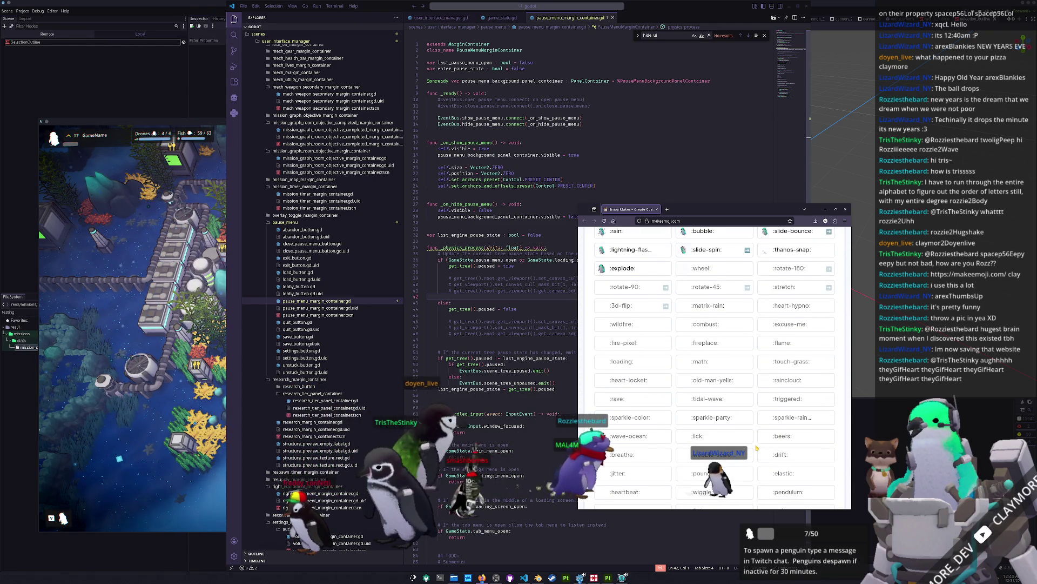
scroll(757, 448, "up", 8)
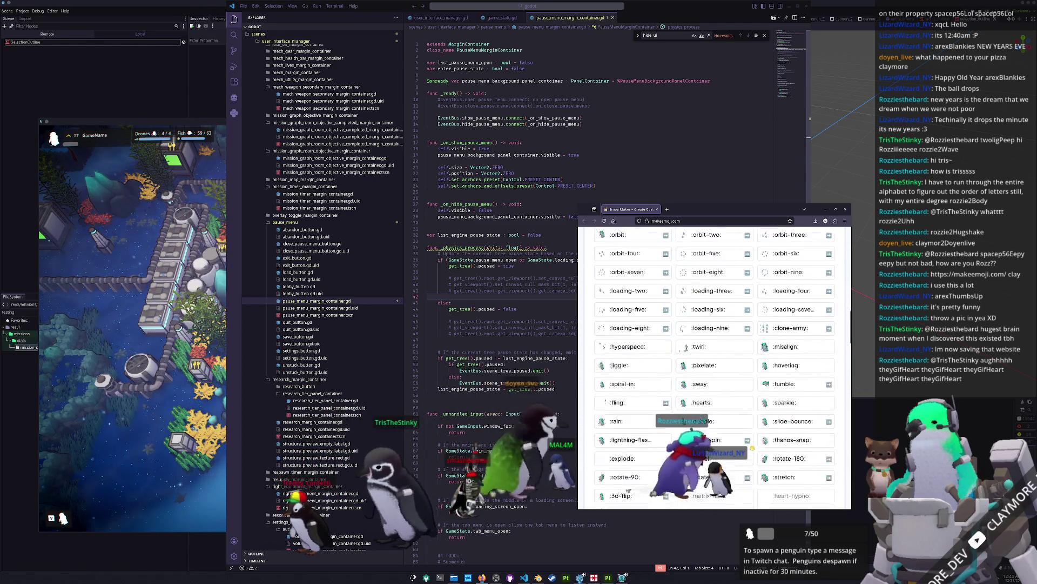
scroll(751, 447, "up", 10)
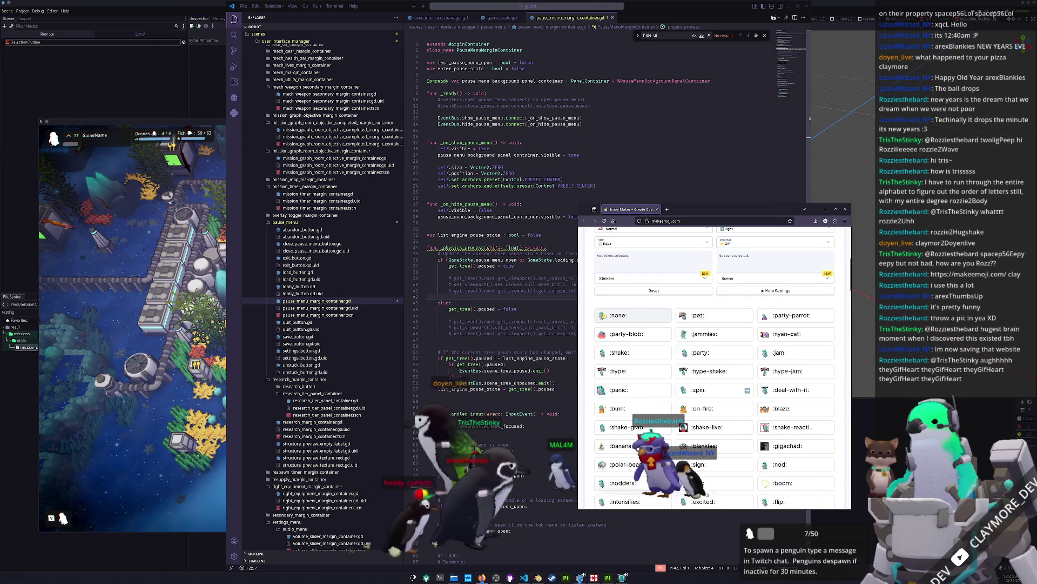
Download the penguin GIFs for :none:, :party-parrot:, :shake:, :jam:, :panic: and :blaze:.
left_click(649, 317)
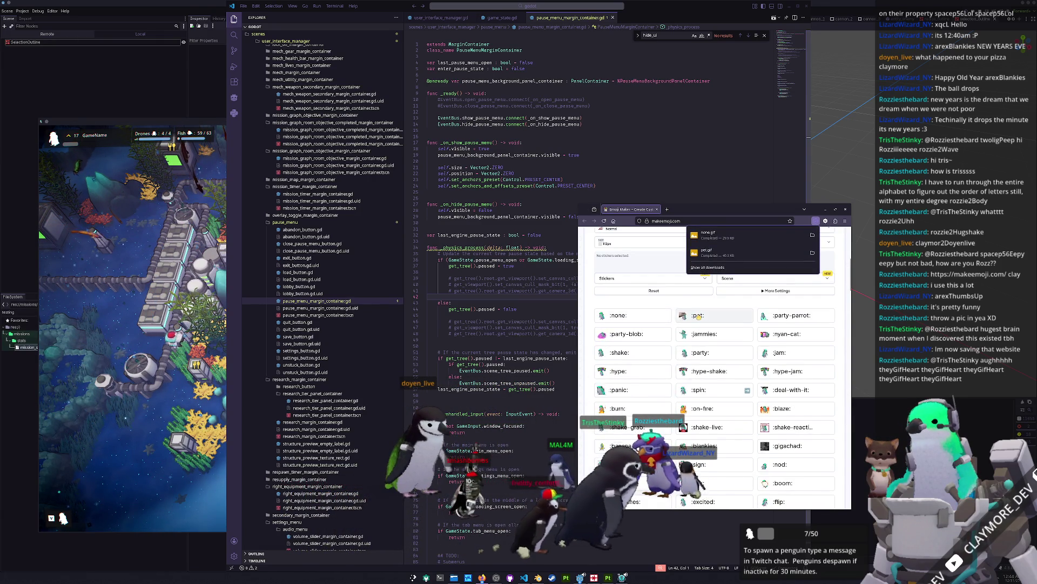
left_click(789, 319)
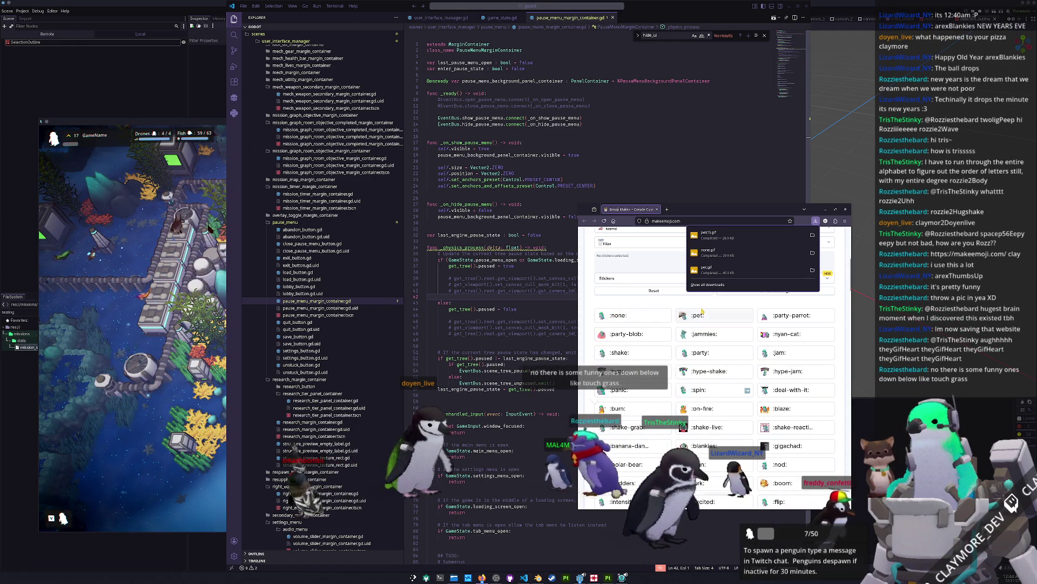
left_click(619, 355)
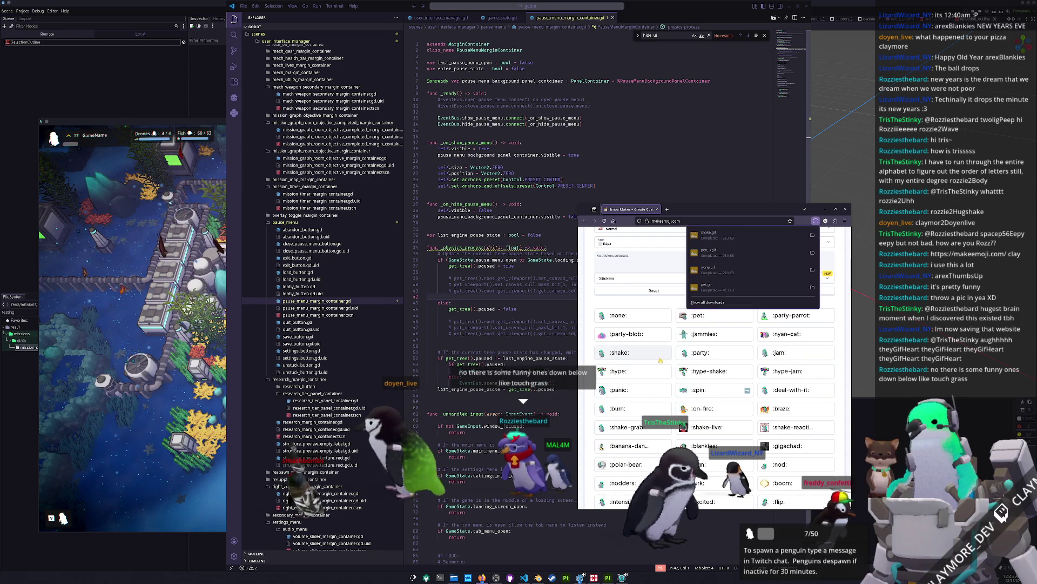
left_click(769, 356)
left_click(644, 397)
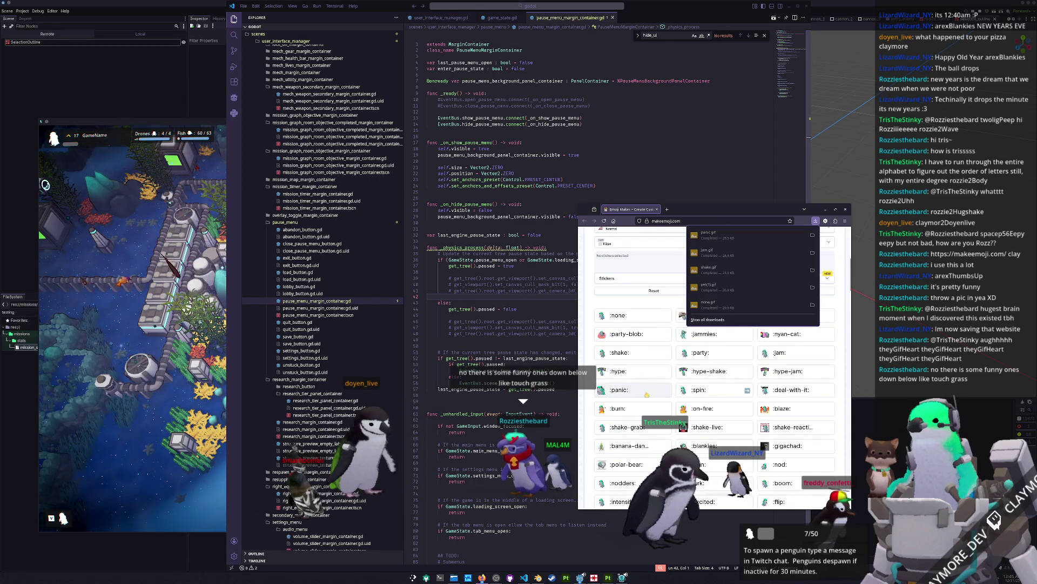
scroll(646, 393, "down", 1)
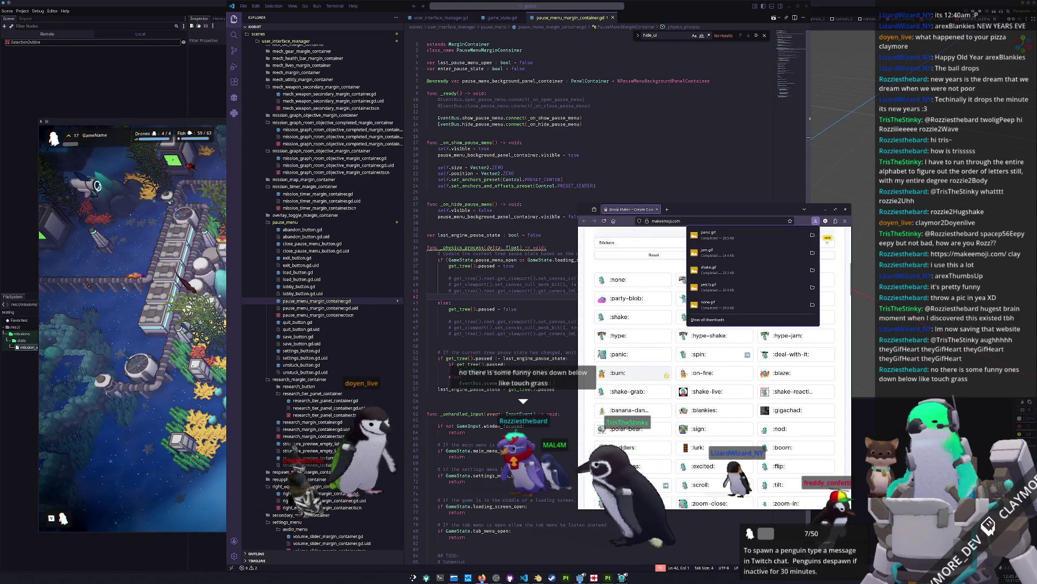
left_click(780, 371)
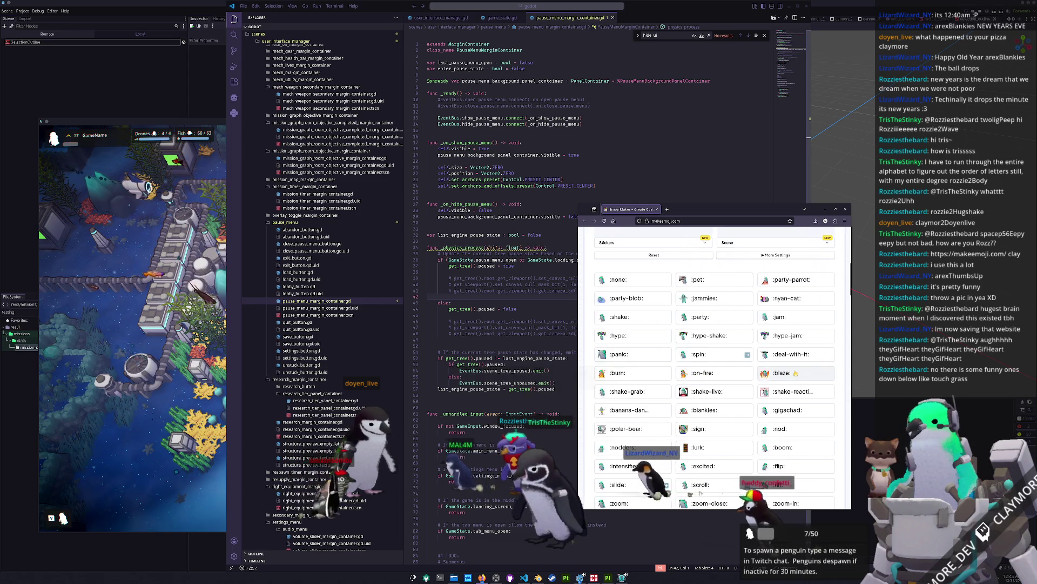
scroll(588, 388, "down", 1)
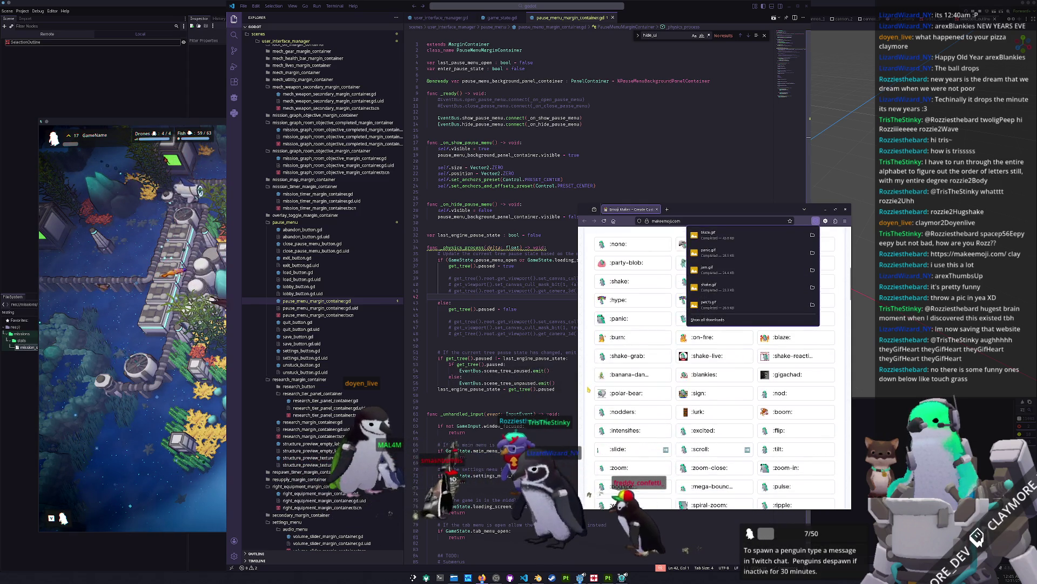
scroll(608, 363, "up", 2)
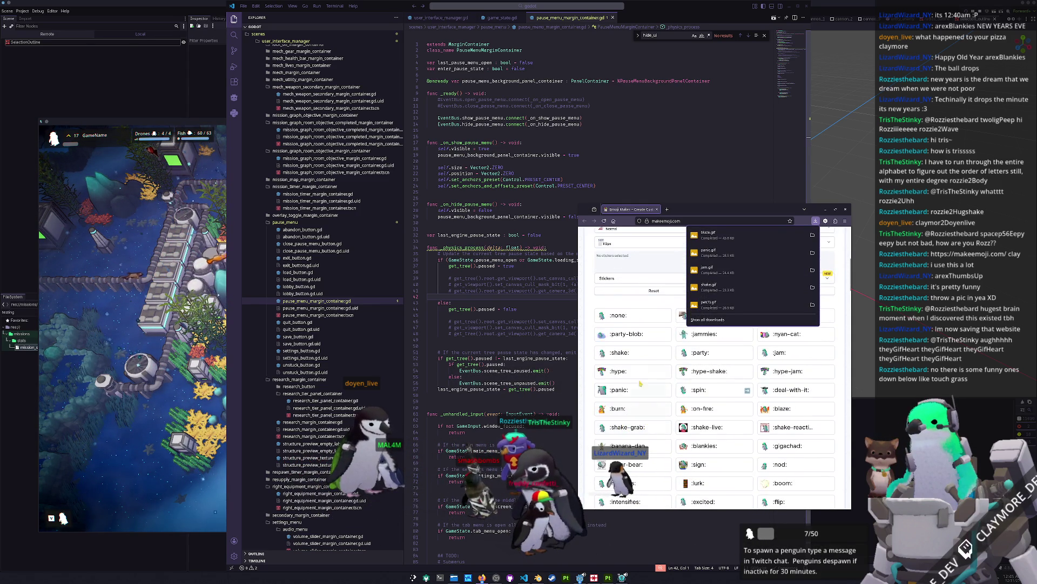
scroll(587, 441, "down", 1)
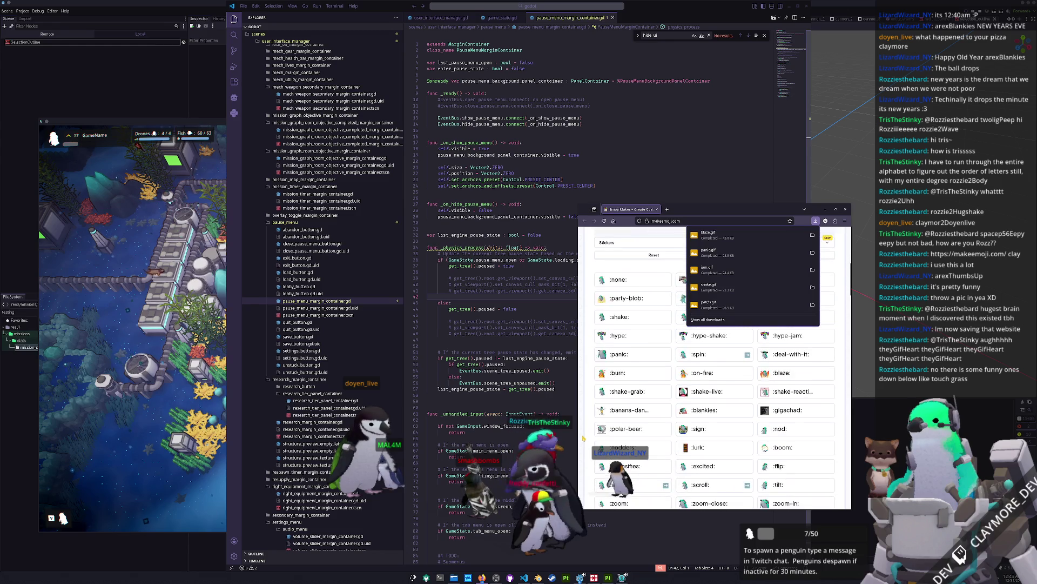
scroll(587, 423, "down", 1)
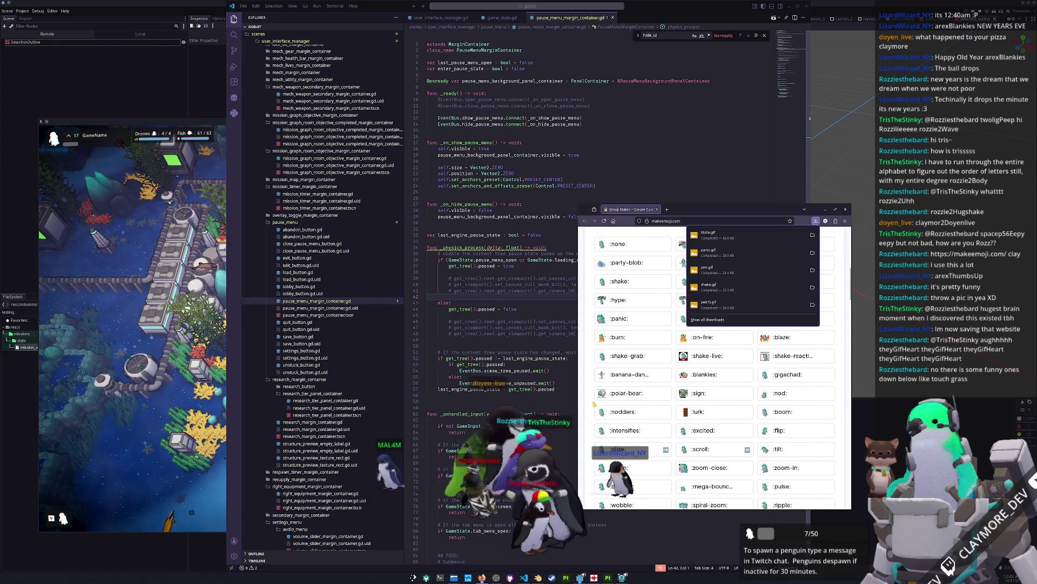
scroll(593, 402, "down", 1)
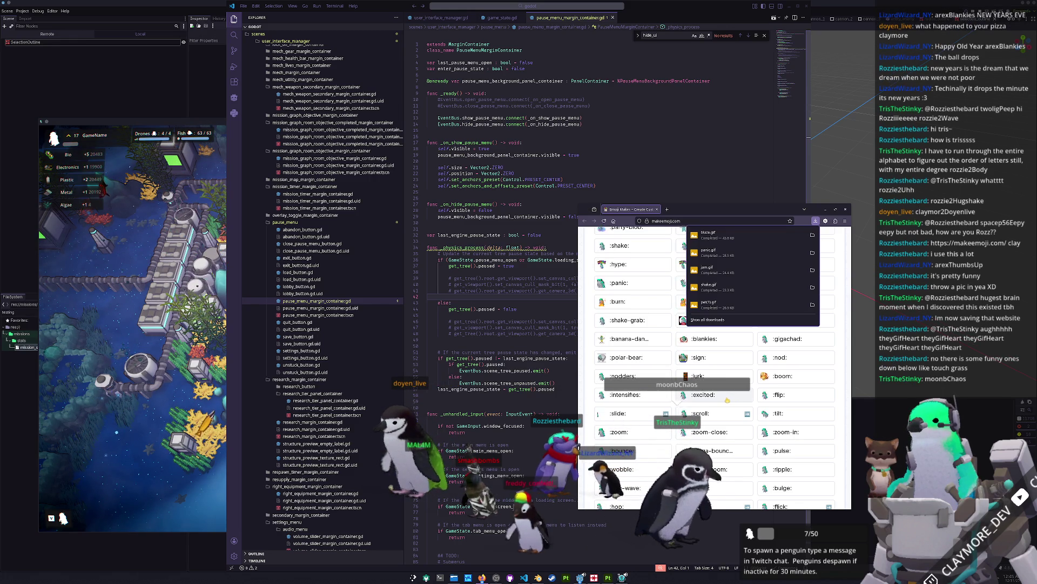
Dismiss the downloads panel, browse the penguin effects down to :orbit: and :loading:, and zoom in.
scroll(609, 421, "down", 2)
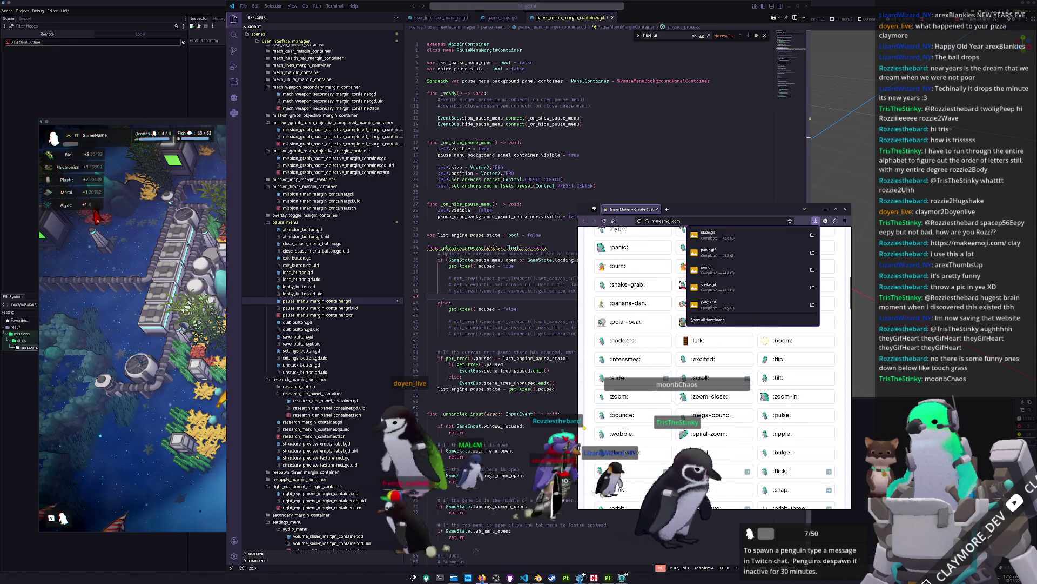
scroll(584, 427, "down", 2)
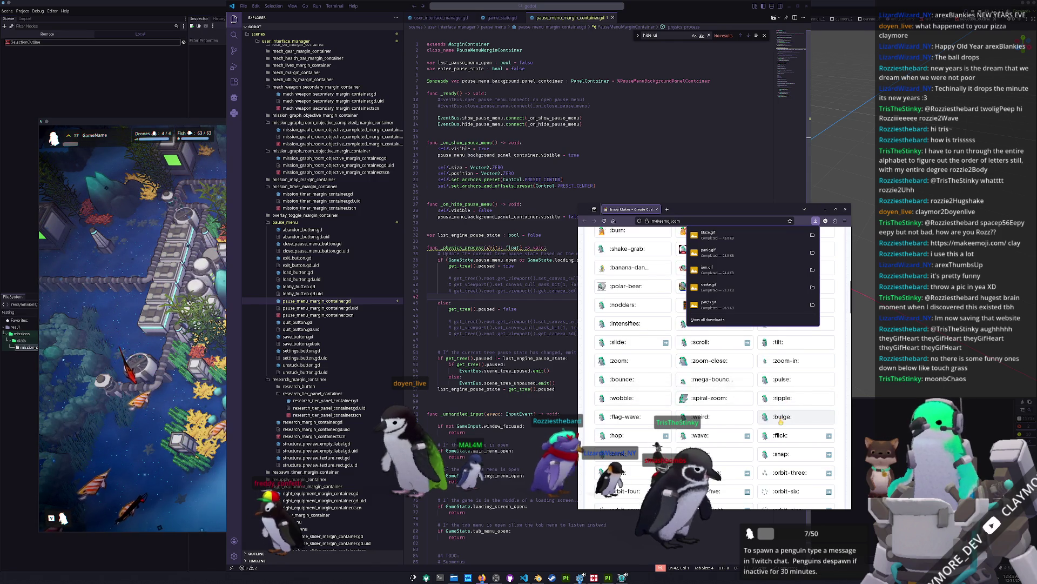
scroll(678, 422, "down", 1)
scroll(714, 387, "down", 1)
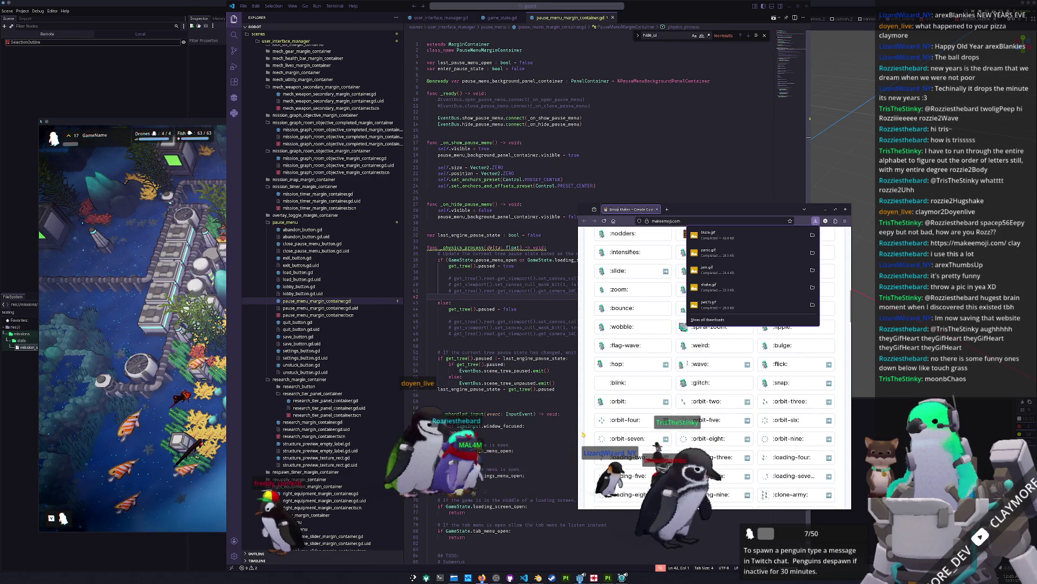
left_click(713, 388)
scroll(648, 392, "down", 2)
scroll(589, 394, "down", 2)
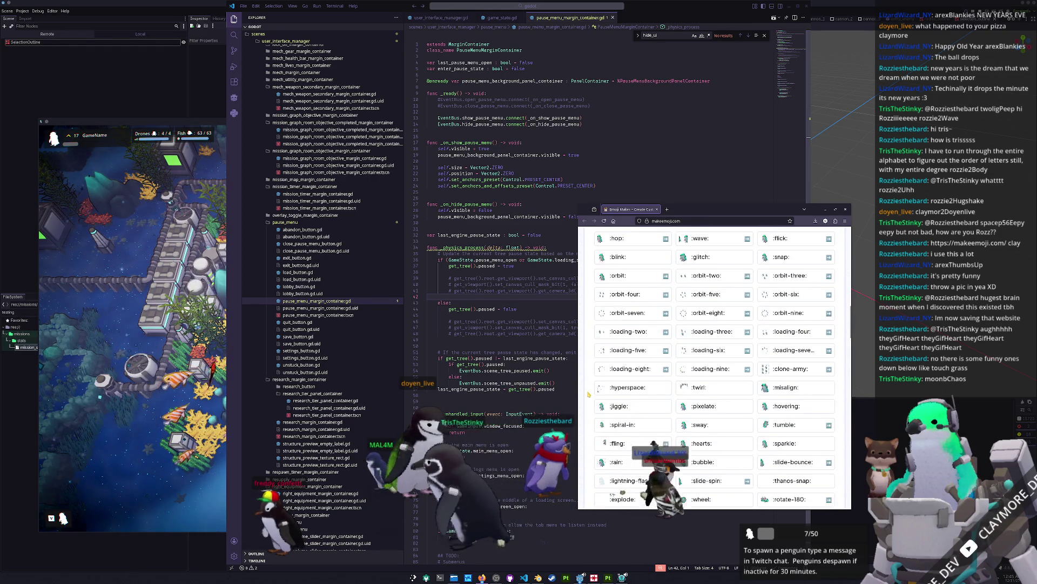
scroll(589, 394, "down", 2)
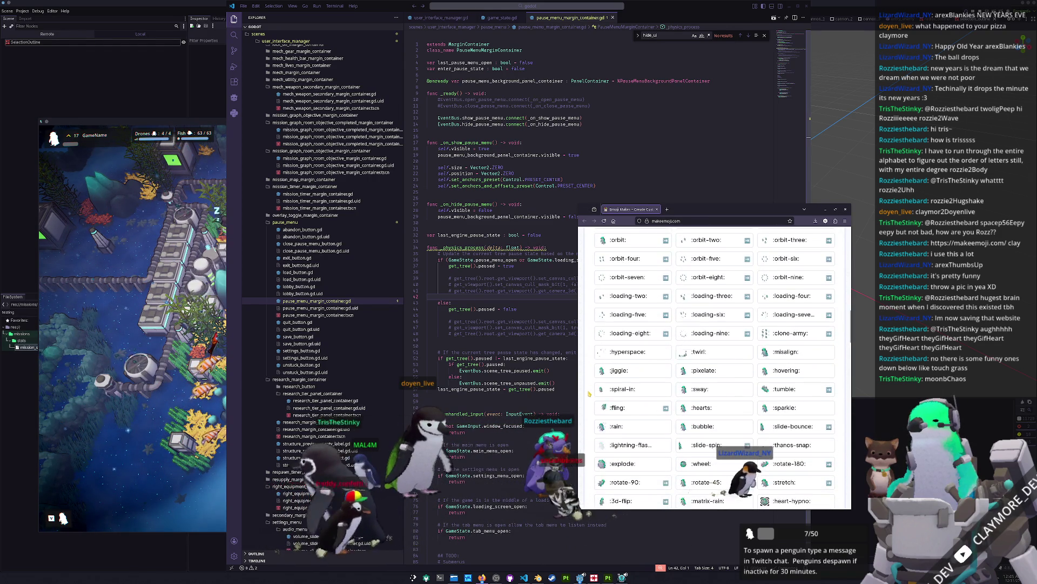
scroll(594, 389, "down", 1)
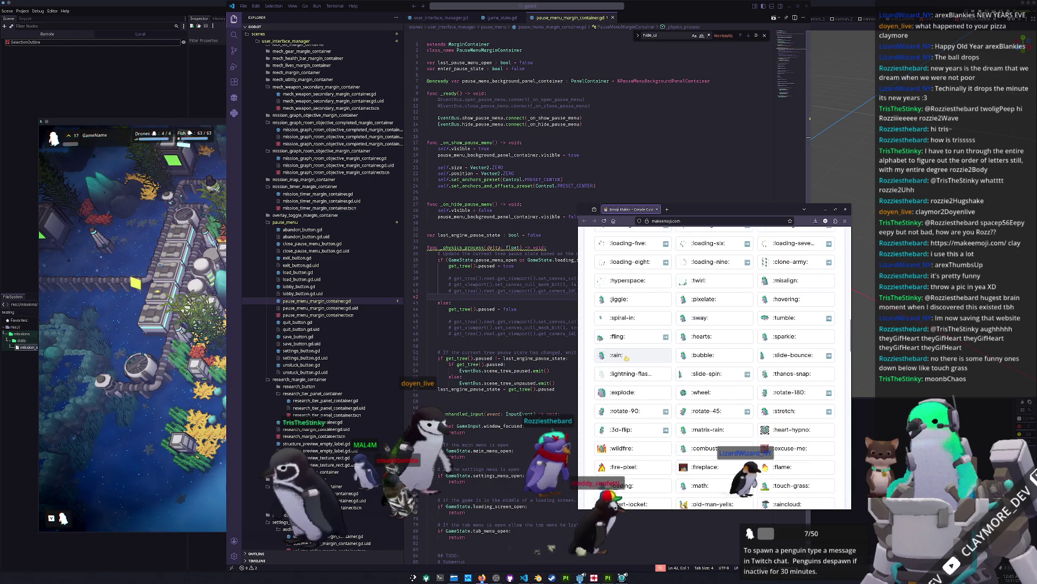
scroll(611, 372, "down", 1)
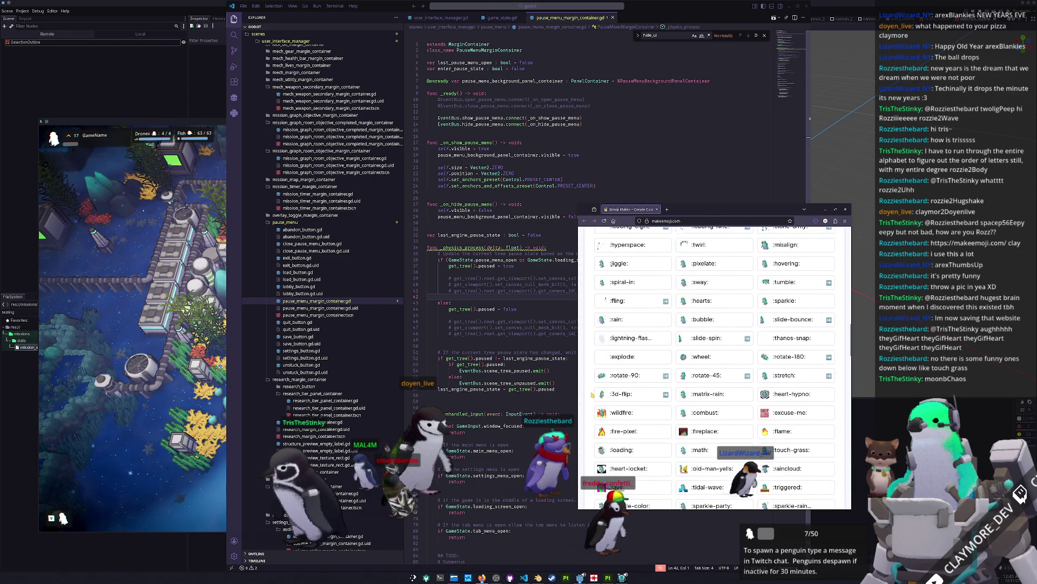
scroll(593, 394, "down", 1)
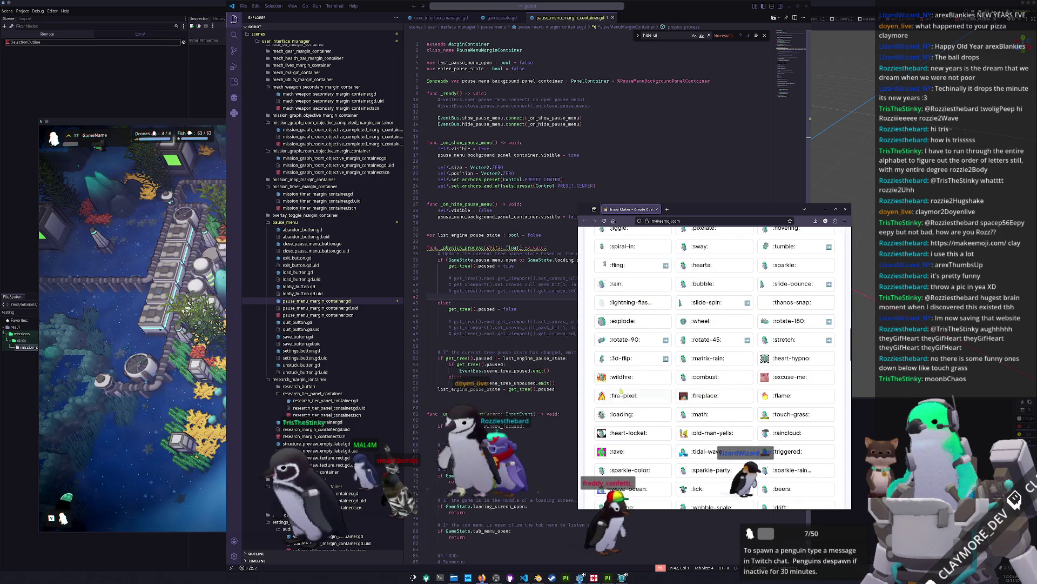
scroll(835, 380, "down", 1)
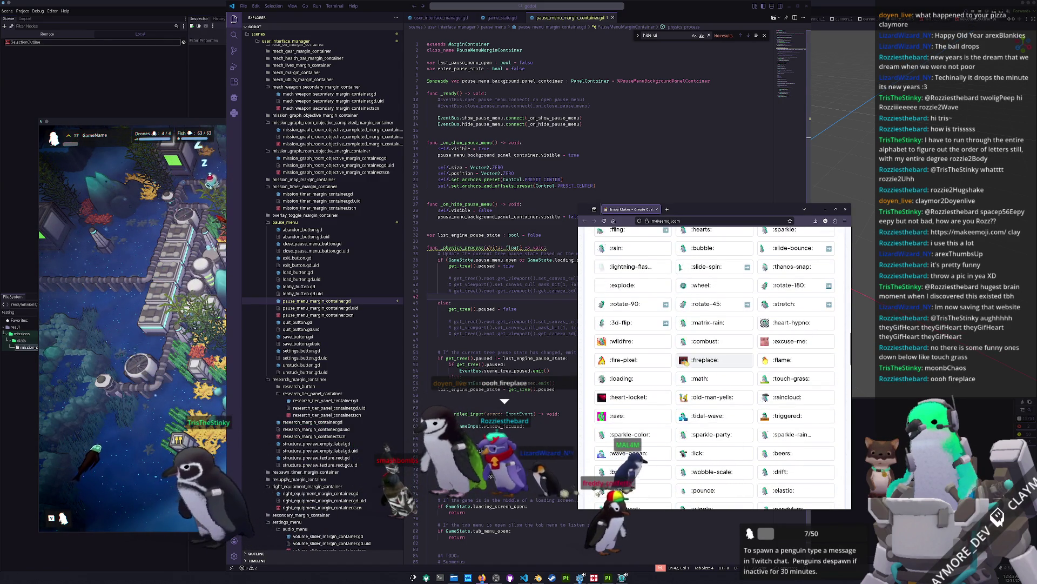
key("ctrl+plus")
key("ctrl+plus")
key("ctrl+plus")
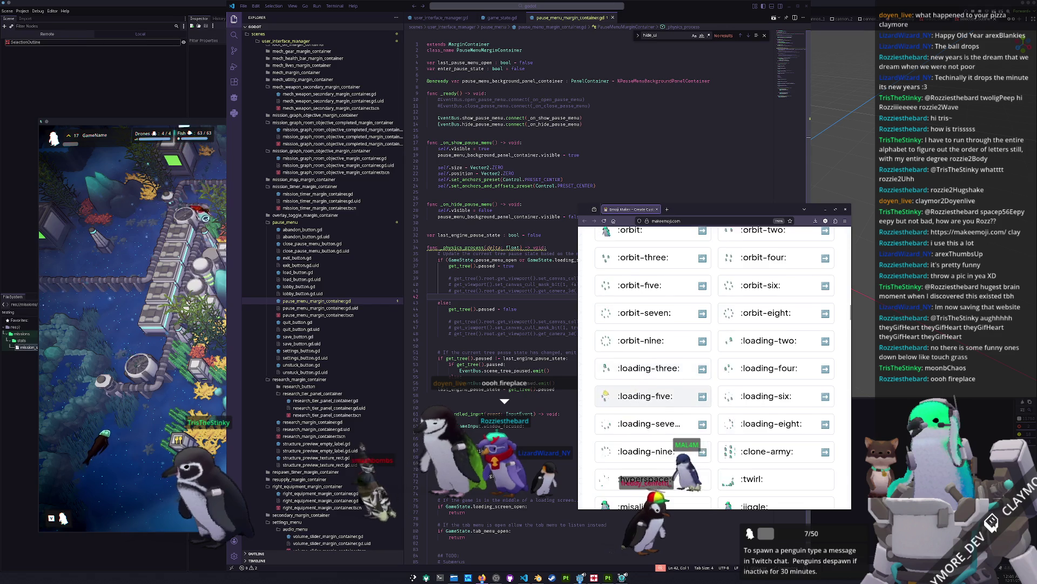
Zoom the page in further and enlarge the browser window.
scroll(607, 393, "up", 3)
key("ctrl+plus")
key("ctrl+plus")
key("ctrl+plus")
key("ctrl+plus")
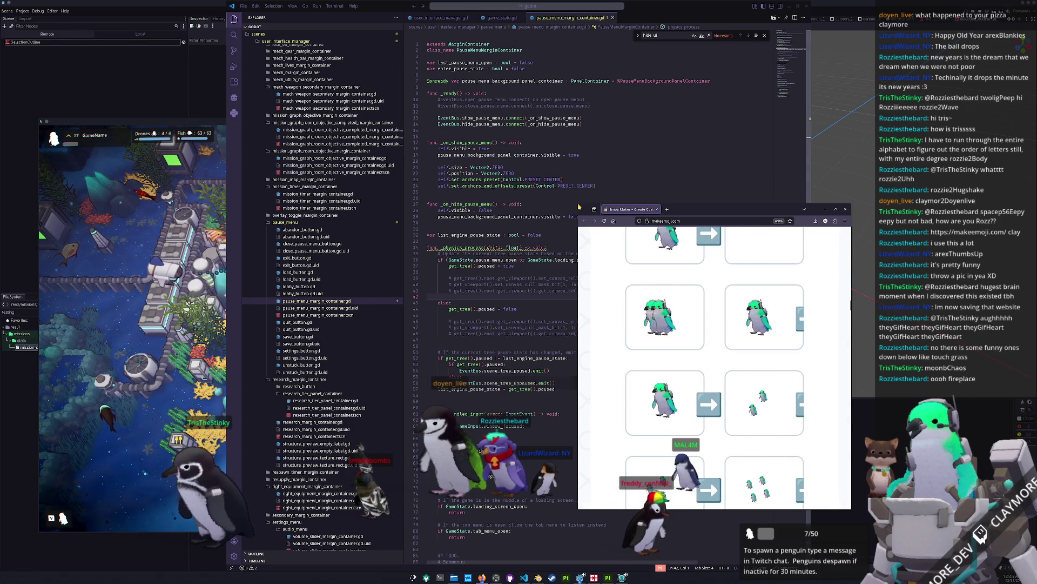
mouse_move(578, 207)
left_mouse_down()
mouse_move(505, 164)
mouse_move(250, 107)
mouse_move(132, 6)
mouse_move(109, 1)
mouse_move(134, 58)
left_mouse_up()
left_click_drag(517, 61, 544, 74)
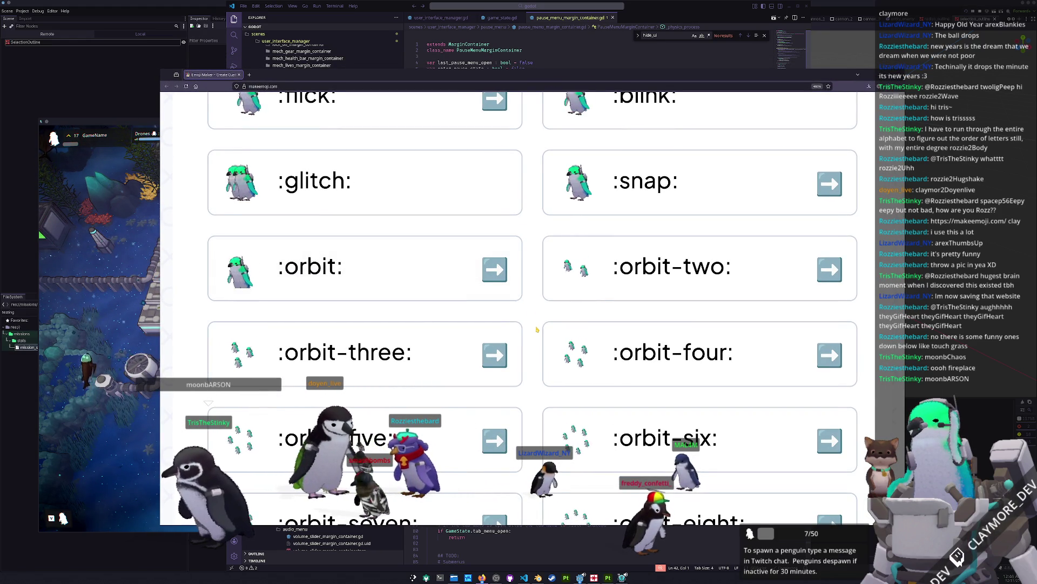
Scroll to the :touch-grass: effect and download its penguin GIF.
scroll(537, 329, "down", 9)
scroll(537, 329, "down", 15)
scroll(537, 329, "down", 3)
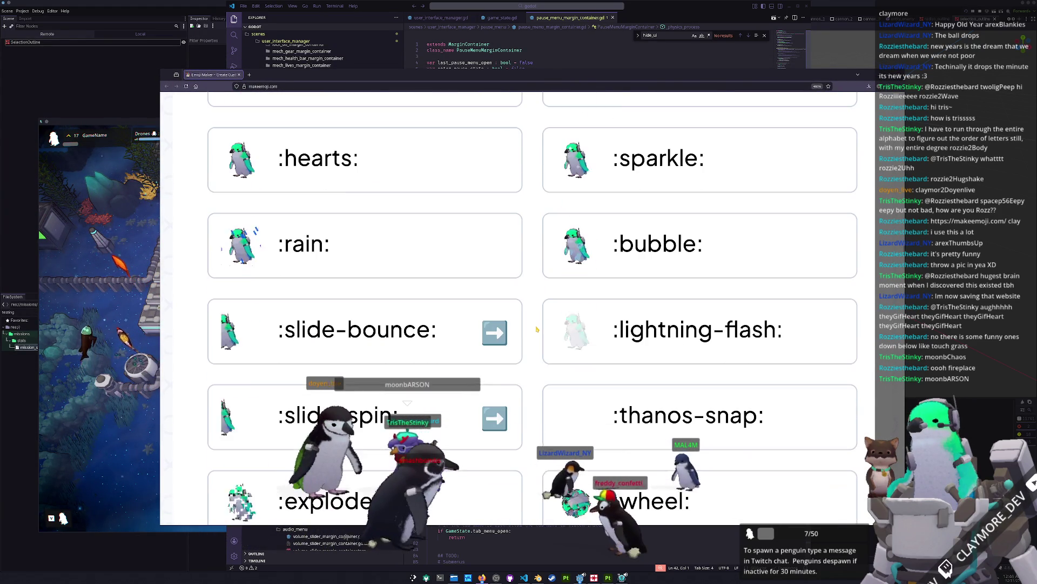
scroll(537, 329, "down", 3)
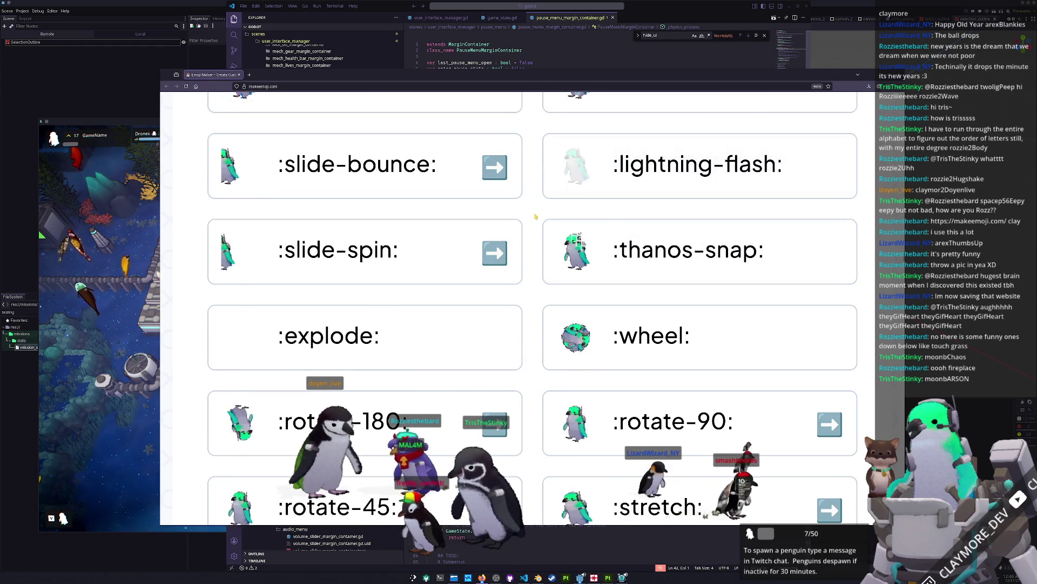
scroll(535, 216, "down", 3)
scroll(530, 271, "down", 6)
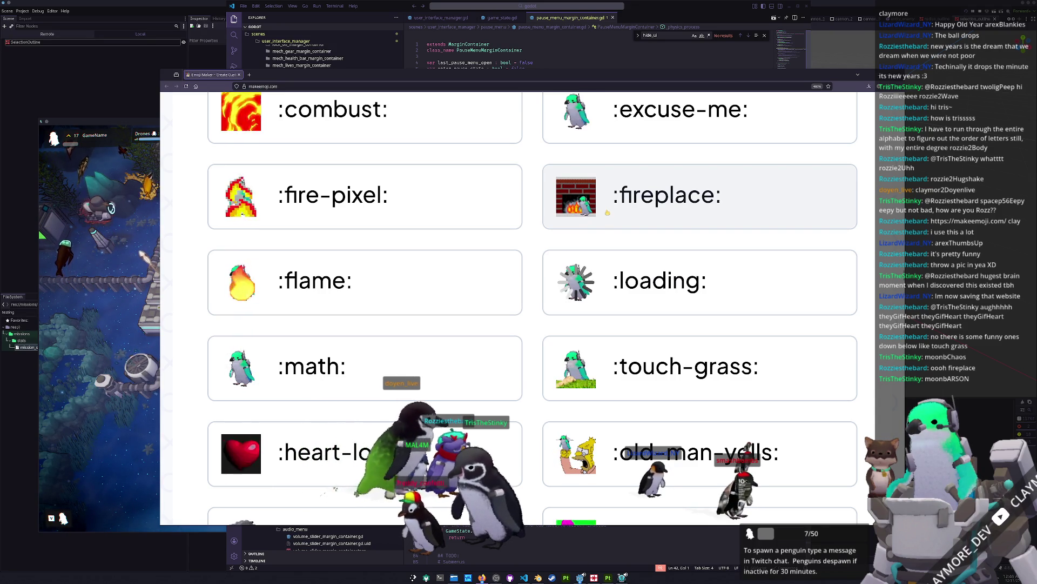
left_click(606, 381)
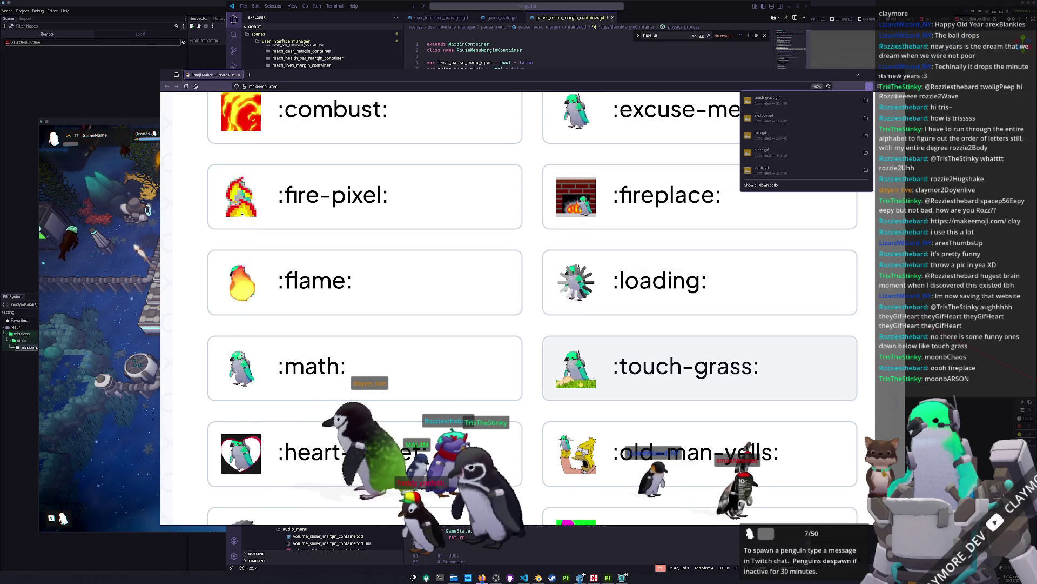
Scroll further and download the :quiver: penguin GIF.
scroll(537, 384, "down", 3)
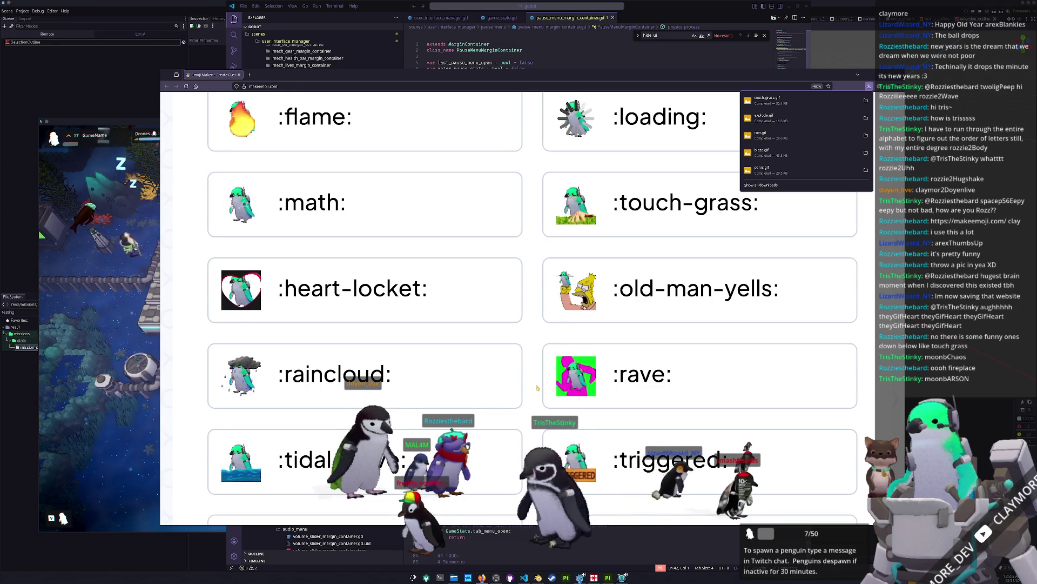
scroll(537, 386, "down", 3)
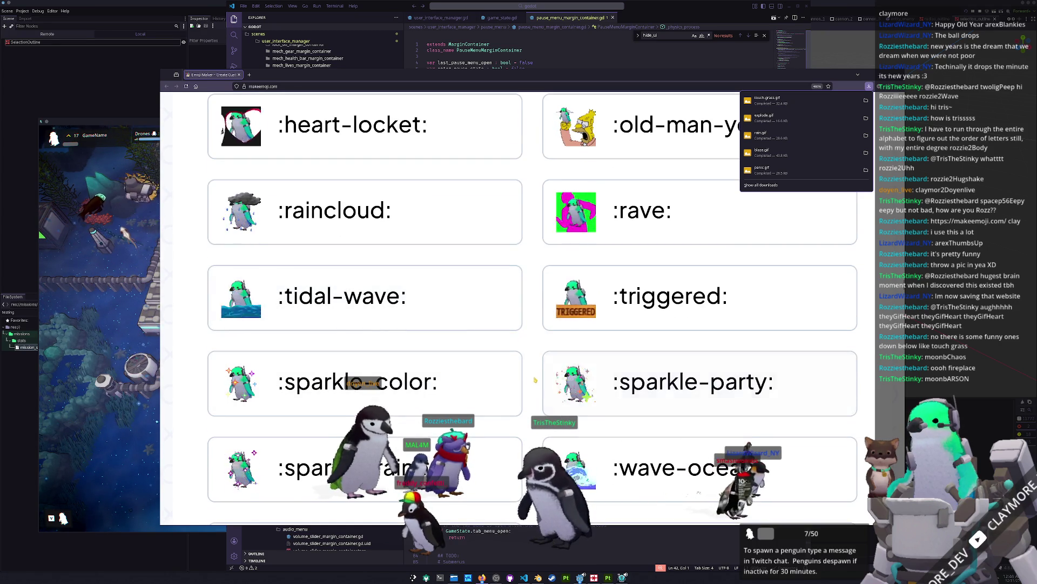
scroll(527, 380, "down", 3)
scroll(527, 379, "down", 3)
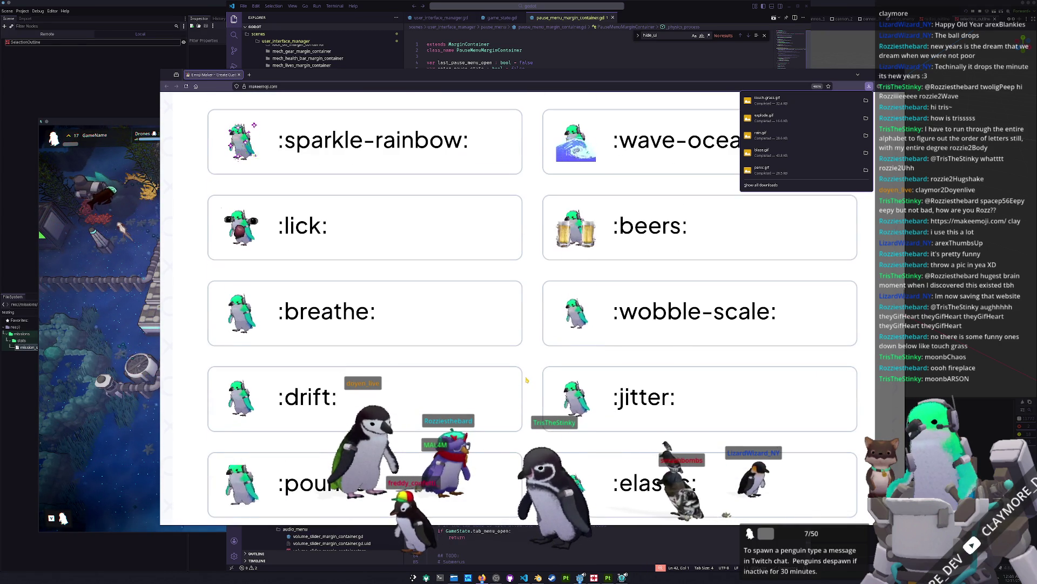
scroll(527, 380, "down", 3)
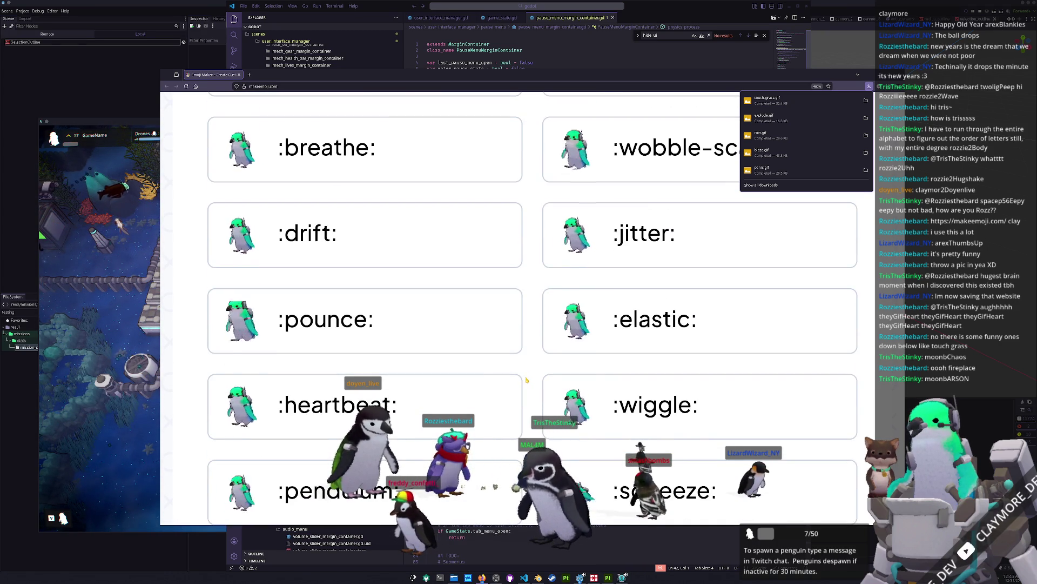
scroll(527, 379, "down", 3)
scroll(526, 380, "down", 3)
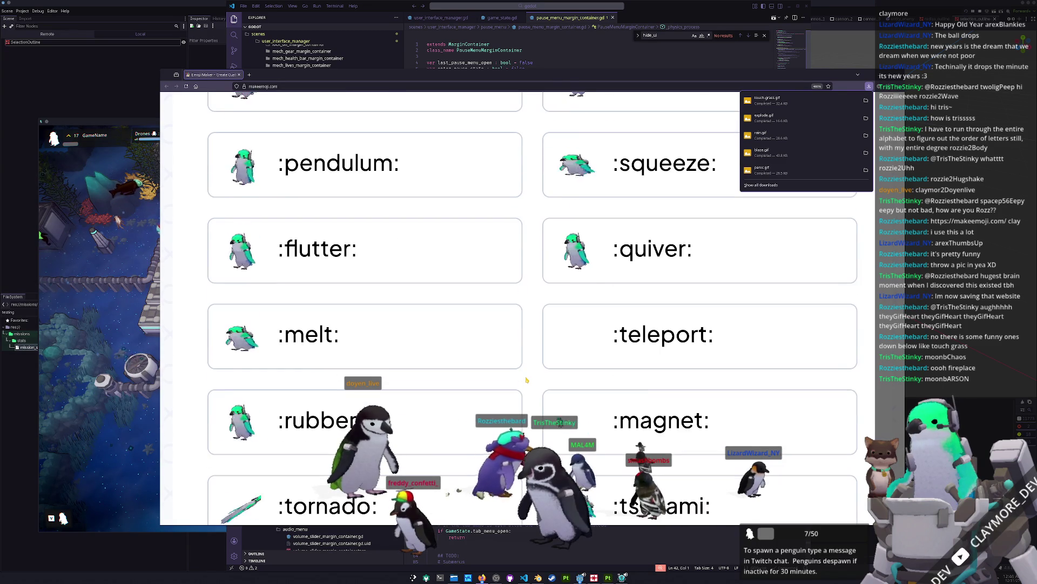
left_click(545, 277)
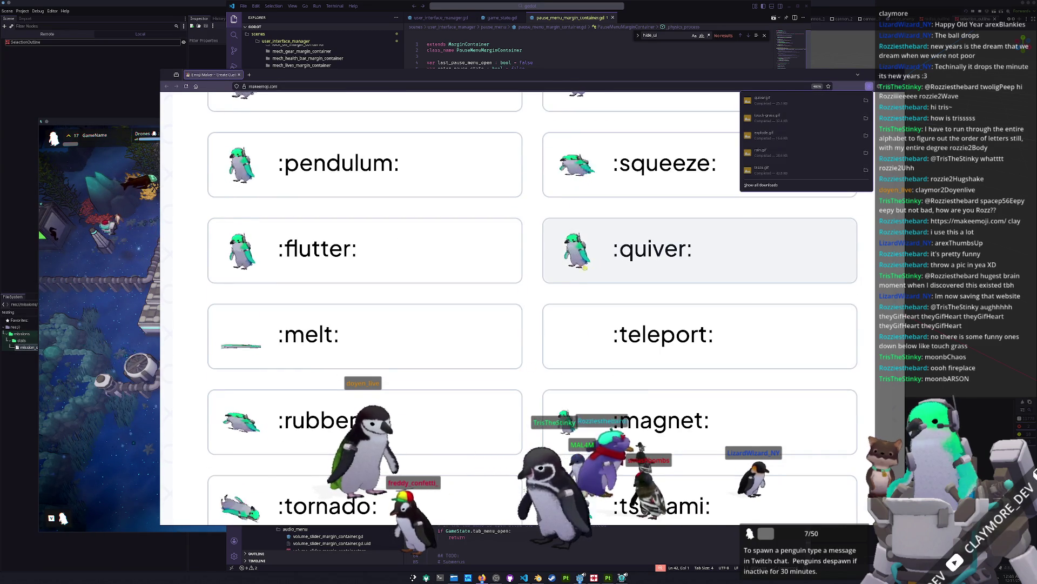
Scroll through the remaining emoji effects to the end of the list.
scroll(539, 283, "down", 3)
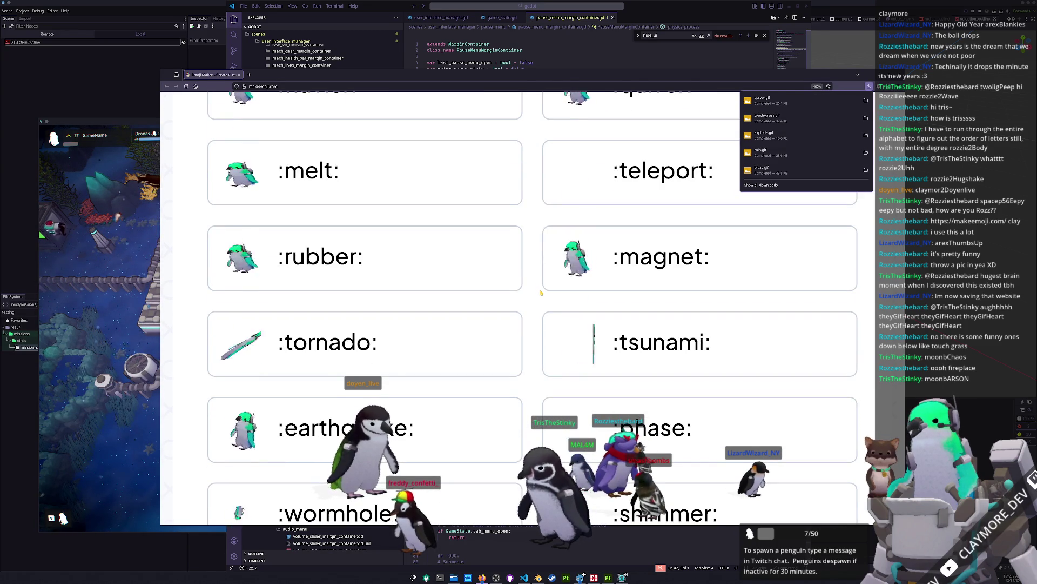
scroll(539, 290, "down", 3)
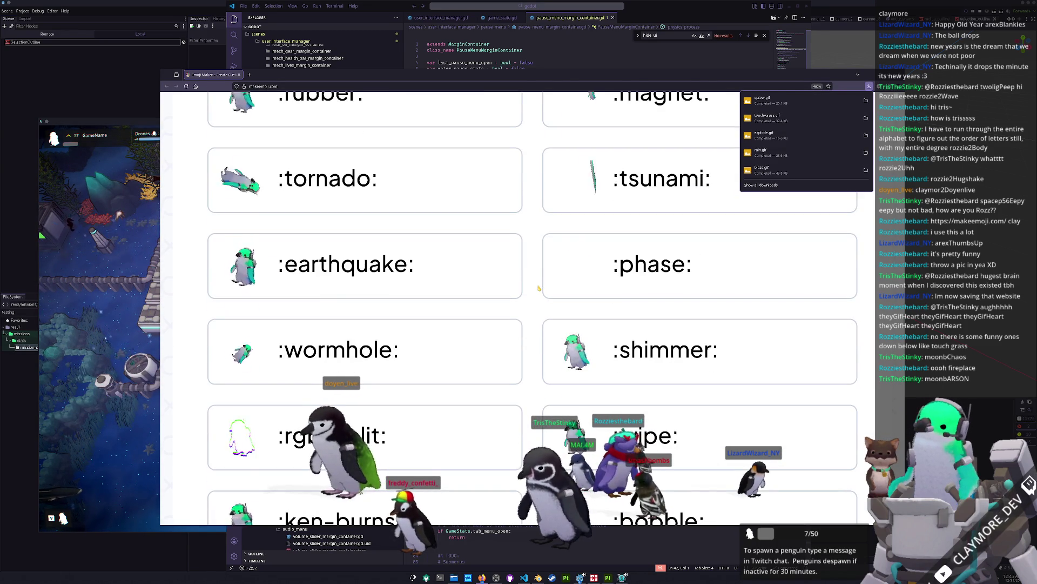
scroll(539, 288, "down", 3)
scroll(538, 287, "down", 3)
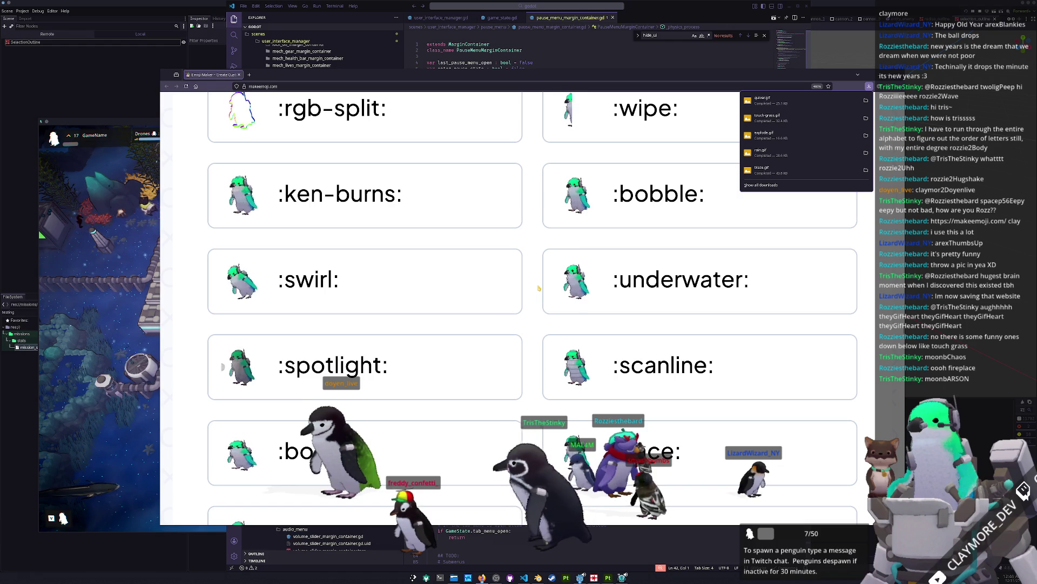
scroll(539, 288, "down", 12)
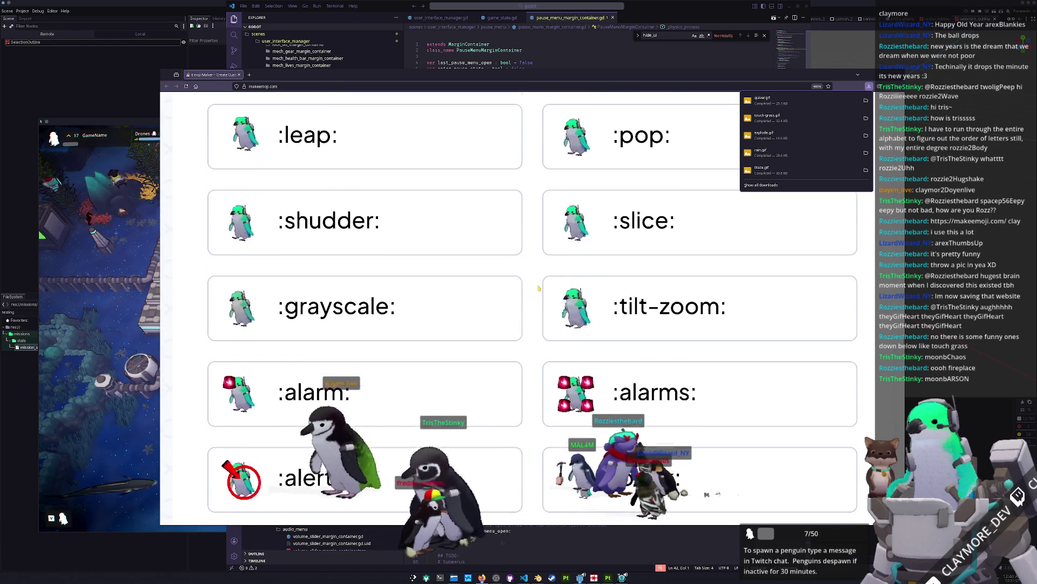
scroll(539, 288, "down", 3)
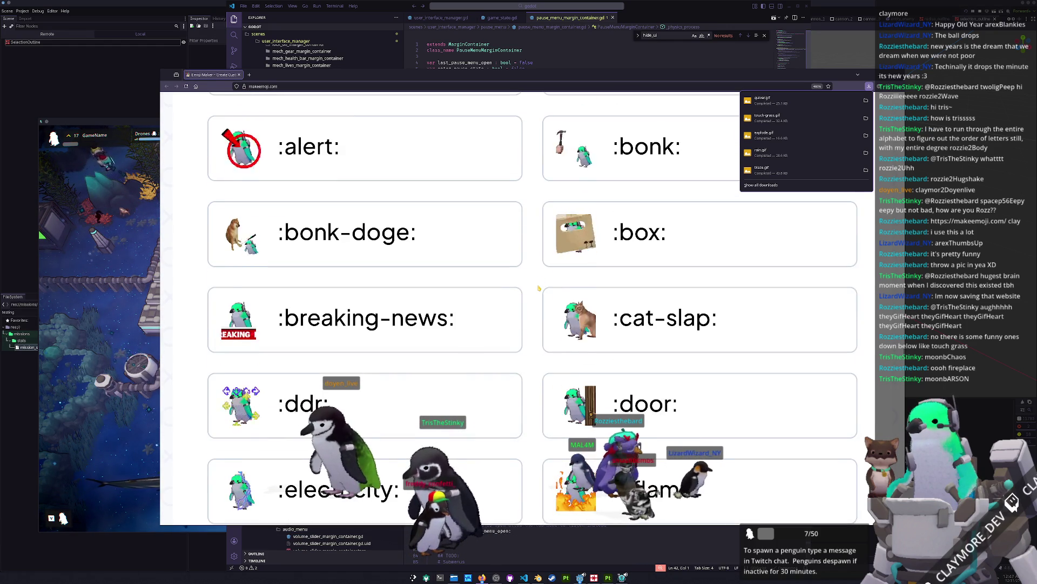
scroll(539, 288, "down", 3)
scroll(538, 288, "down", 9)
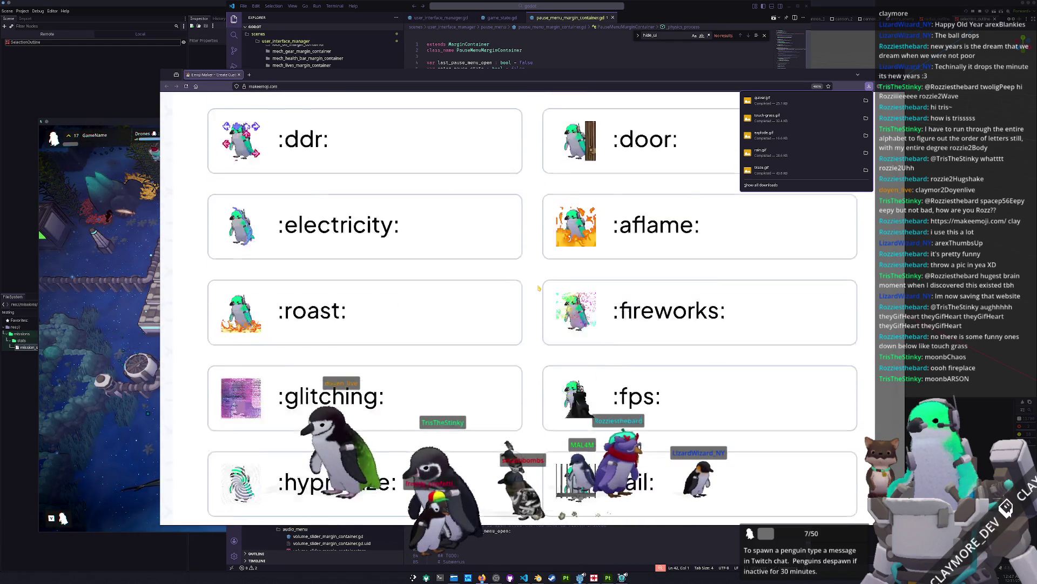
scroll(536, 295, "down", 5)
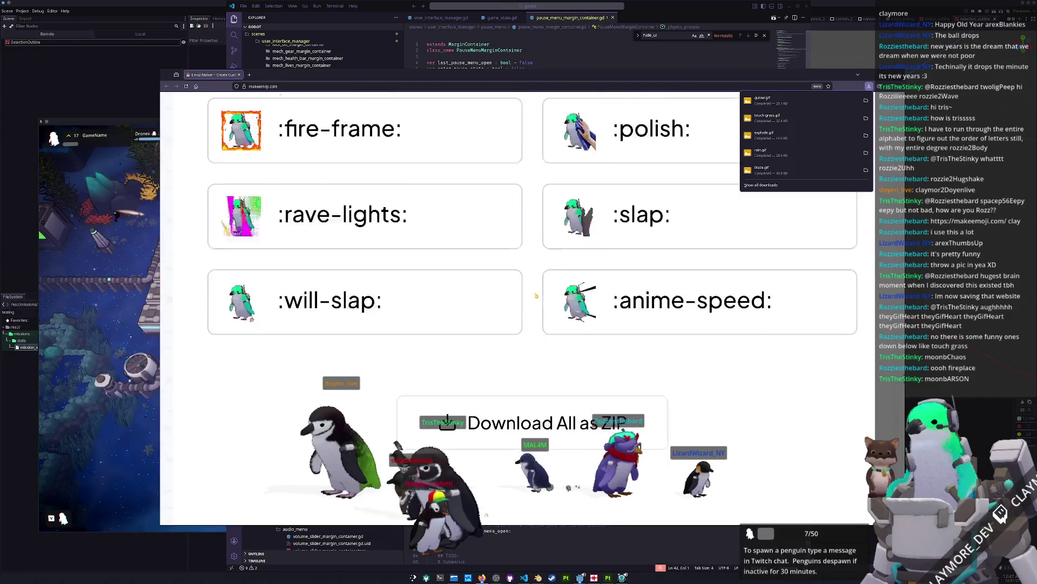
scroll(521, 382, "up", 2)
middle_click(530, 406)
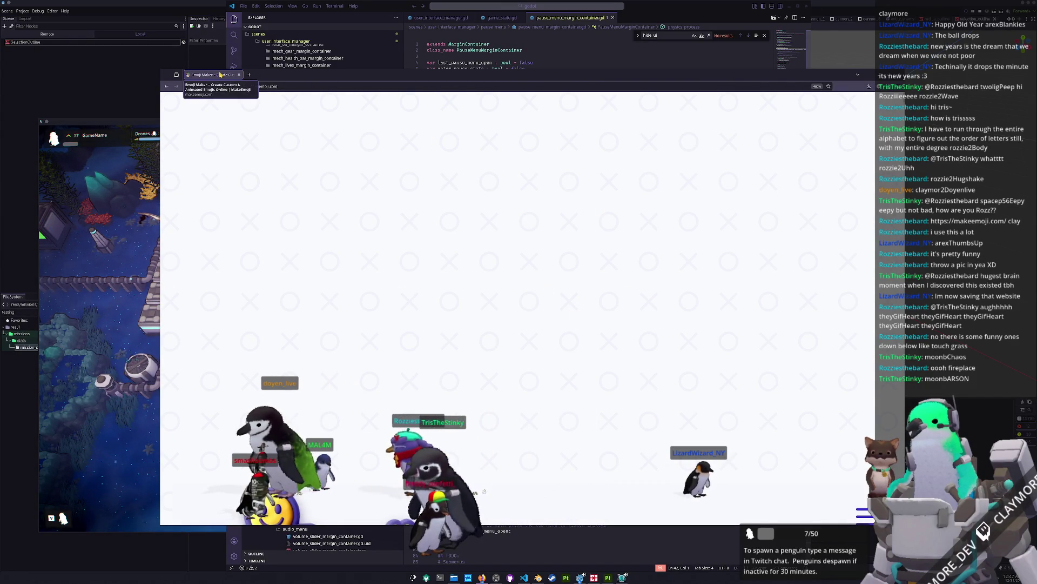
Close the emoji browser window and, back in the game, toggle build mode on and off with B.
left_click(239, 74)
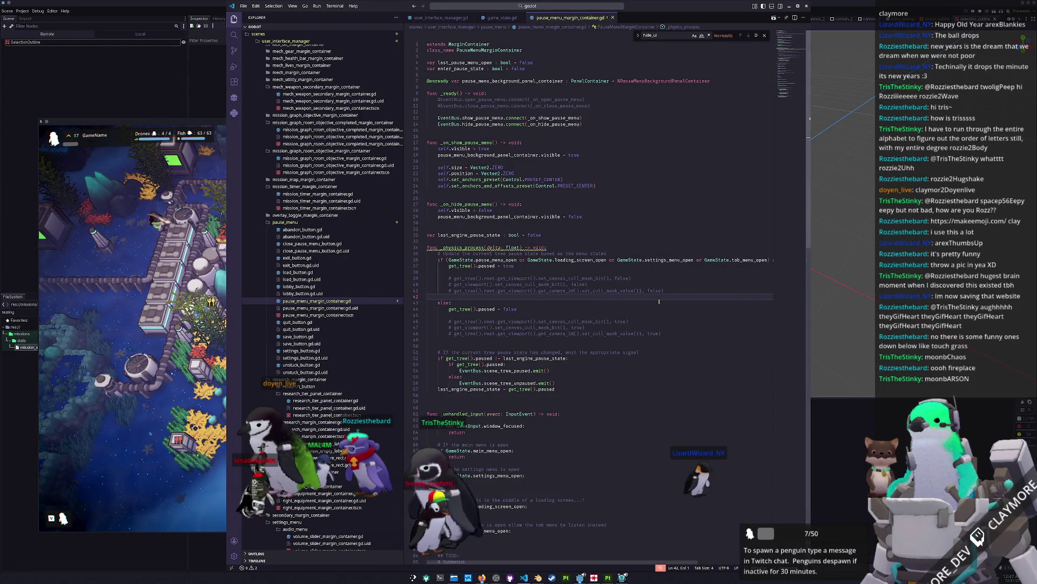
left_click(190, 435)
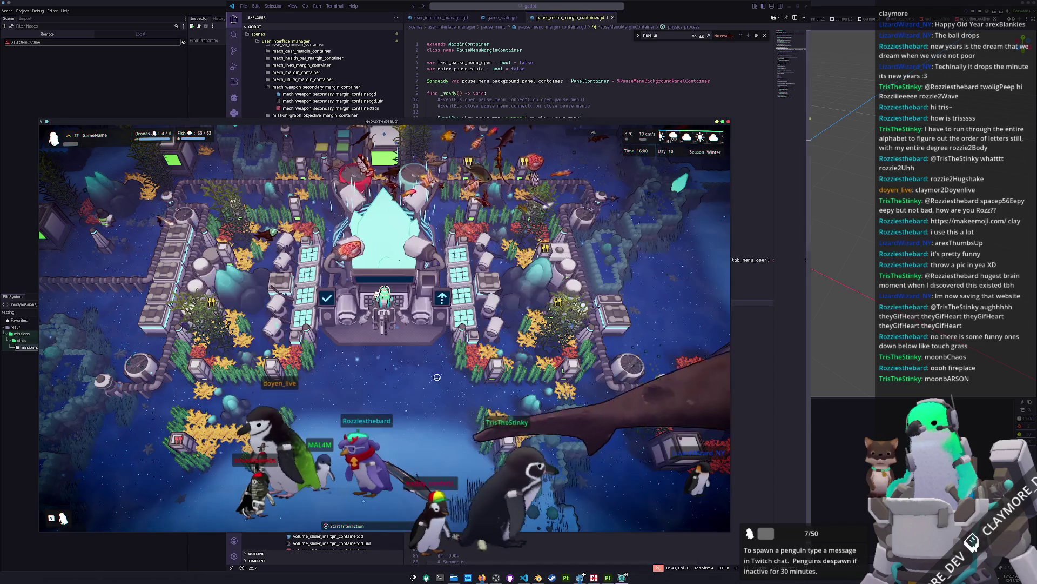
key("b")
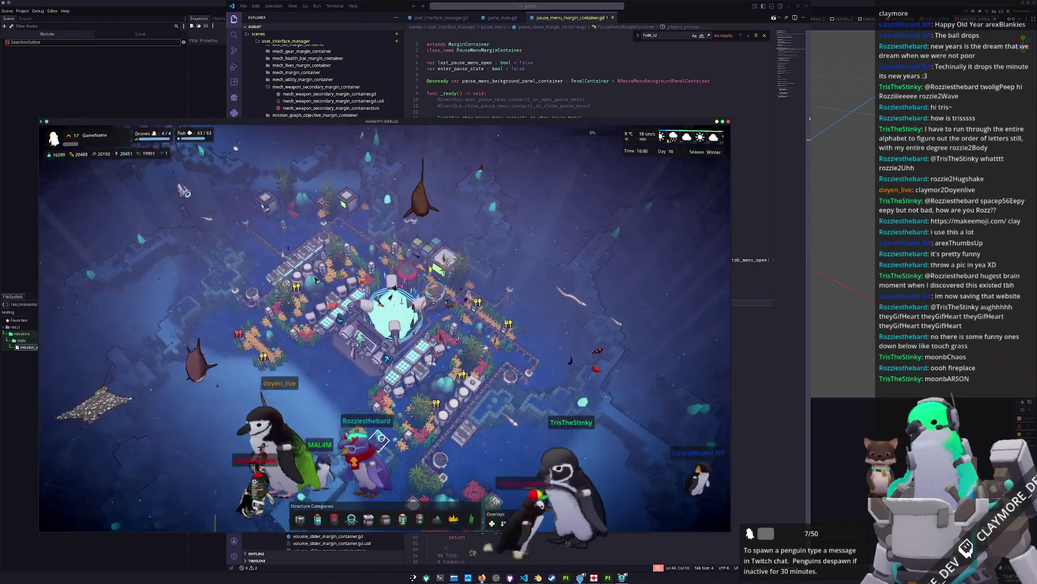
key("b")
Toggle the Info panel (Tab) and pause menu (Escape), then return to the pause menu script.
key("Tab")
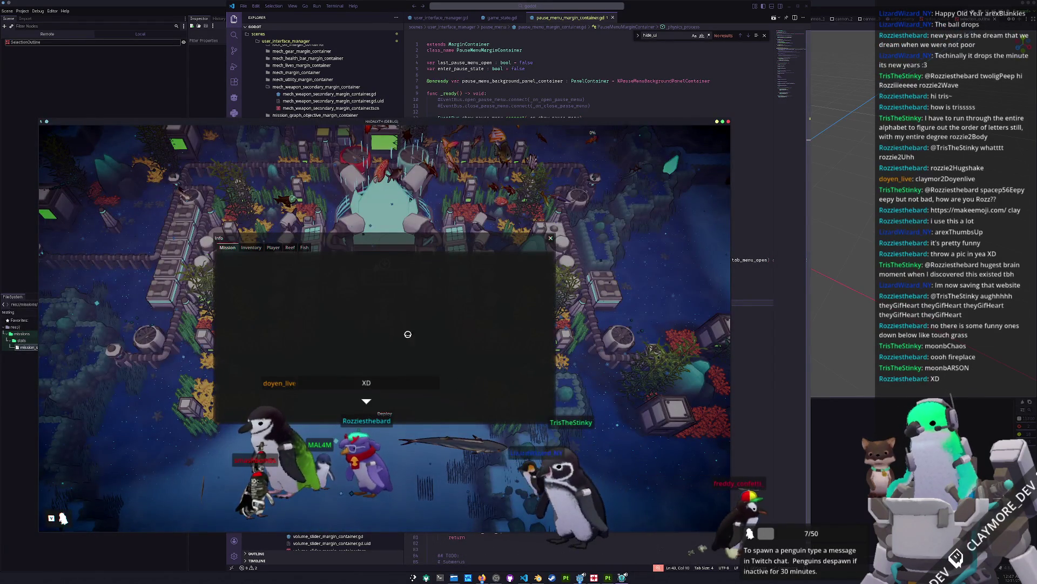
key("Tab")
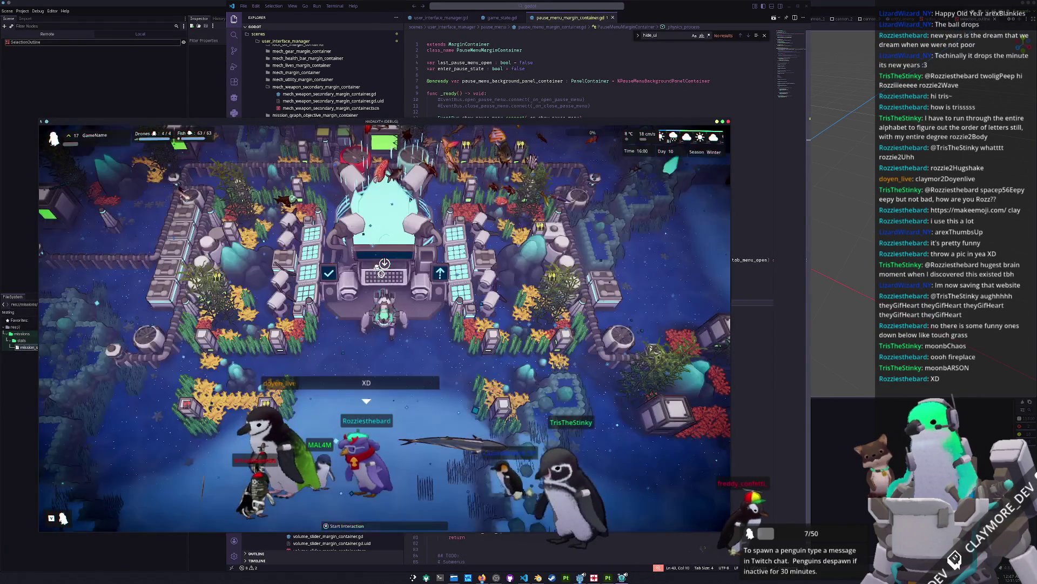
key("Escape")
key("Escape")
key("Escape")
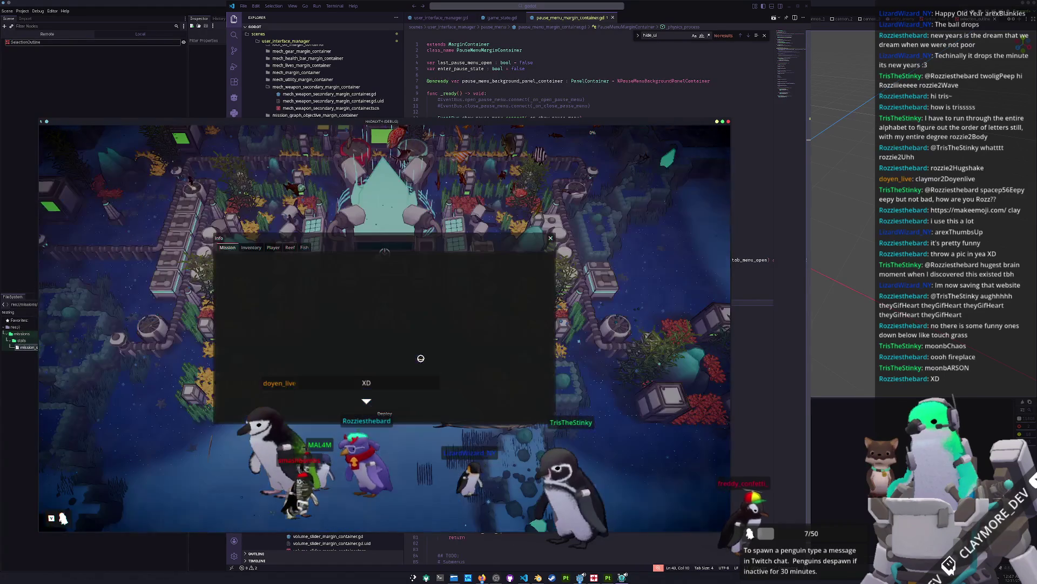
key("Escape")
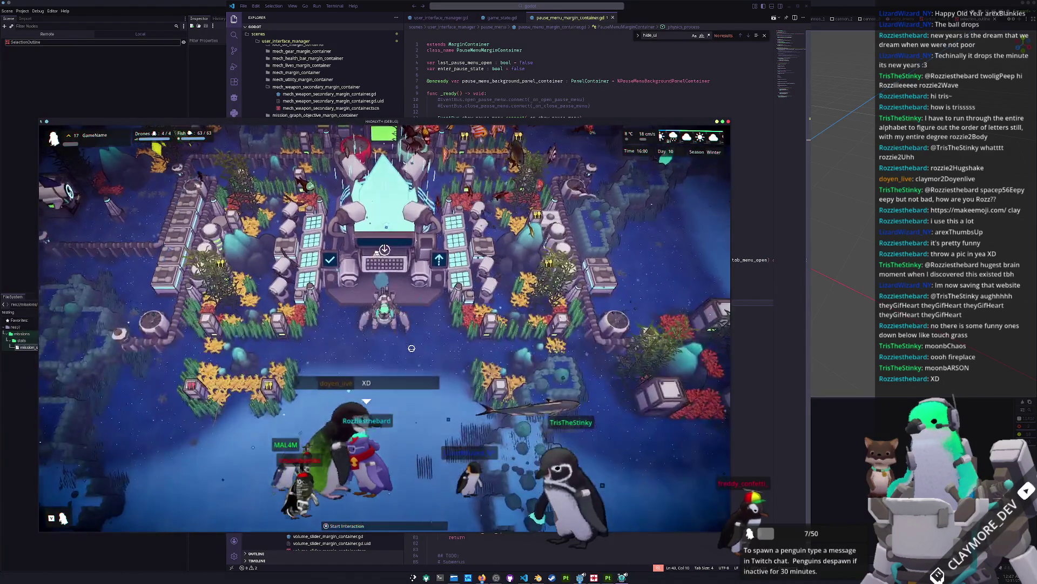
key("Tab")
key("Tab")
key("Tab")
key("Tab")
key("Tab")
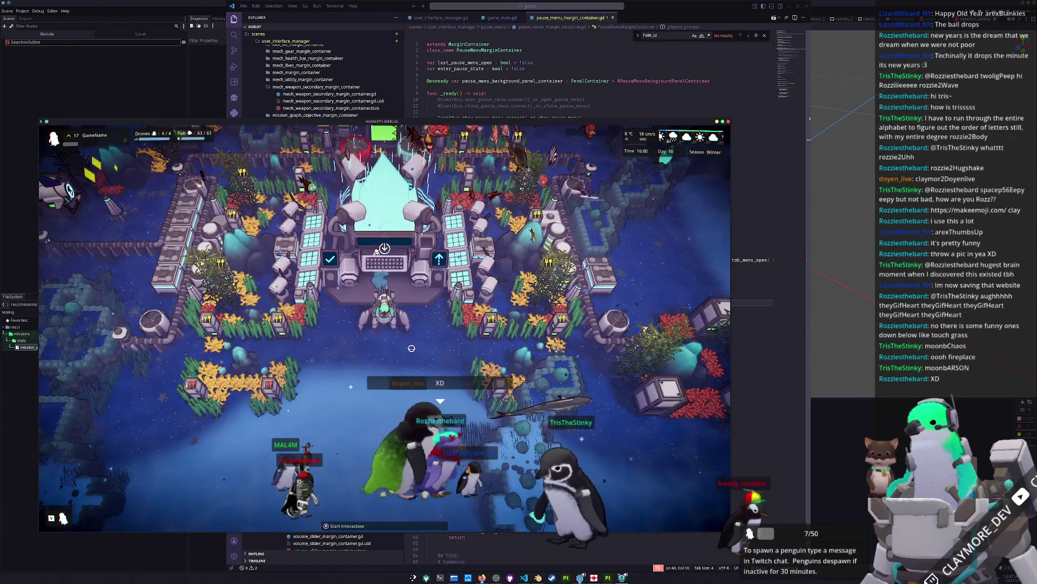
key("Tab")
key("Tab")
key("Tab")
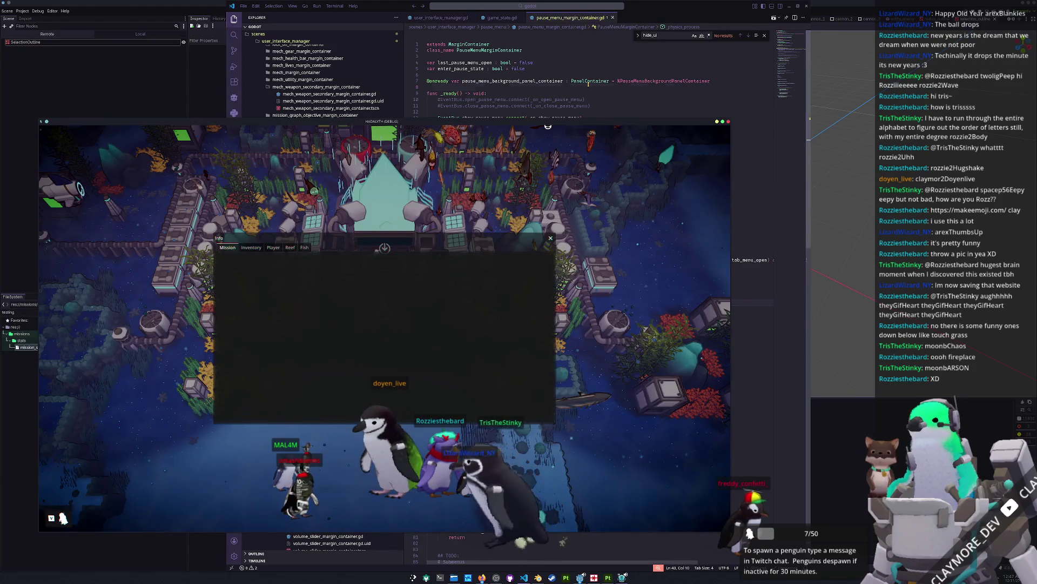
left_click(487, 87)
left_click(486, 229)
Scroll through pause_menu_margin_container.gd and place the caret on empty line 31.
left_click(502, 271)
scroll(502, 270, "down", 15)
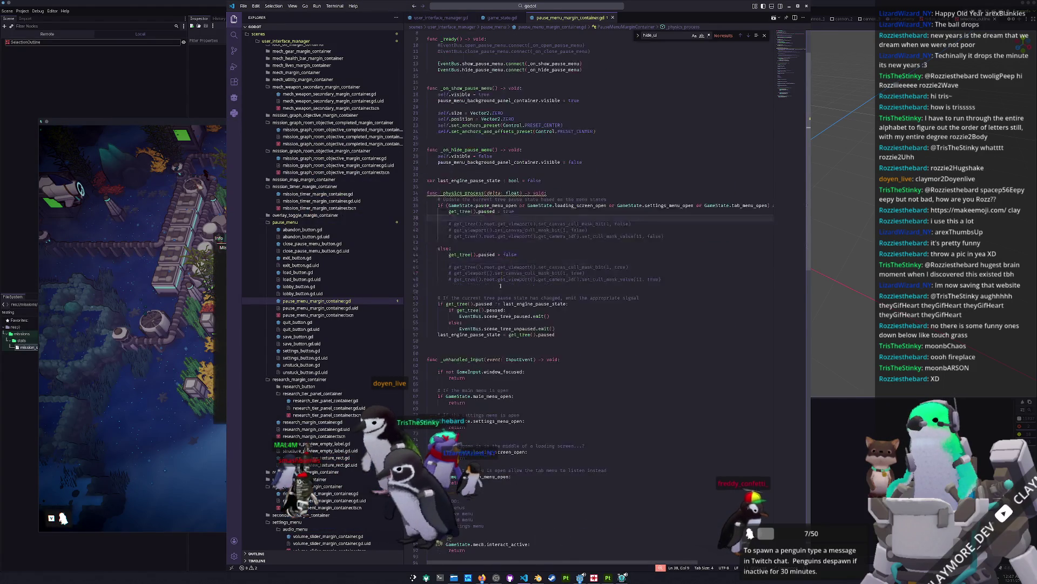
scroll(479, 359, "up", 15)
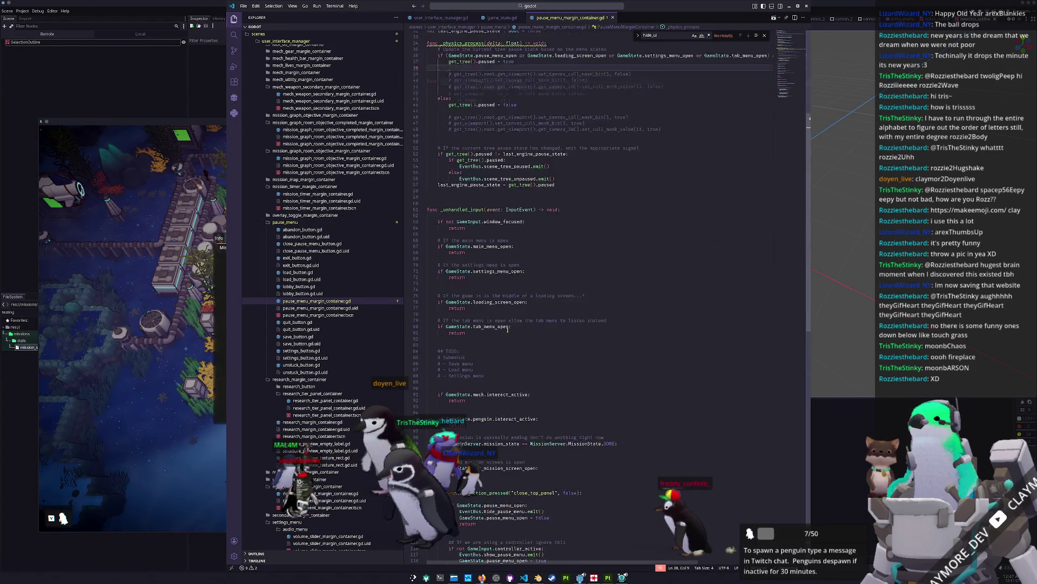
left_click(560, 227)
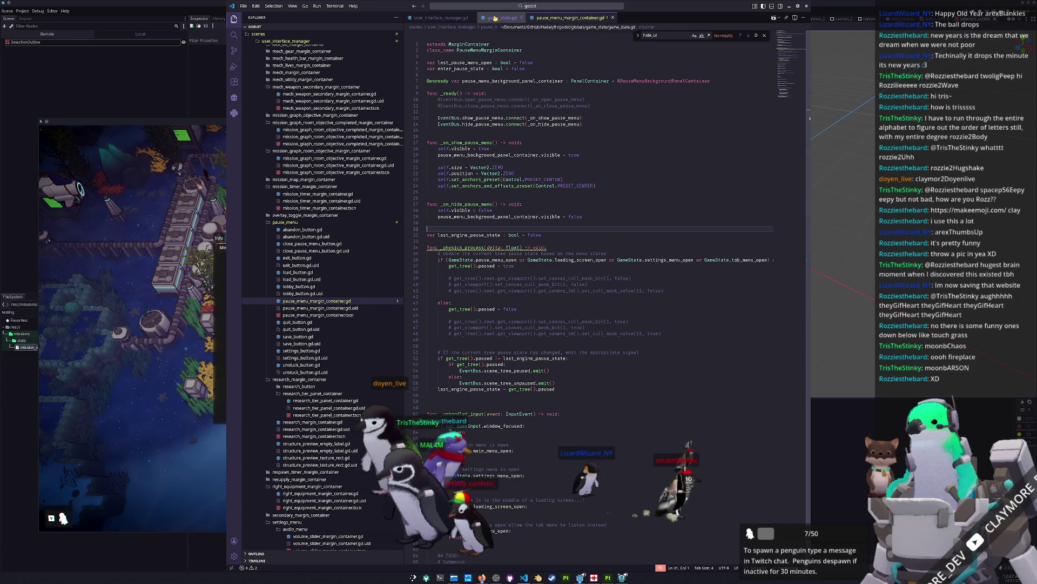
Switch to game_state.gd and scroll to its hide_ui input handling.
left_click(496, 18)
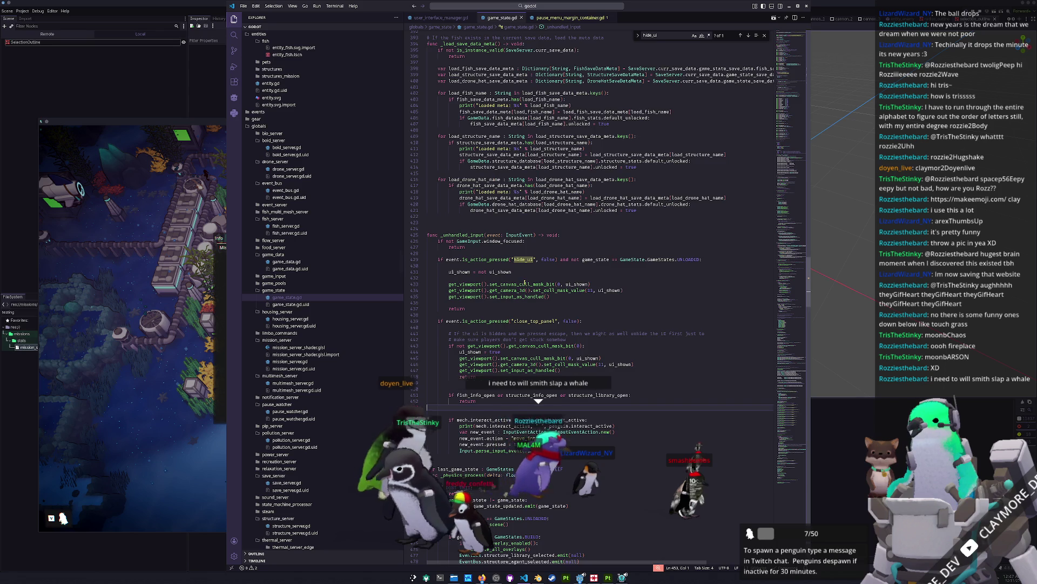
scroll(519, 293, "down", 2)
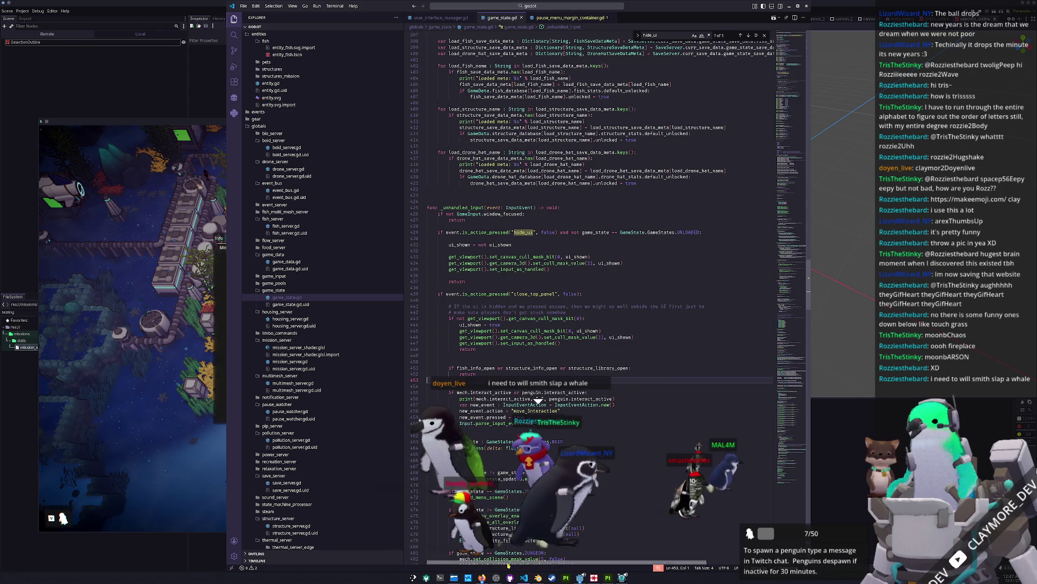
mouse_move(480, 580)
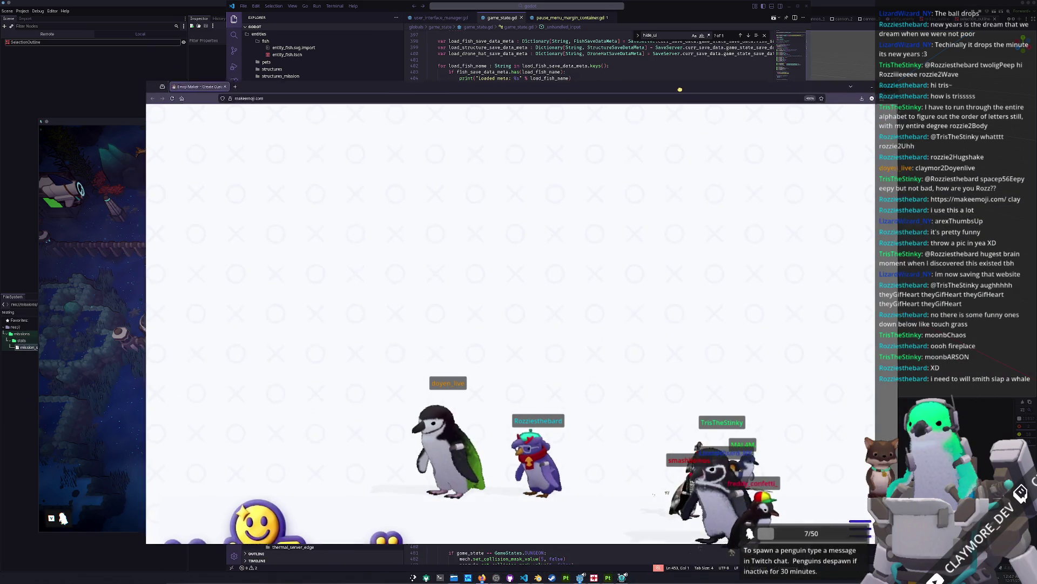
Preview the Screenshots folder images and open the whale screenshot as the emoji source.
key("Down")
key("Down")
key("Down")
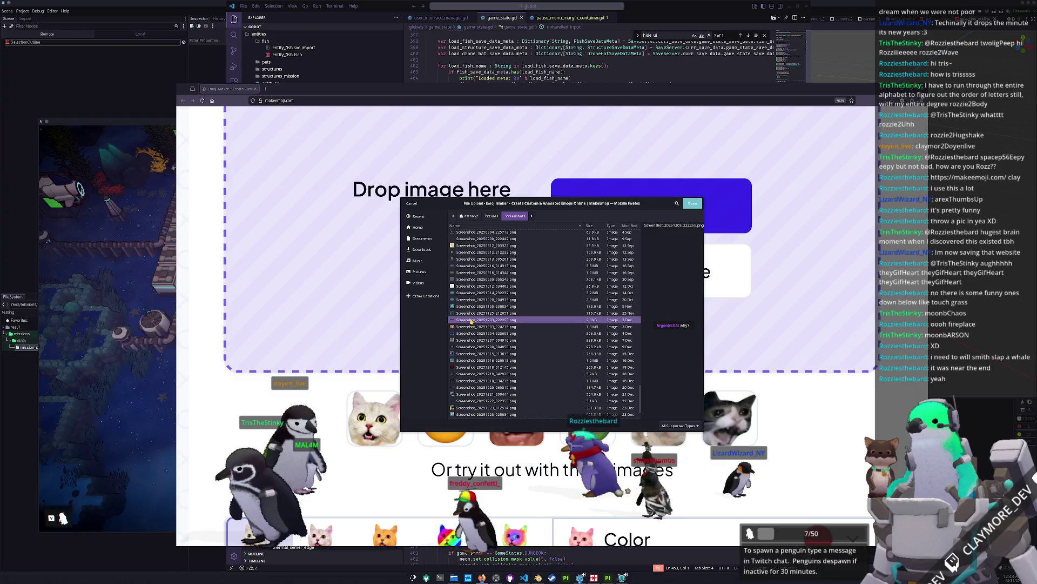
left_click(474, 346)
left_click(473, 367)
left_click(475, 360)
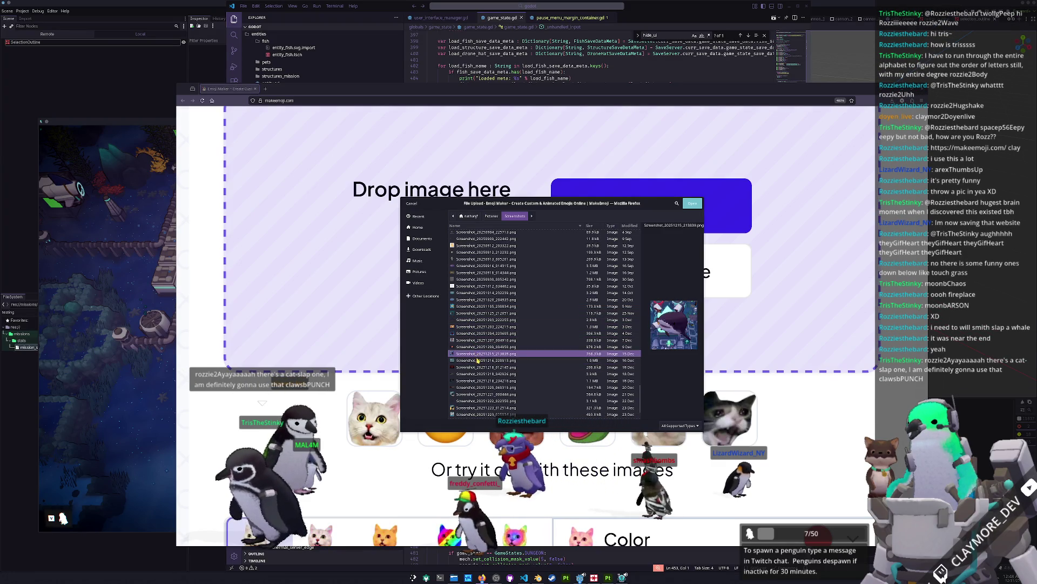
scroll(476, 361, "down", 2)
key("Down")
key("Down")
key("Down")
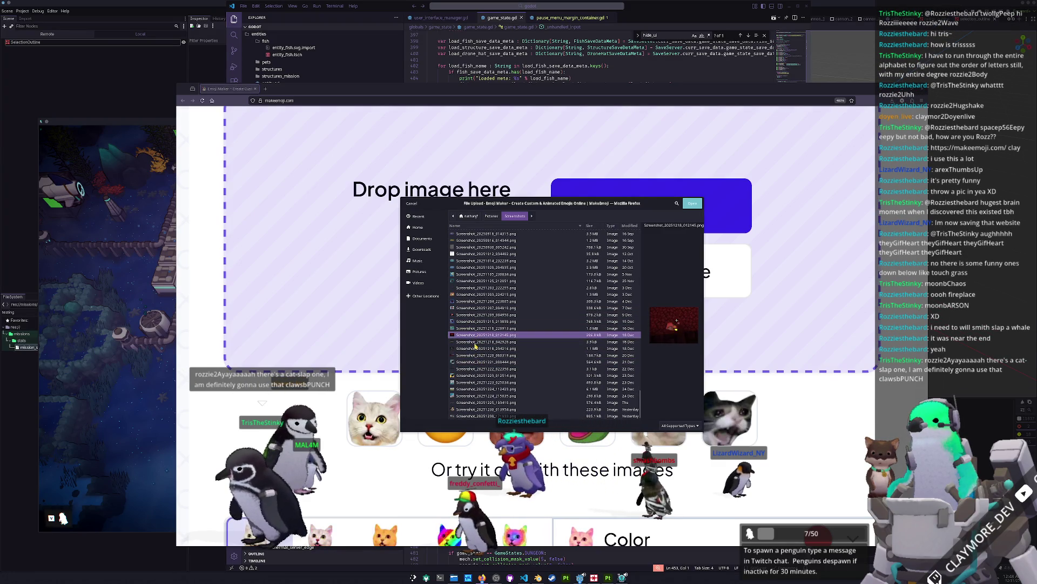
key("Down")
key("Down")
key("Down")
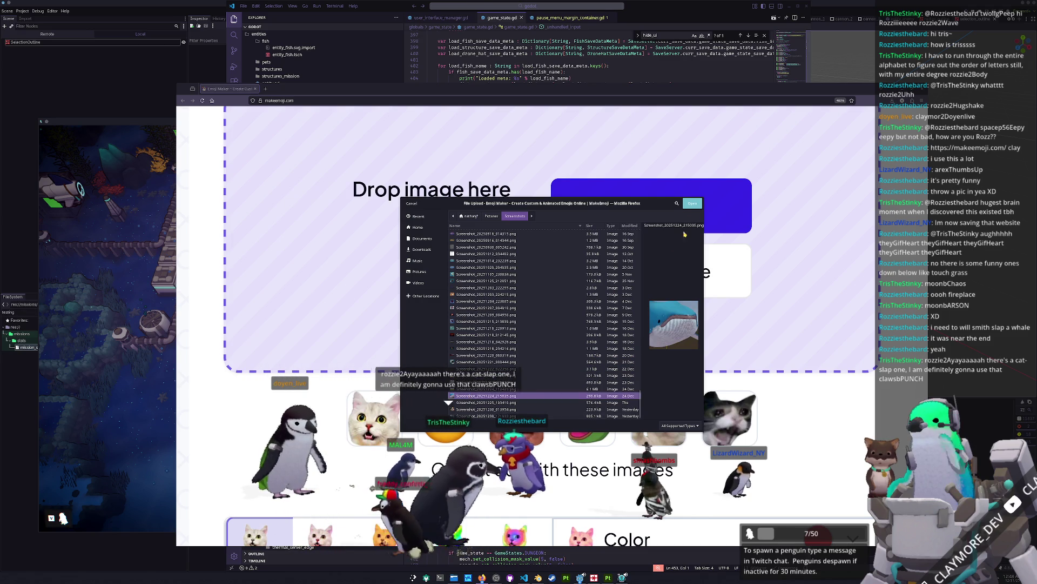
key("Return")
scroll(549, 340, "down", 3)
scroll(550, 340, "down", 6)
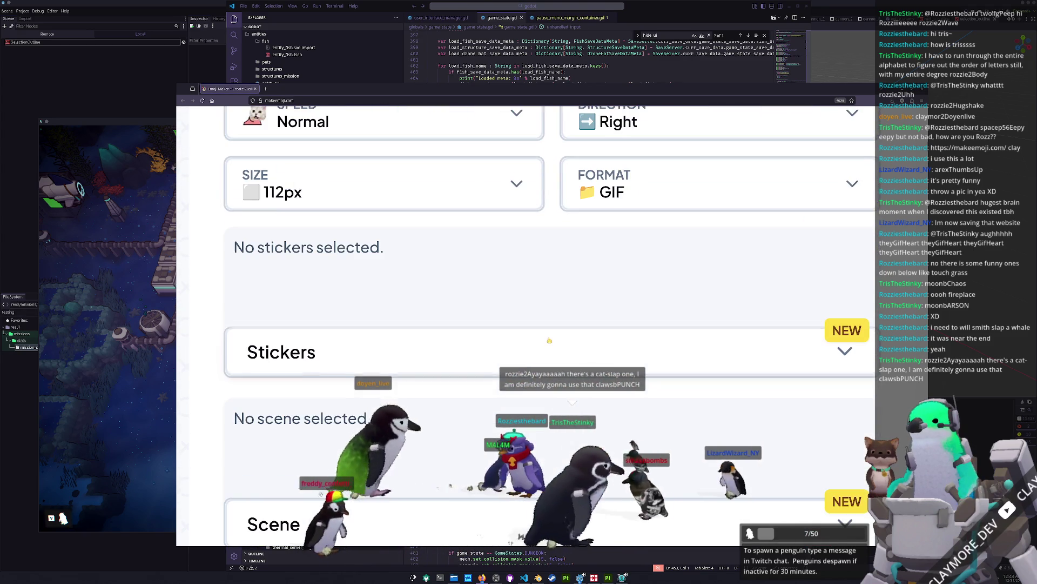
Search the MakeEmoji page for 'slap' to locate the slap effects.
scroll(217, 390, "down", 10)
scroll(217, 390, "up", 3)
scroll(217, 390, "down", 2)
key("ctrl+f")
type("slap")
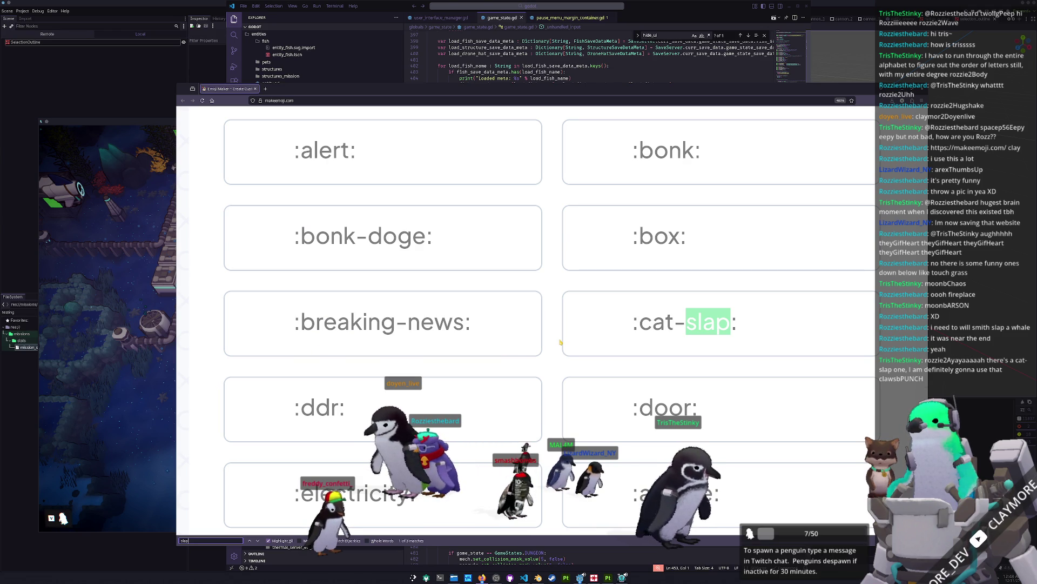
left_click(685, 363)
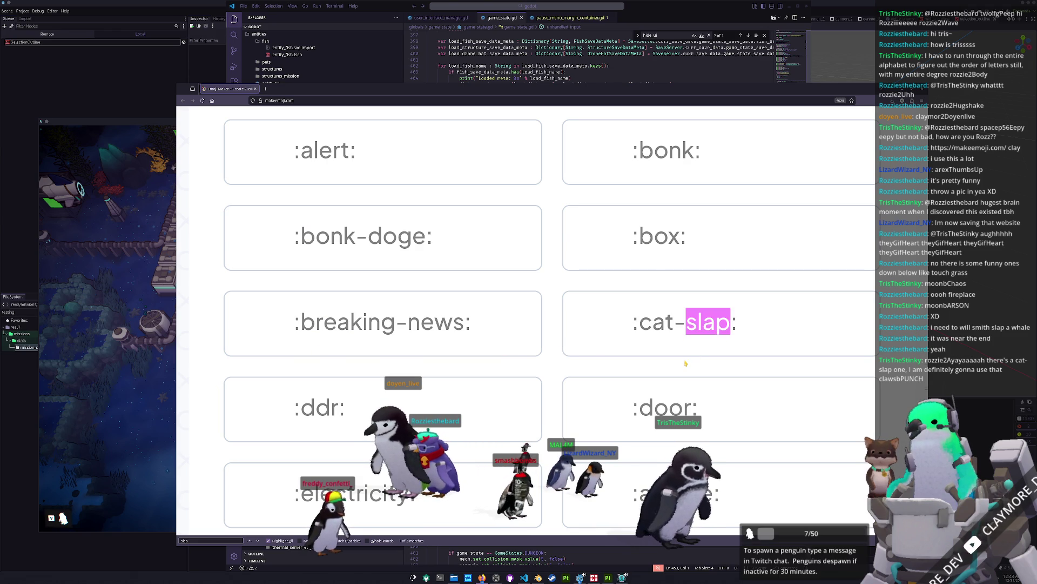
Scroll the effect grid and download the whale :cat-slap: GIF.
scroll(658, 352, "up", 3)
scroll(641, 356, "down", 3)
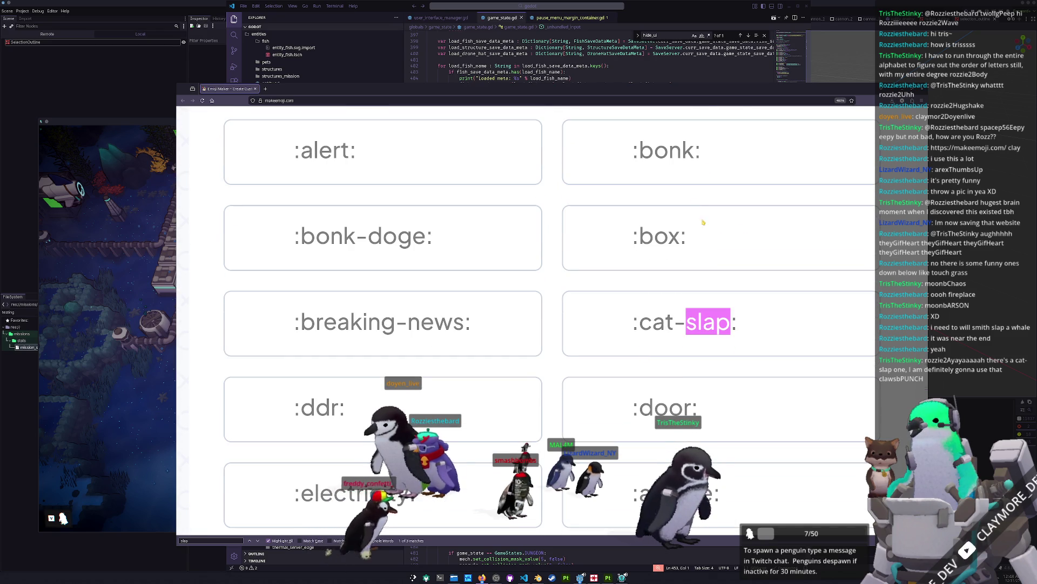
scroll(749, 273, "down", 3)
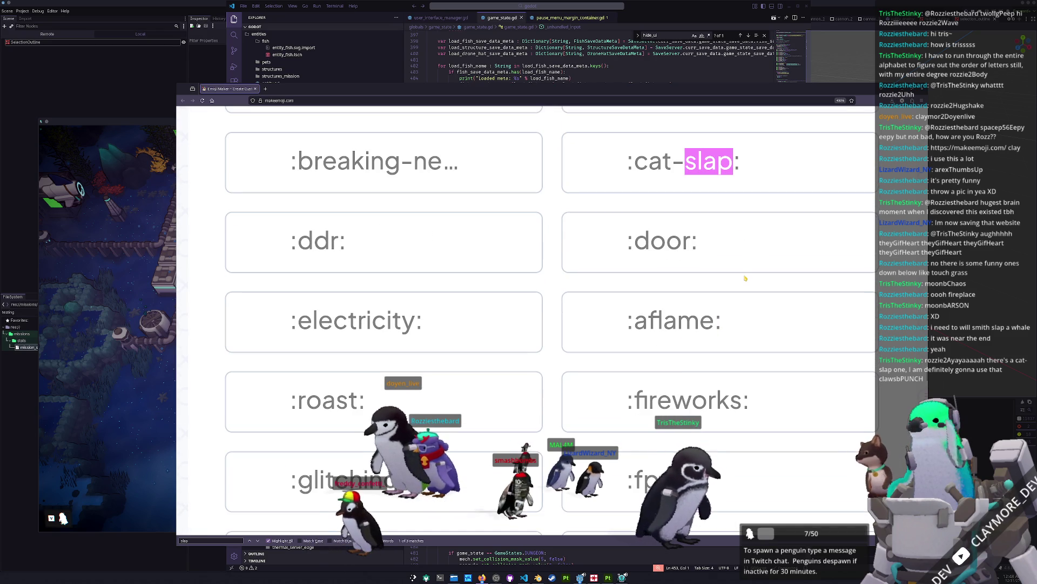
scroll(725, 280, "down", 1)
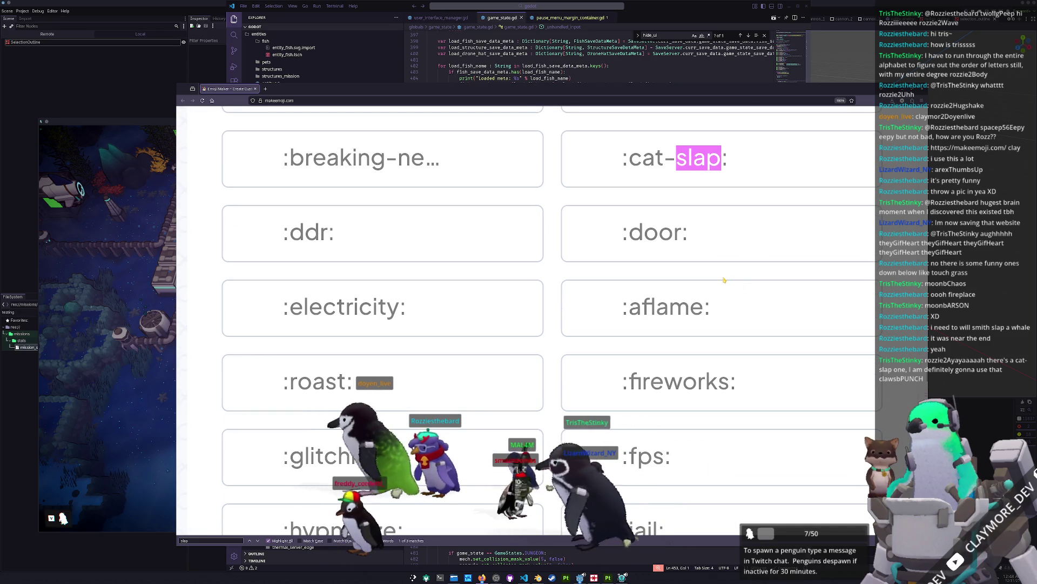
scroll(720, 280, "down", 15)
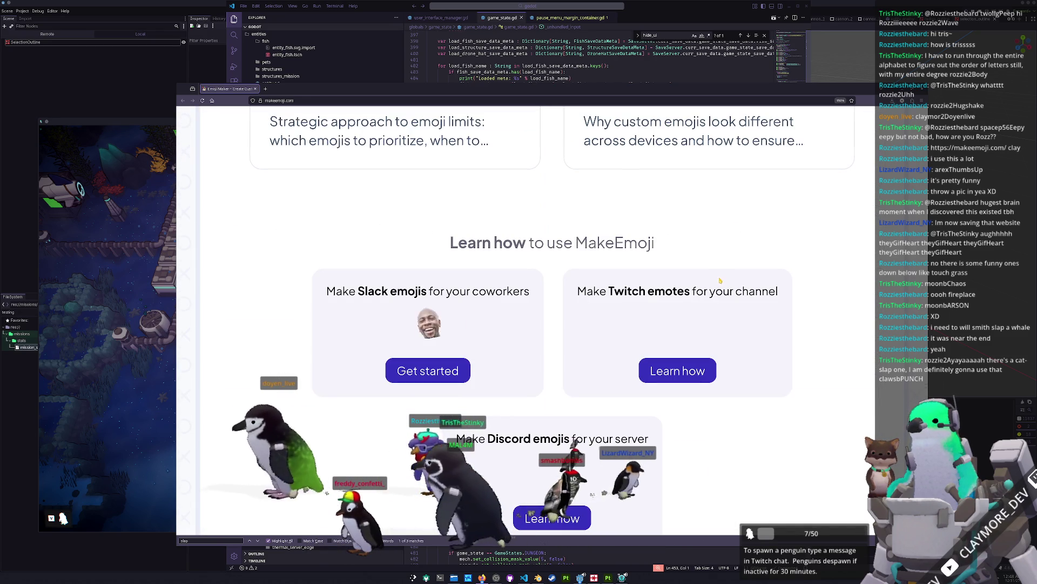
scroll(716, 285, "up", 5)
scroll(715, 285, "up", 10)
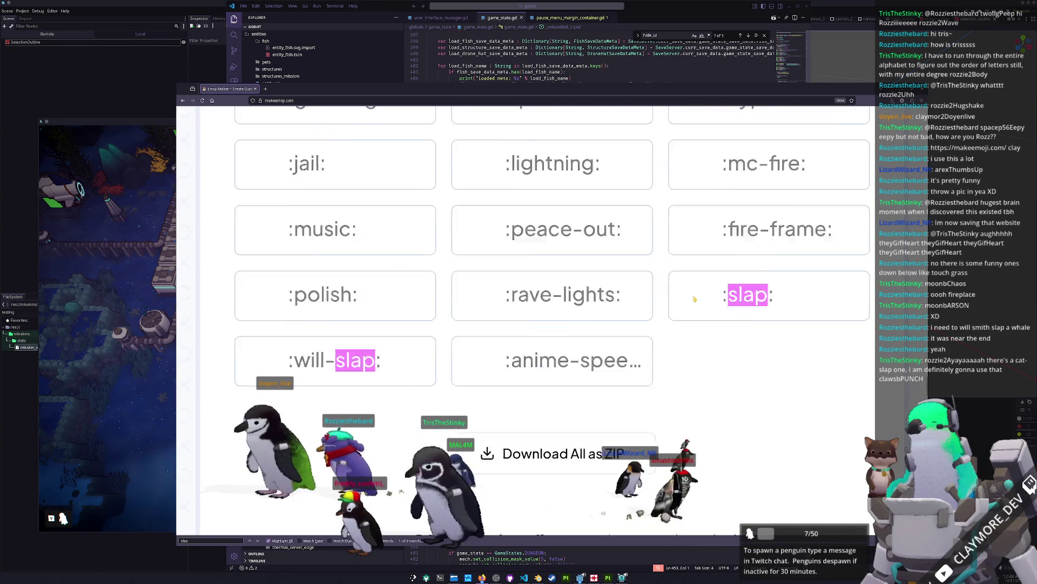
scroll(662, 302, "down", 8)
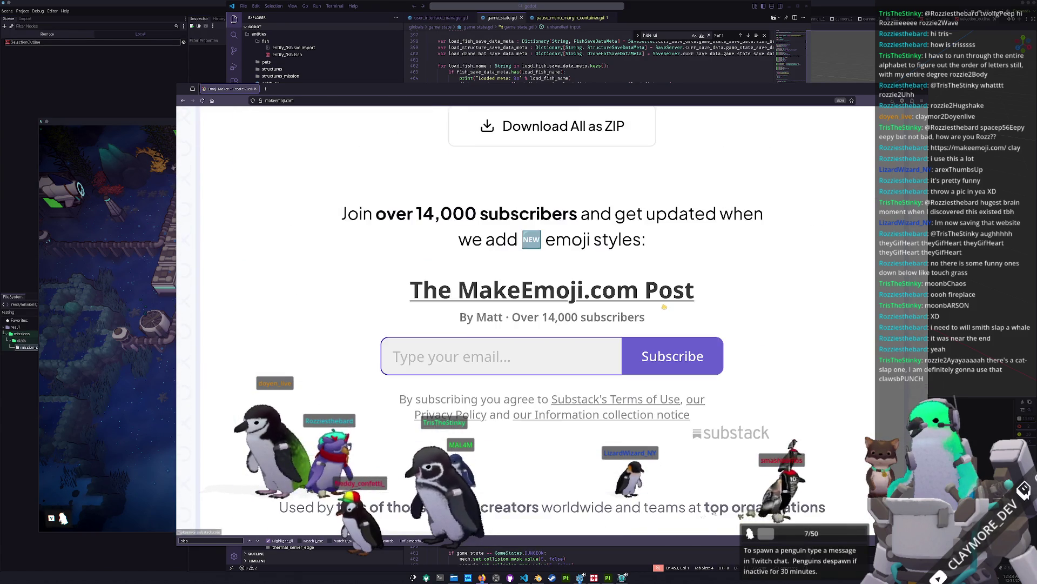
scroll(478, 323, "up", 2)
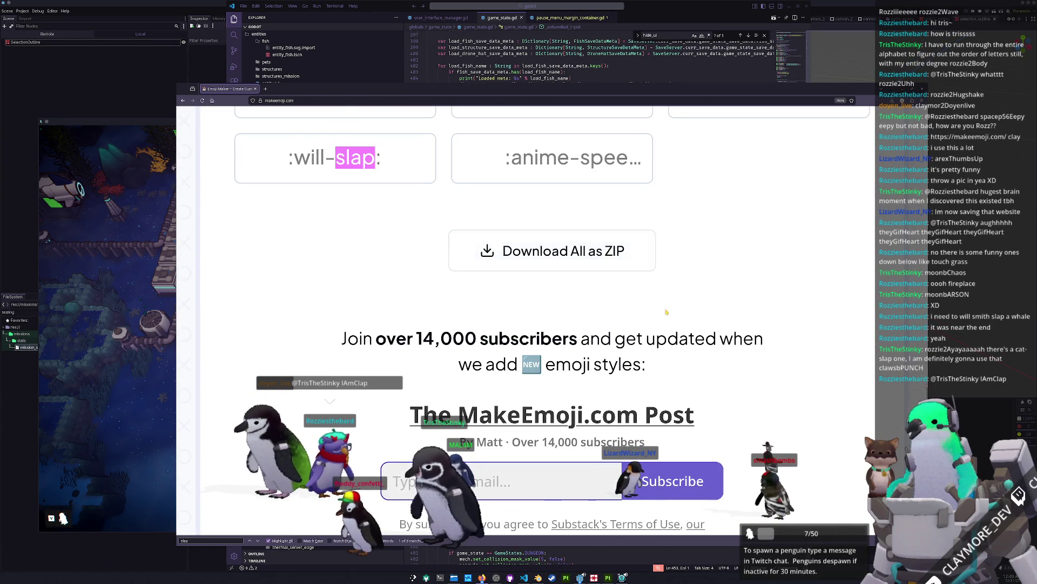
scroll(667, 312, "up", 5)
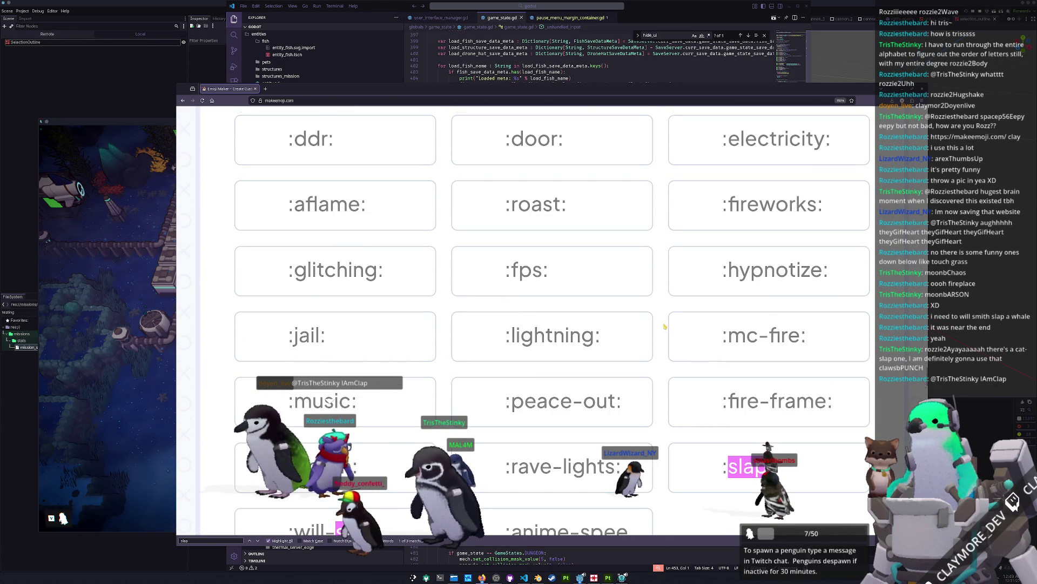
scroll(663, 325, "up", 4)
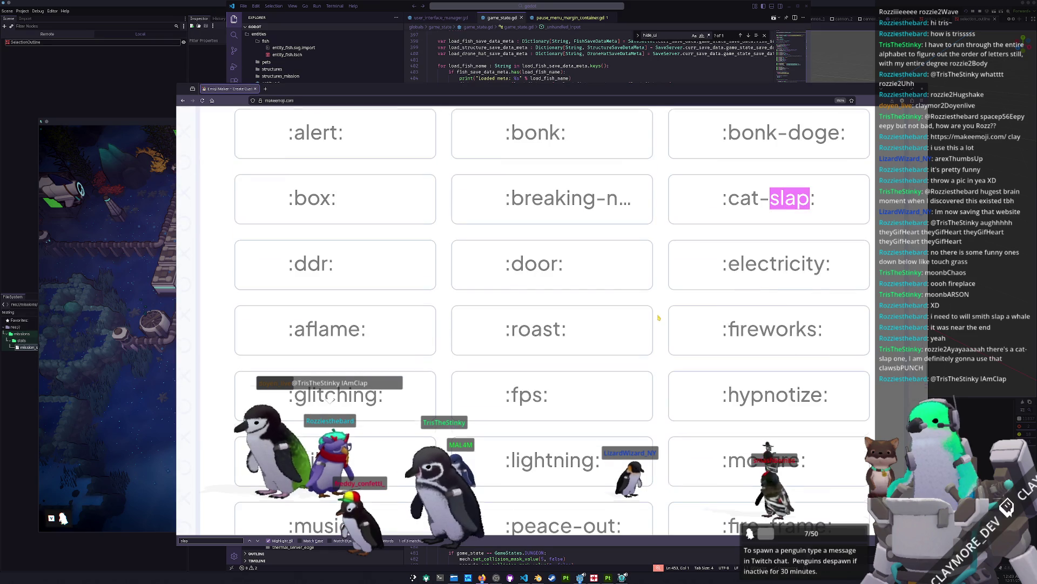
scroll(805, 325, "up", 10)
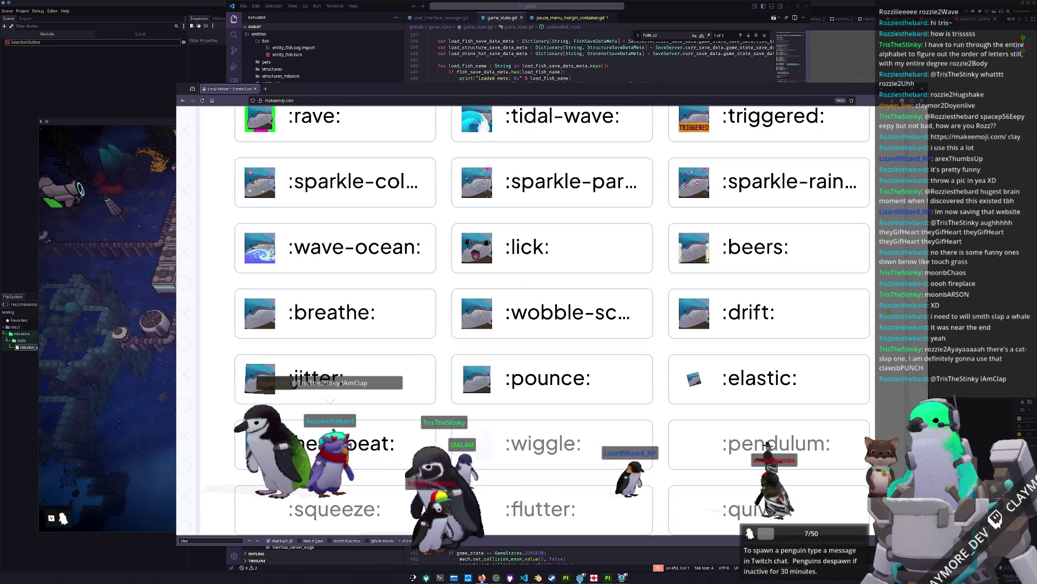
scroll(870, 306, "down", 10)
scroll(552, 319, "up", 3)
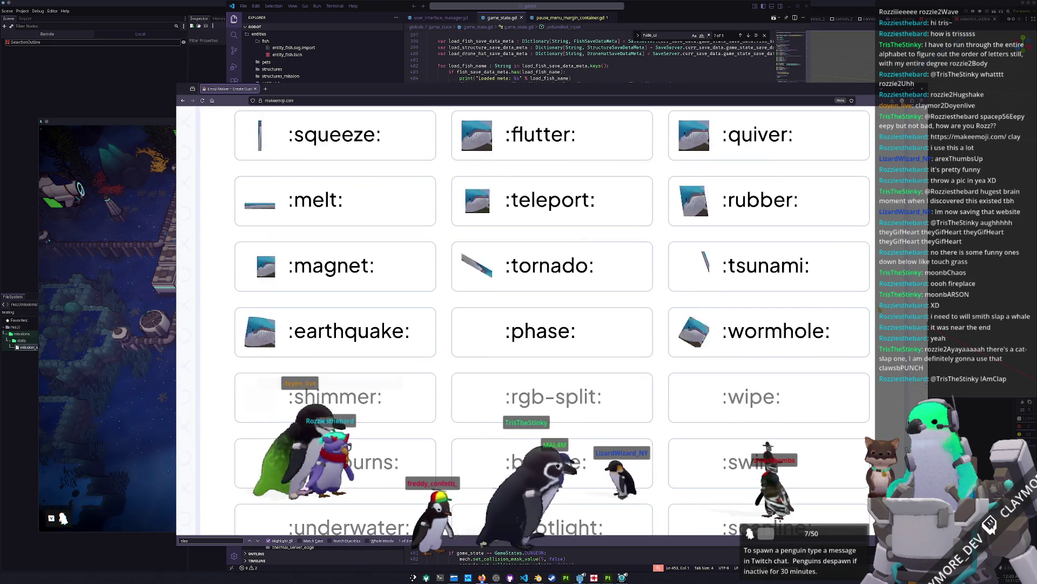
scroll(551, 319, "down", 3)
scroll(551, 319, "down", 5)
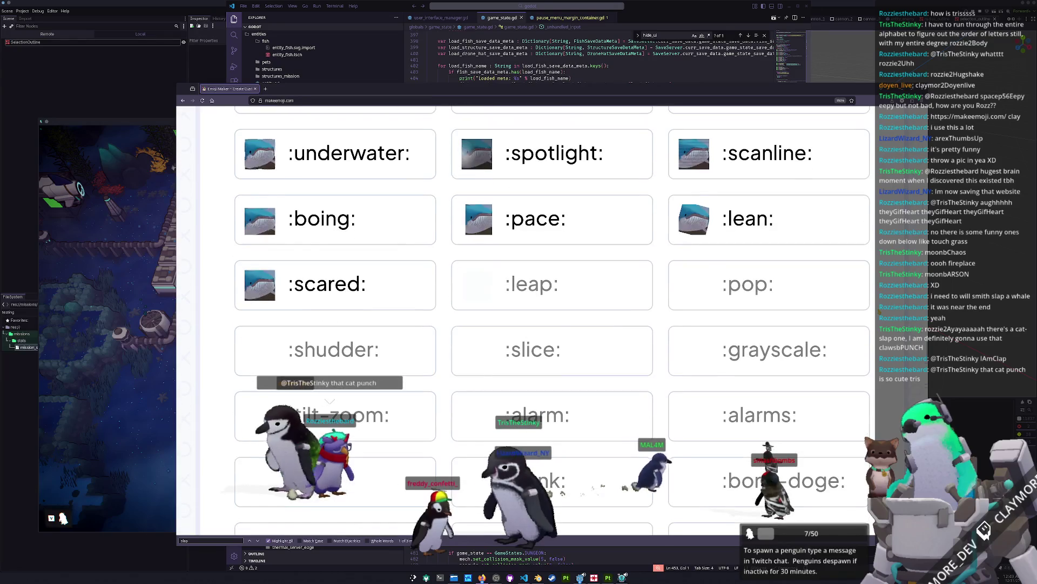
scroll(551, 319, "down", 2)
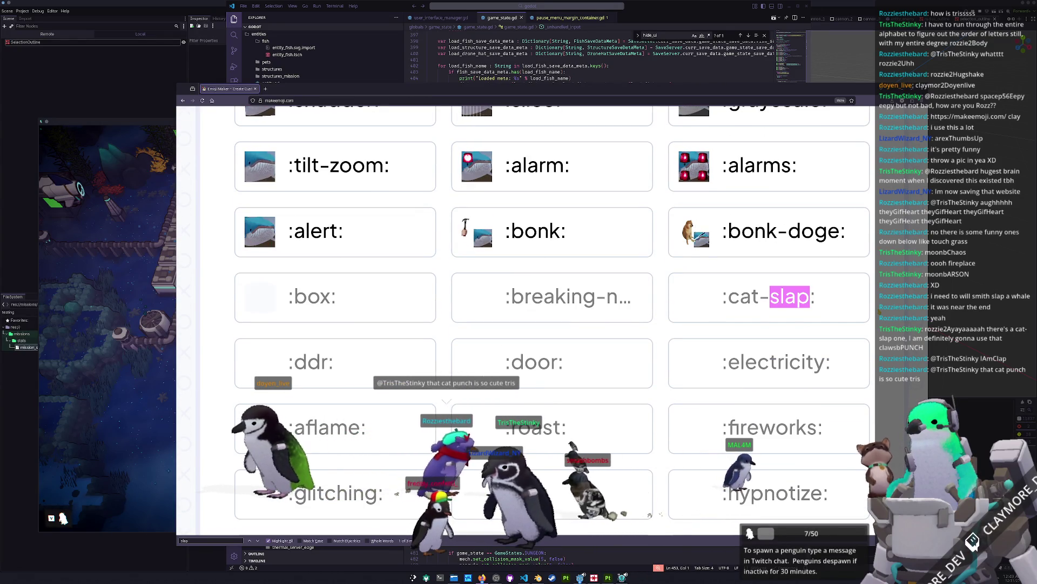
scroll(551, 318, "down", 2)
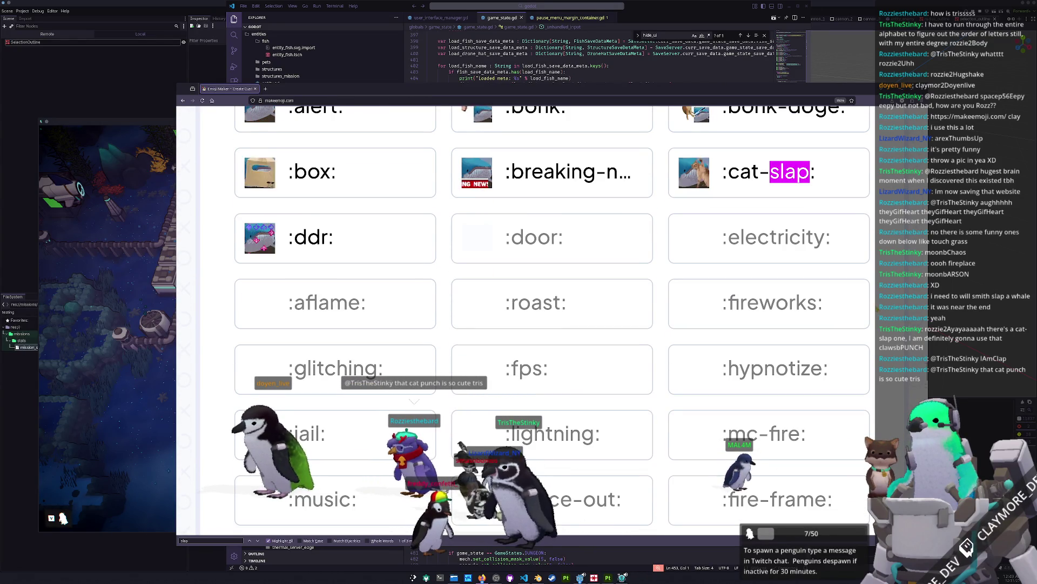
left_click(746, 183)
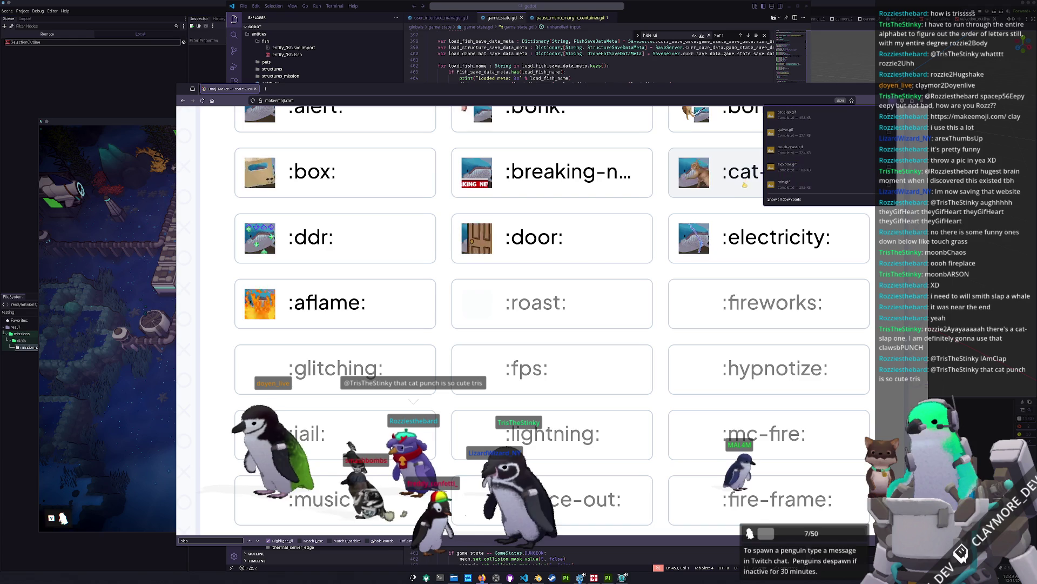
Find the :polish: effect and download the whale polish GIF.
scroll(663, 292, "down", 2)
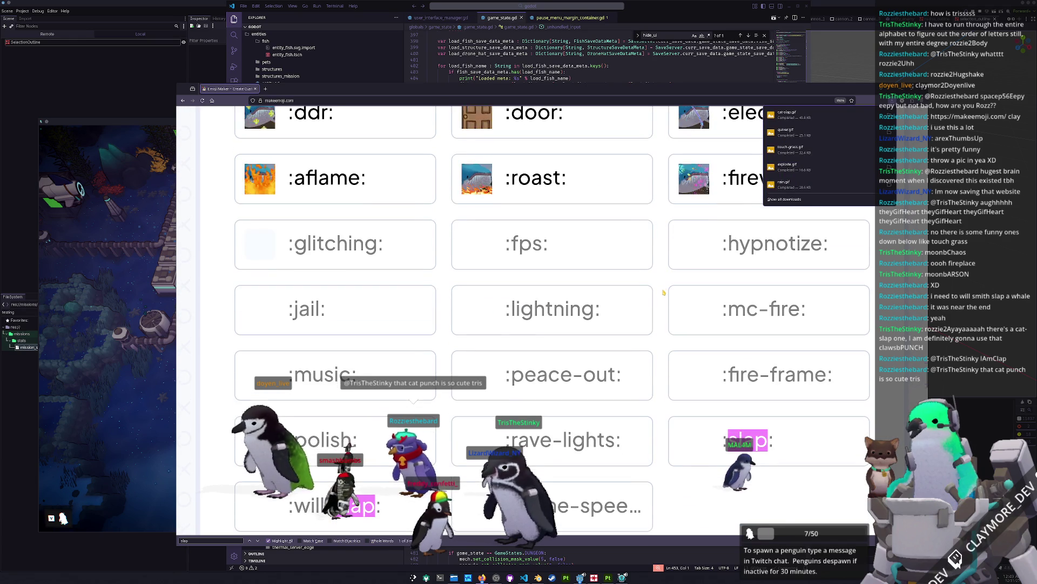
scroll(662, 289, "down", 2)
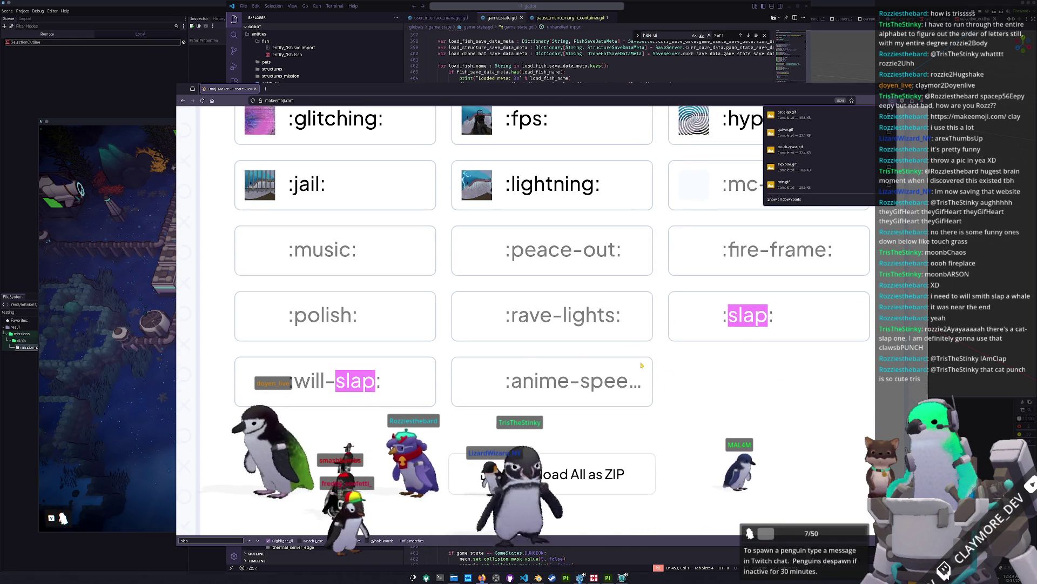
scroll(639, 367, "up", 2)
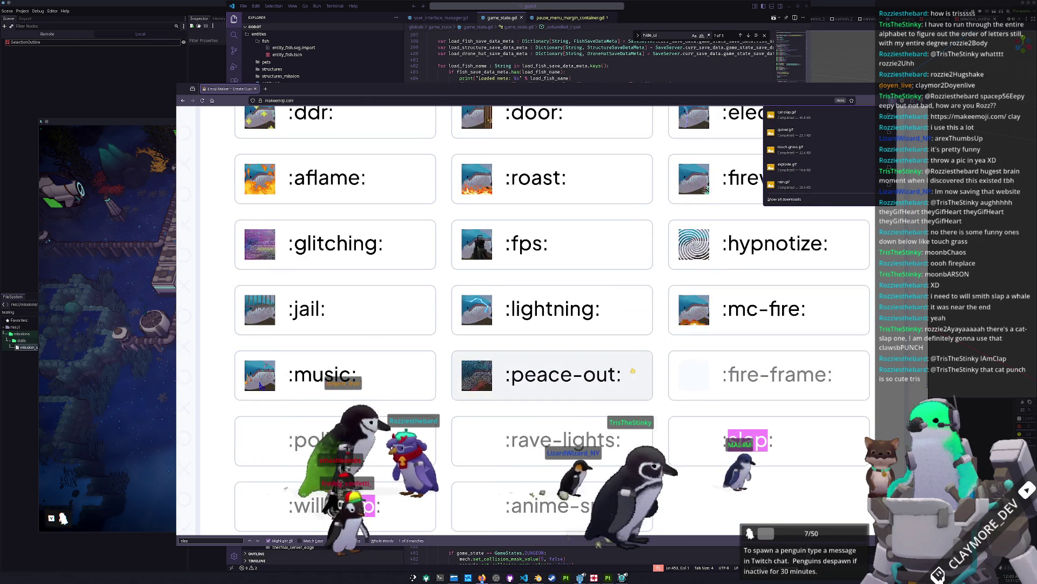
scroll(660, 387, "down", 2)
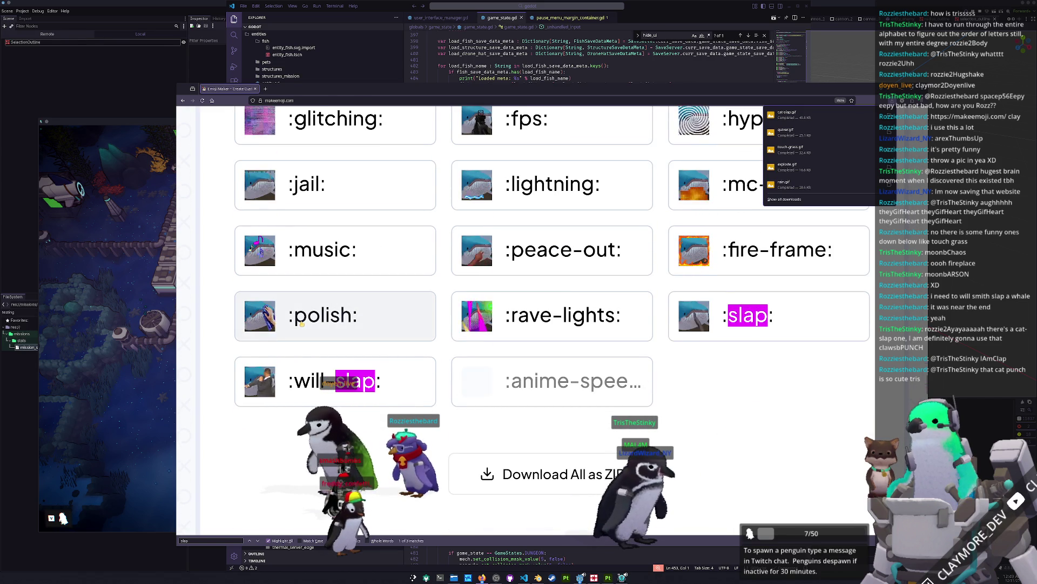
left_click(301, 323)
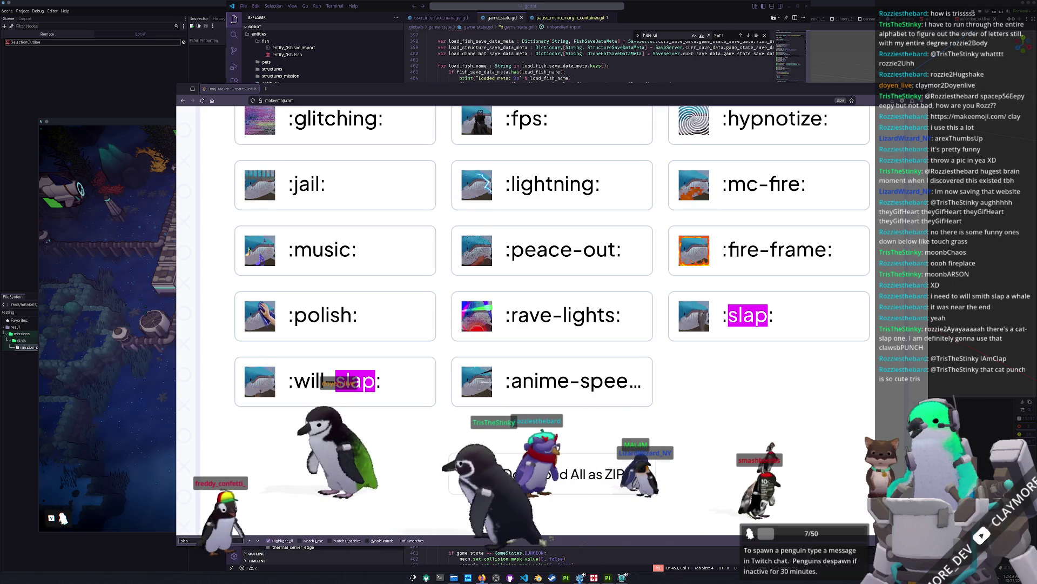
Remove every Tier 1 subscriber emote, including Nurse and Tiger, confirming each removal.
mouse_move(1036, 132)
left_mouse_down()
mouse_move(638, 132)
mouse_move(647, 131)
mouse_move(595, 190)
left_mouse_up()
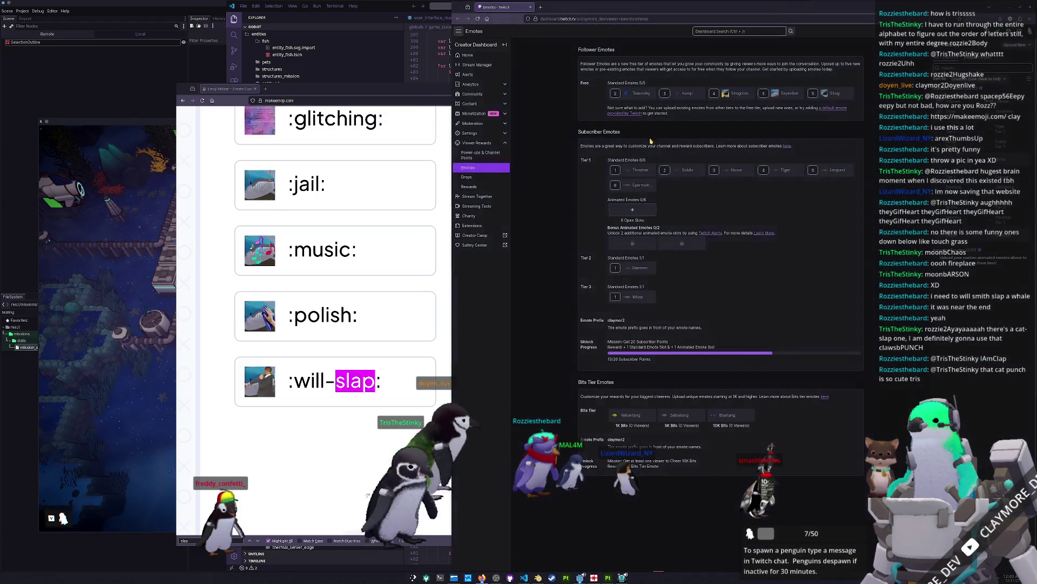
left_click(654, 167)
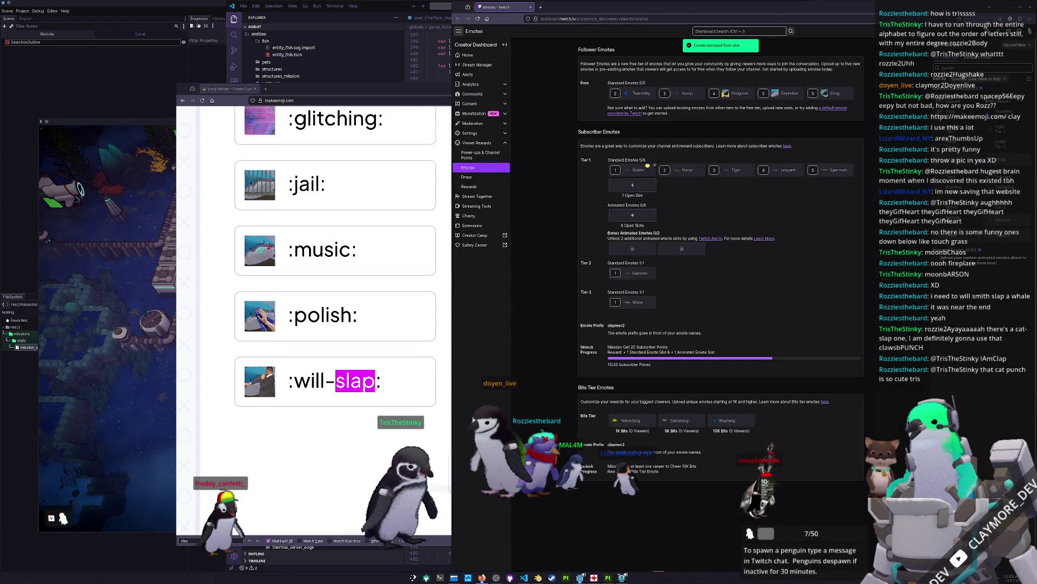
left_click(655, 166)
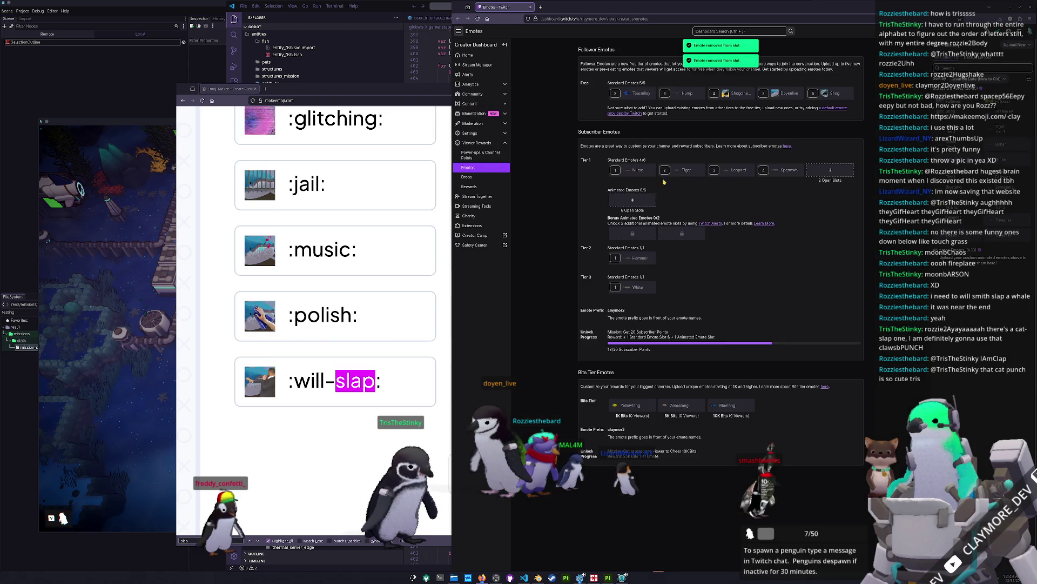
left_click(656, 166)
left_click(799, 317)
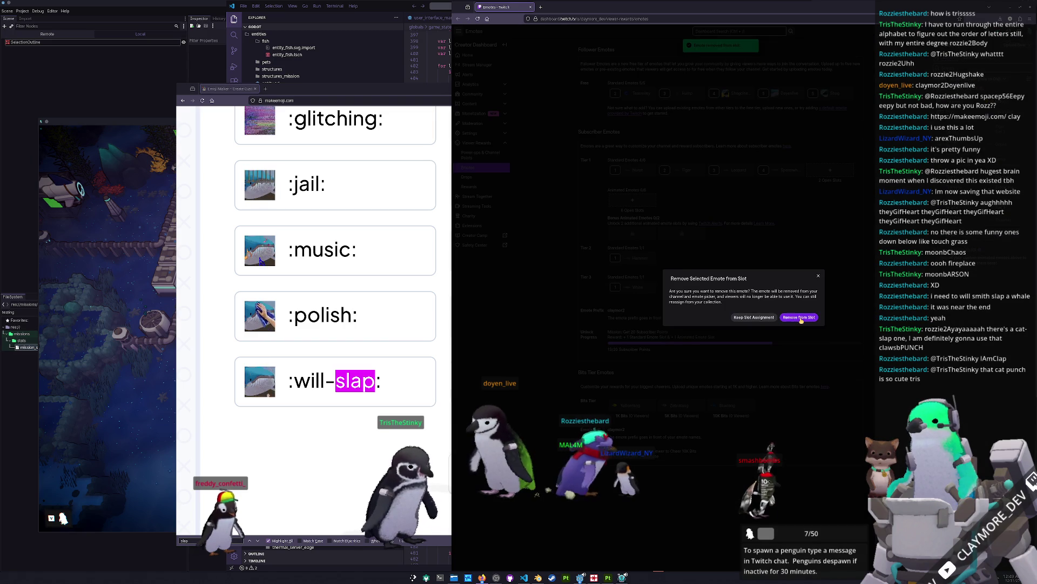
left_click(653, 166)
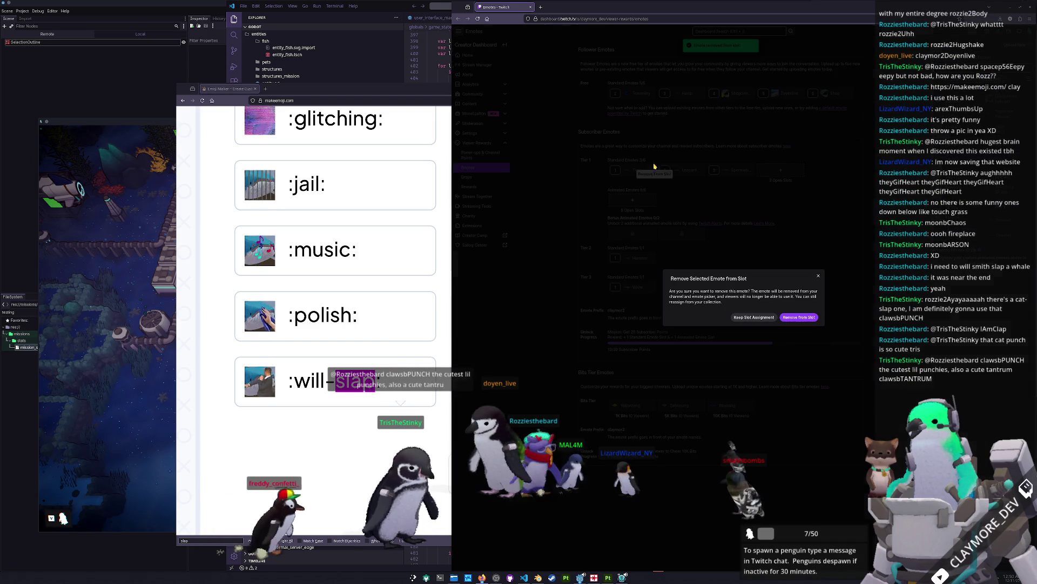
left_click(799, 317)
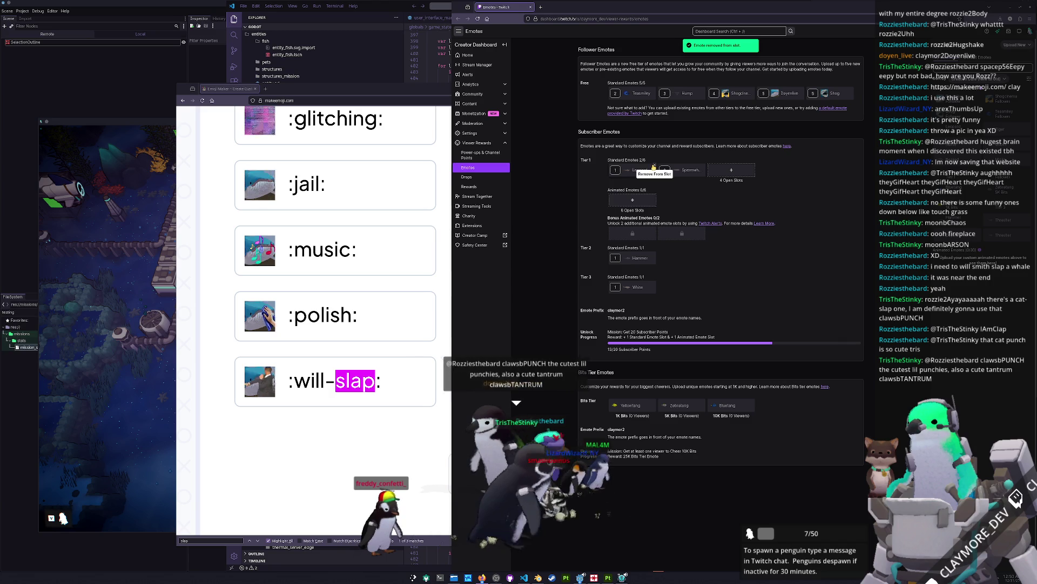
left_click(658, 168)
left_click(801, 316)
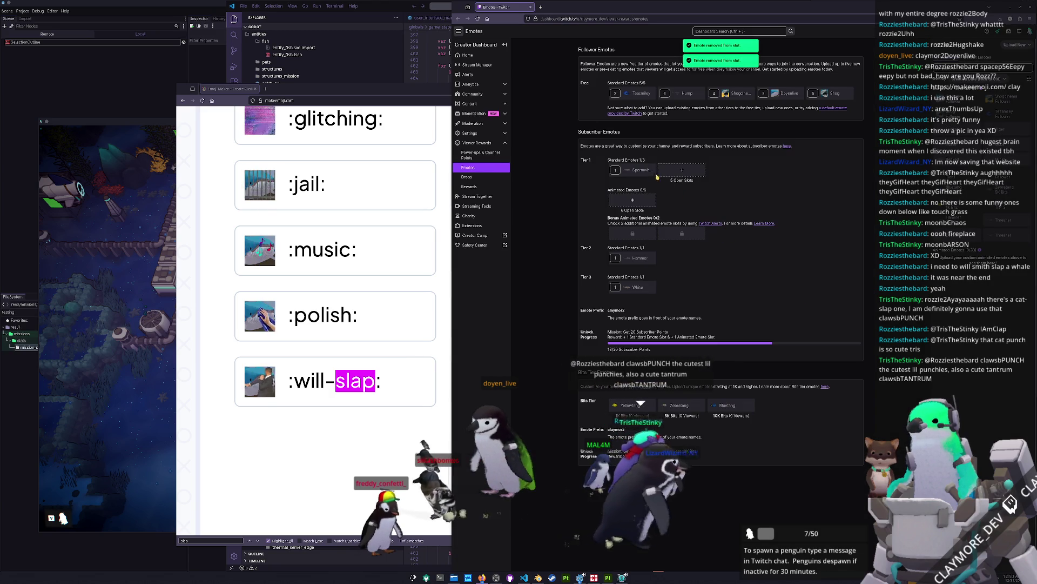
left_click(646, 169)
left_click(799, 317)
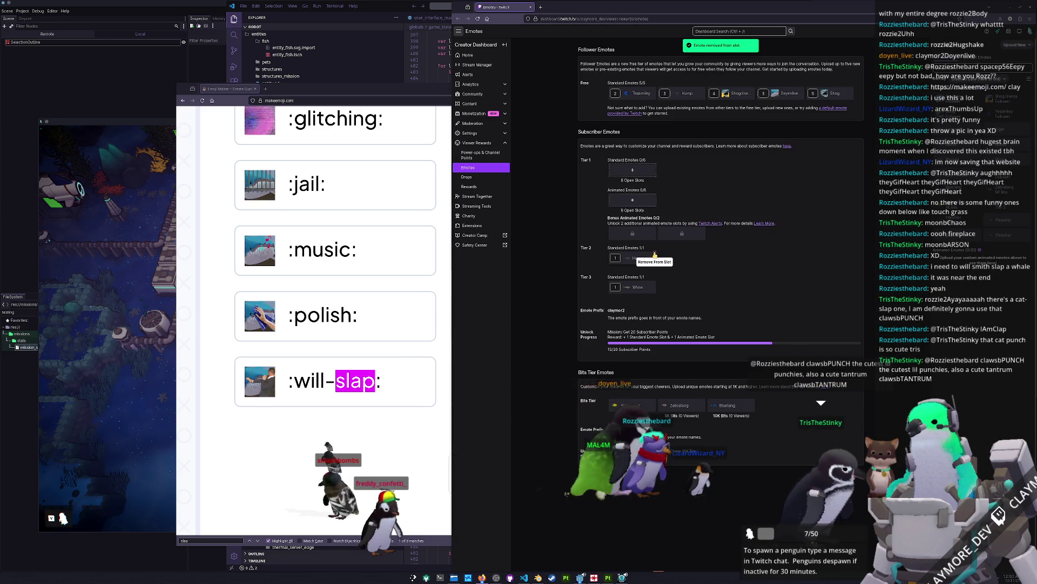
Remove the Tier 2 and Tier 3 subscriber emotes.
left_click(654, 253)
left_click(800, 317)
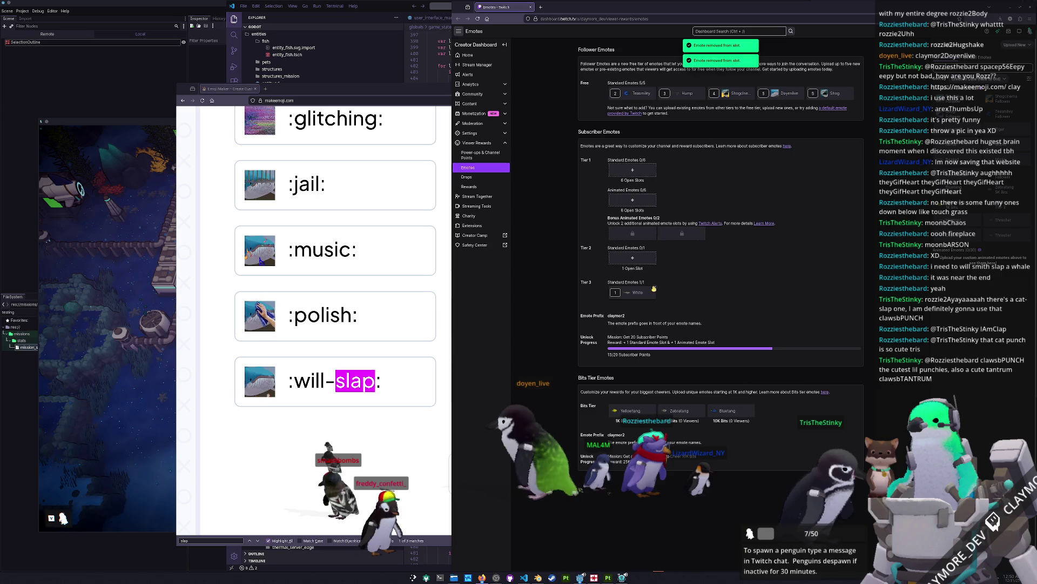
left_click(637, 292)
left_click(799, 318)
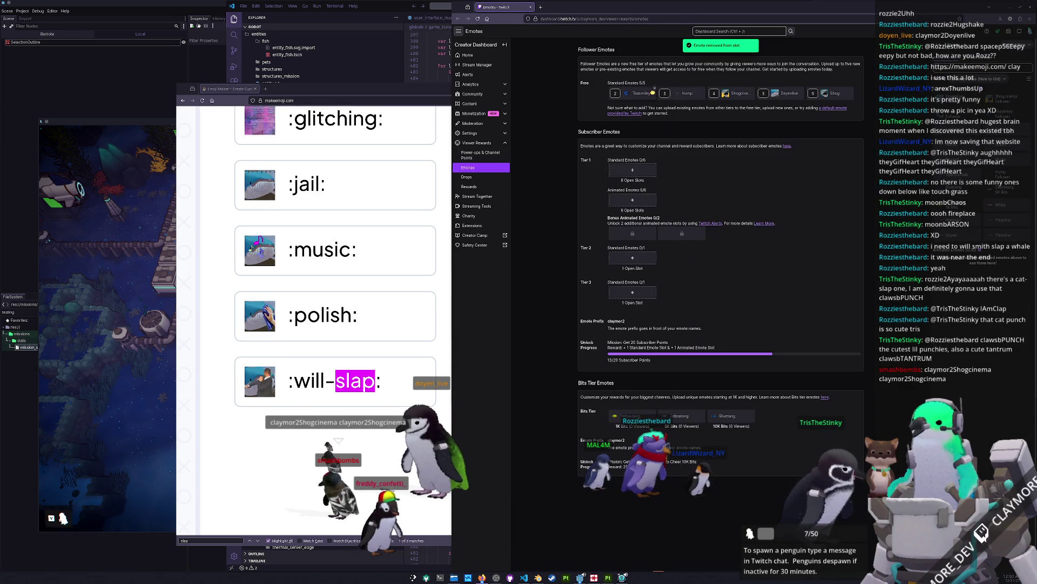
Remove the Shogcinema and Hump follower emotes, keeping Teasmiley, and open the follower upload form.
left_click(655, 89)
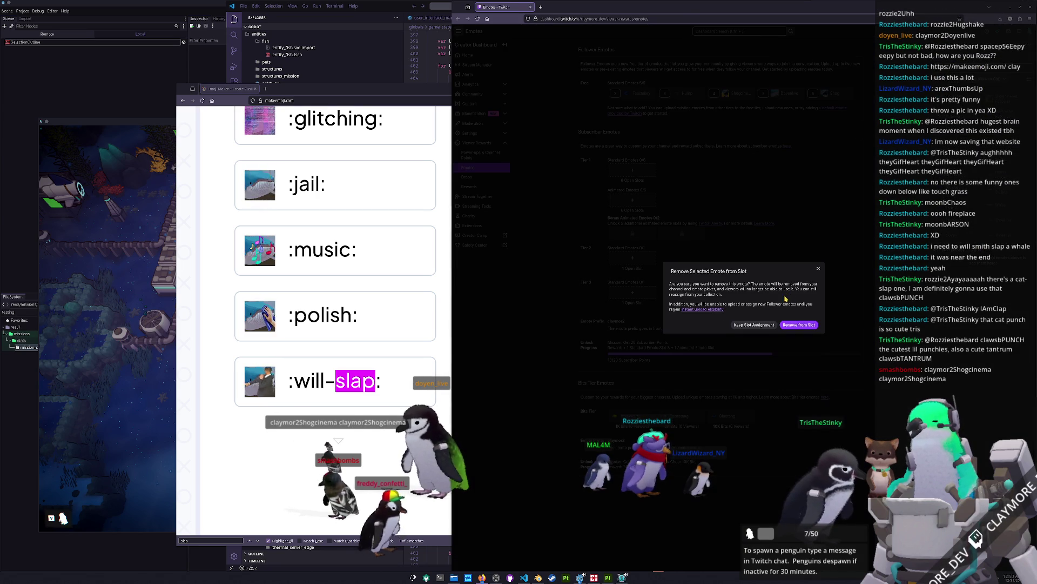
left_click(818, 269)
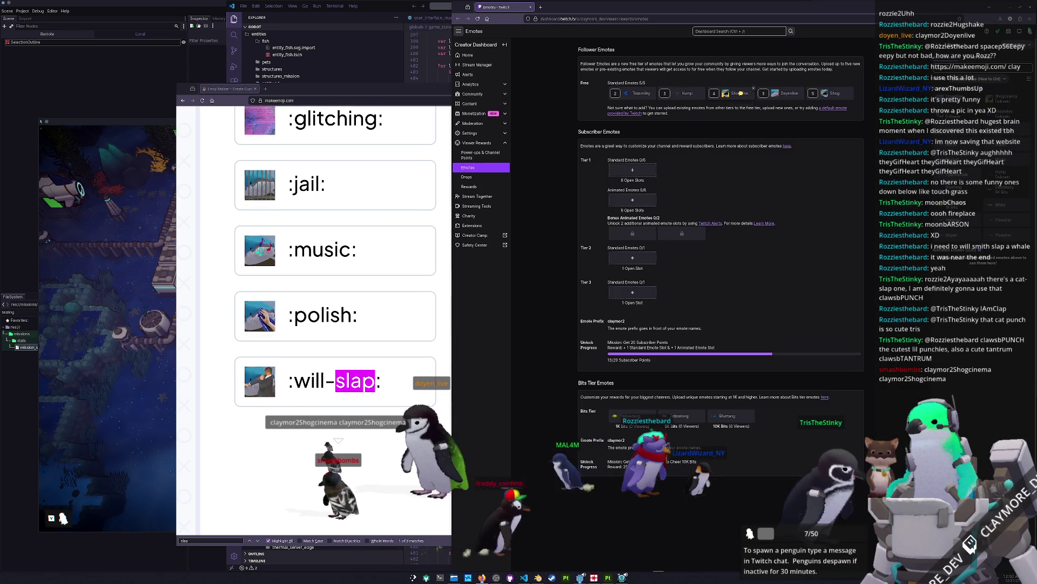
left_click(853, 89)
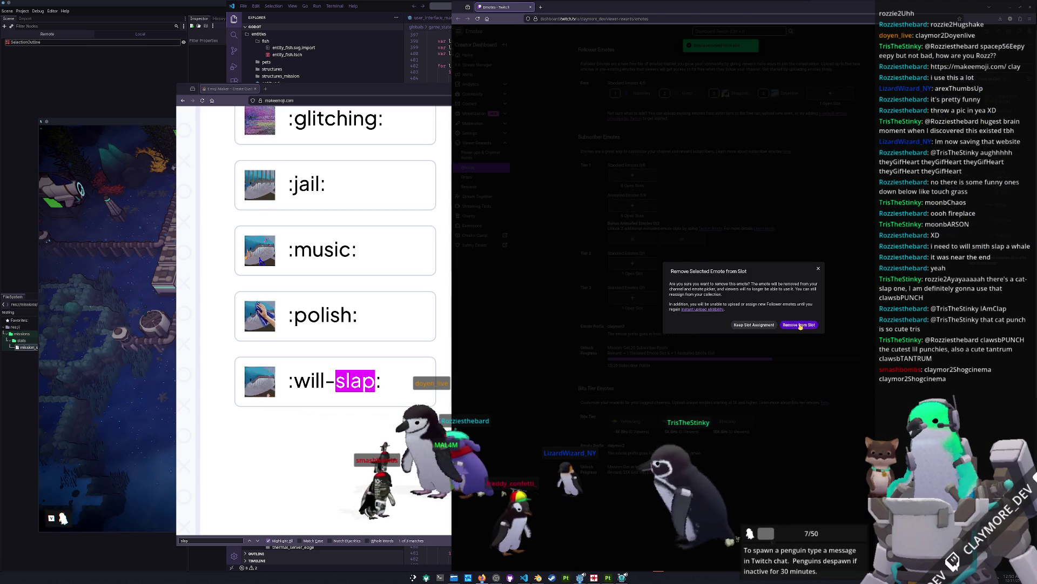
left_click(799, 324)
left_click(701, 90)
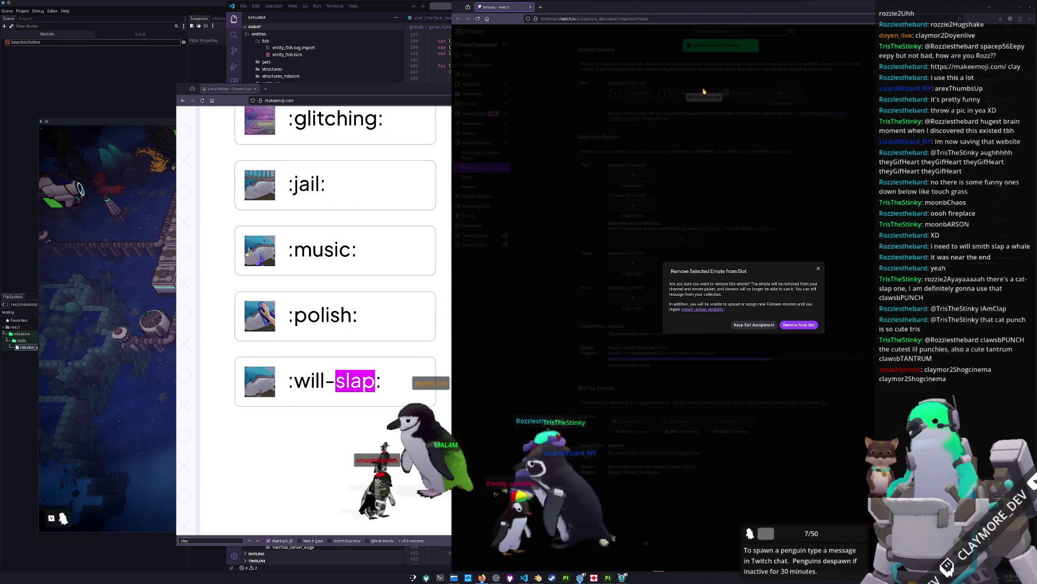
left_click(787, 325)
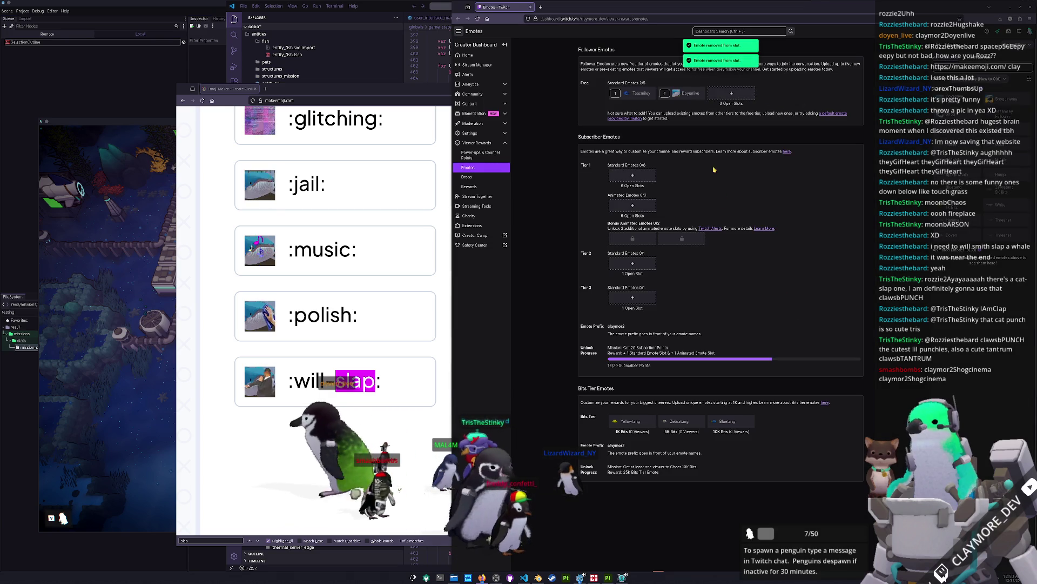
left_click(724, 93)
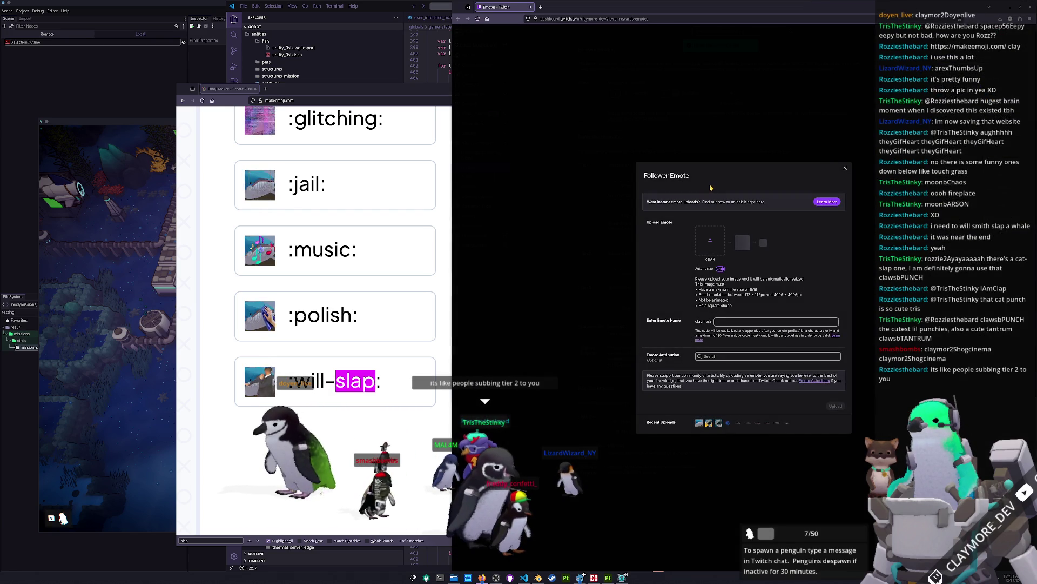
Browse Documents and Downloads for a follower emote file, then cancel the follower upload form.
left_click(703, 247)
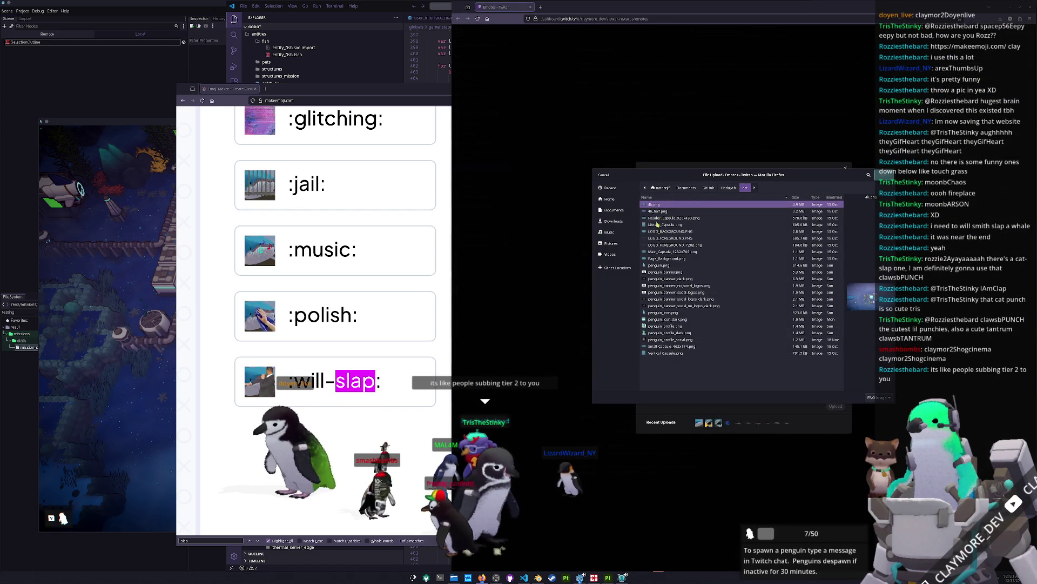
left_click(614, 210)
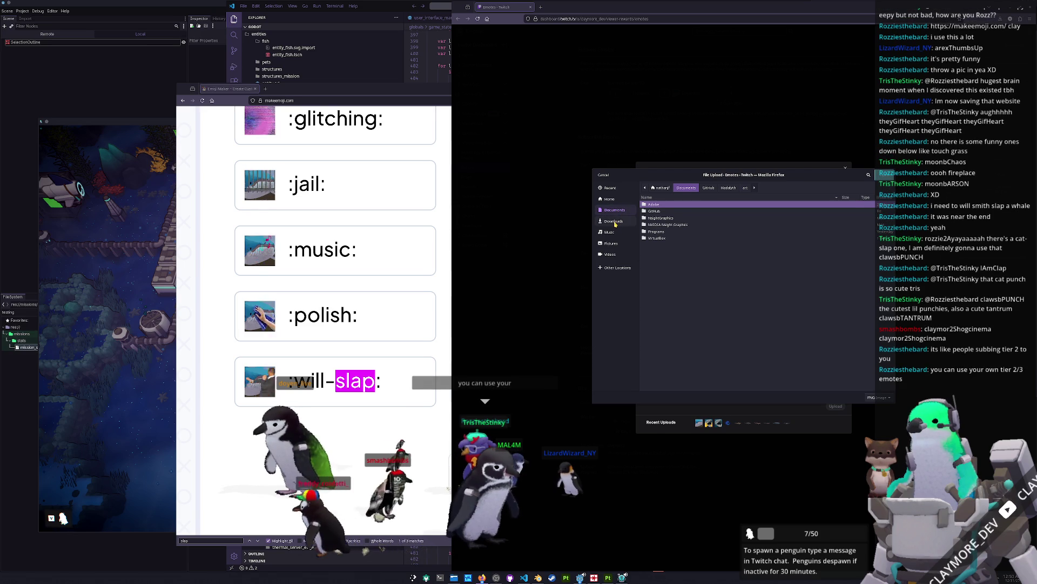
left_click(625, 220)
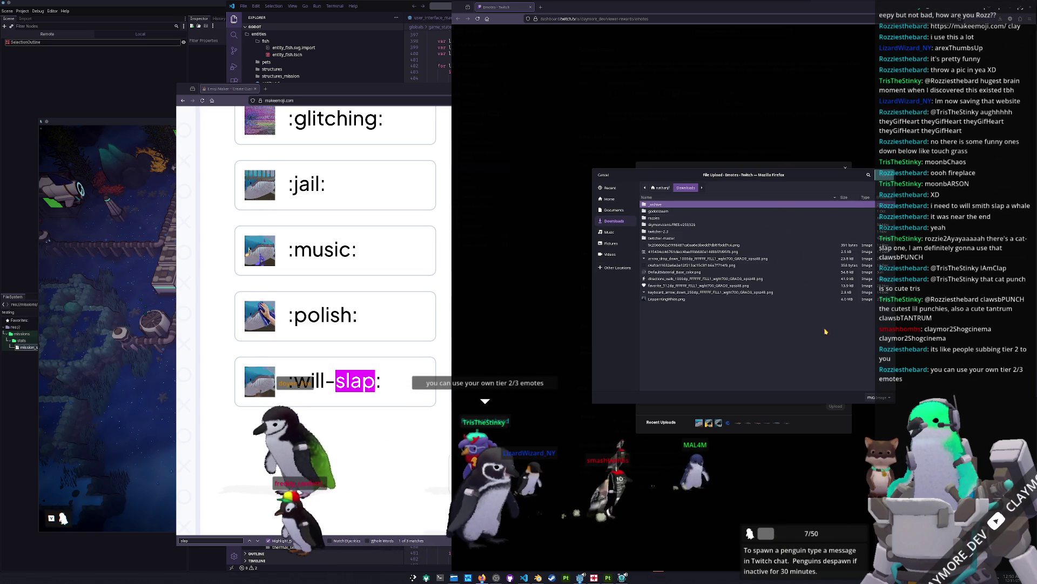
left_click(877, 397)
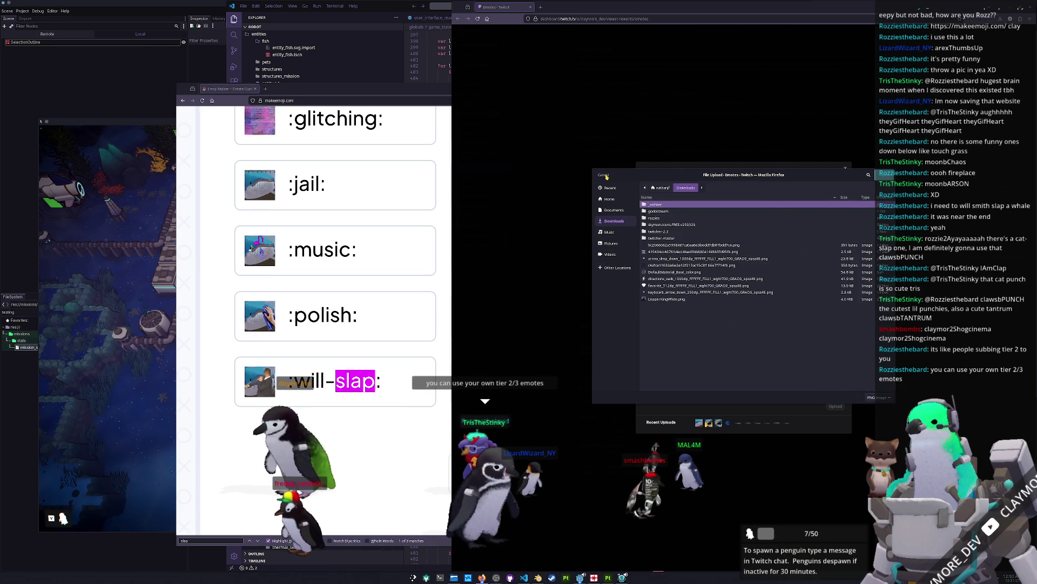
left_click(606, 176)
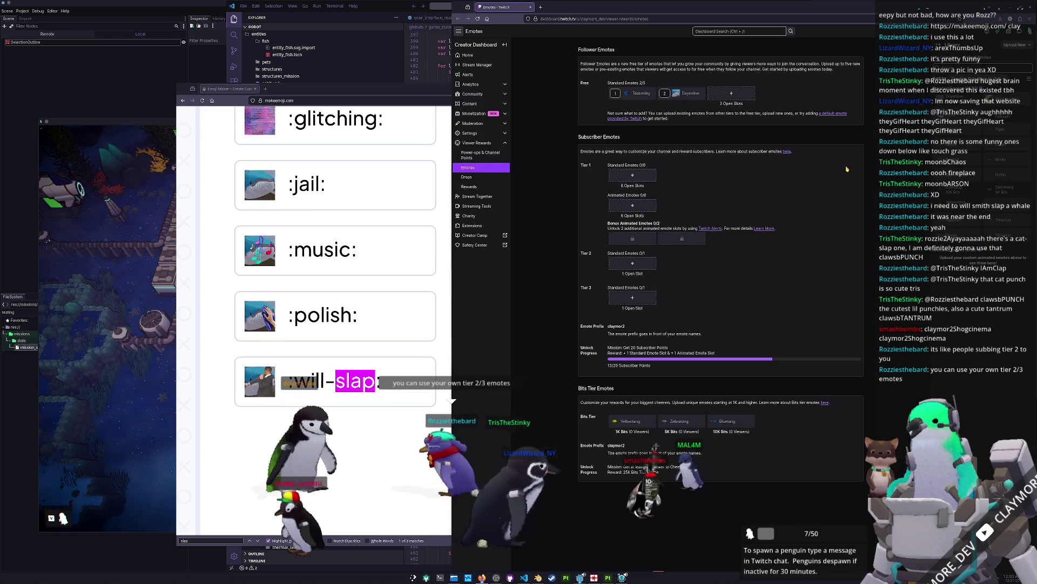
key("Escape")
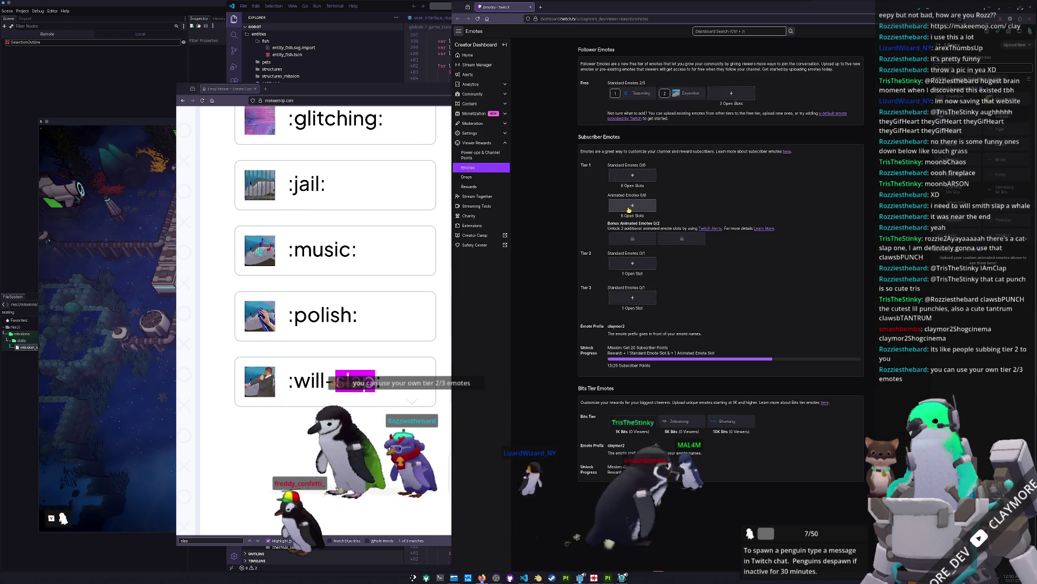
Upload panic.gif as an animated subscriber emote named 'panic'.
left_click(630, 208)
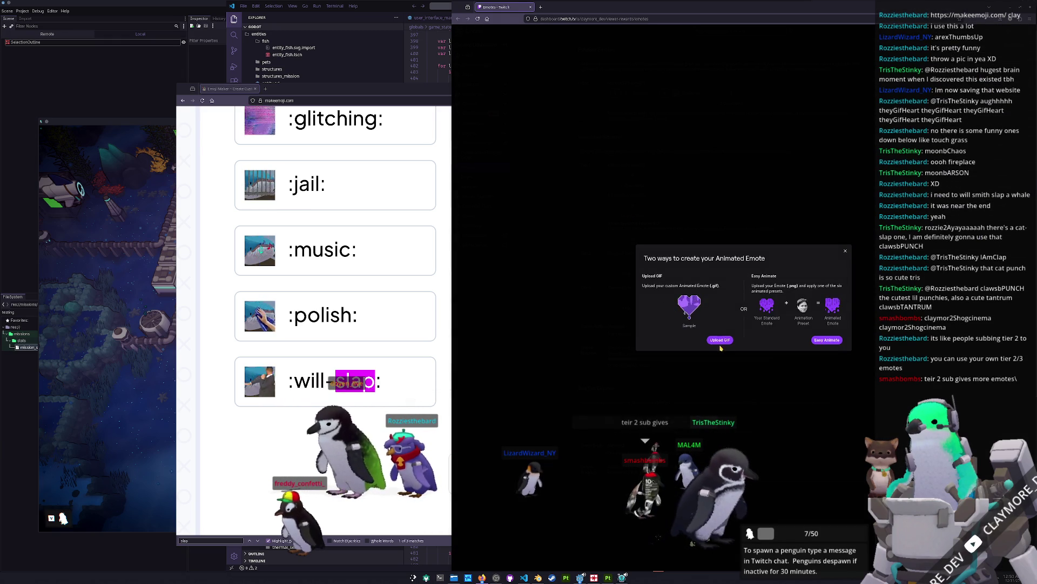
left_click(723, 341)
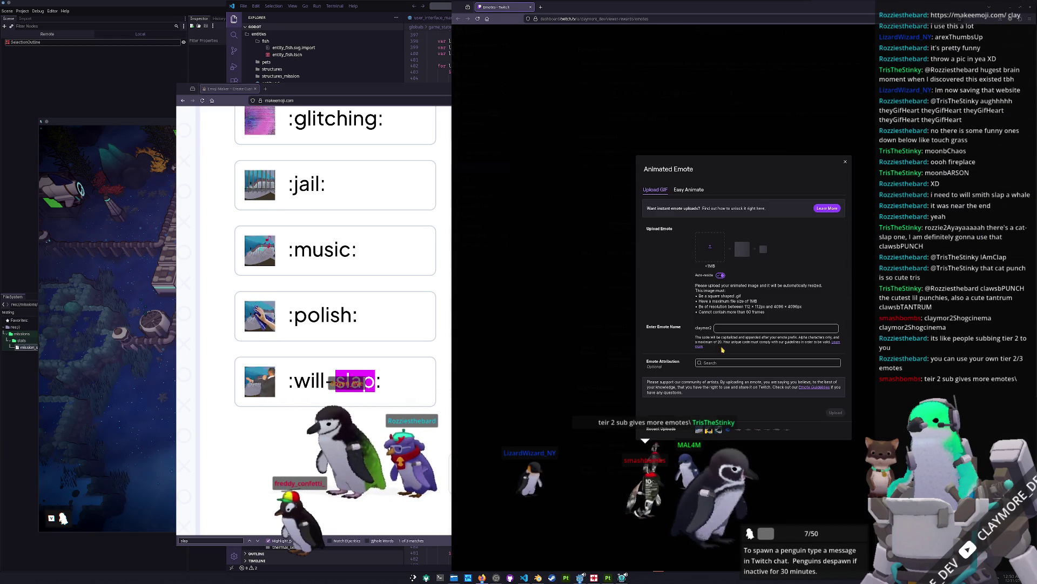
left_click(709, 245)
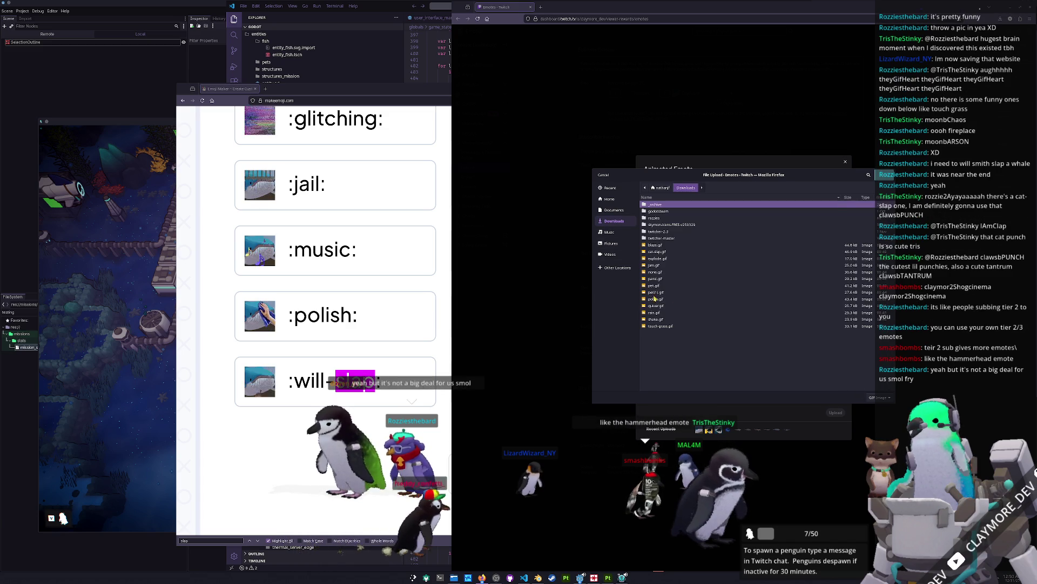
left_click(655, 251)
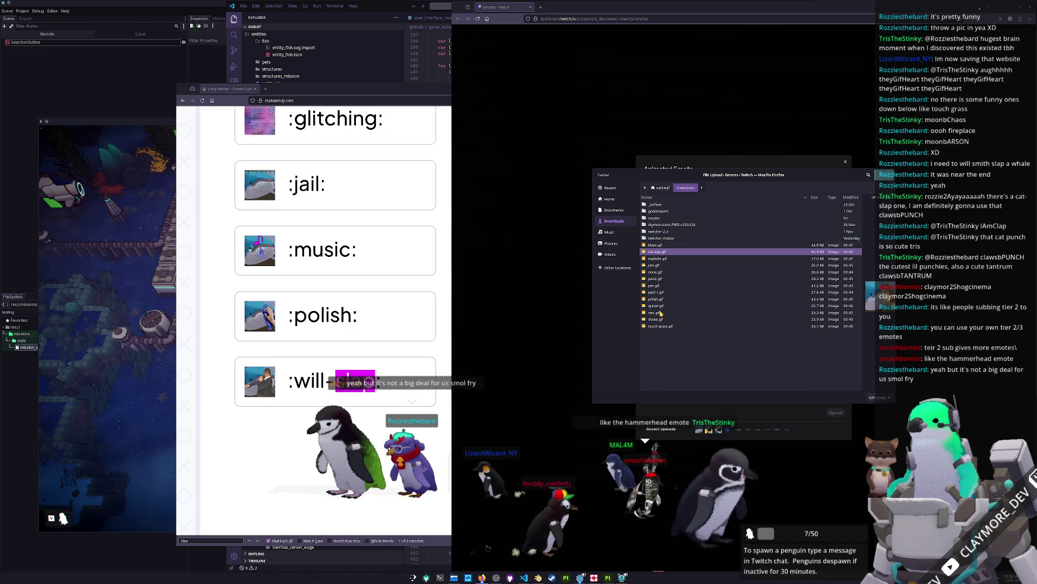
left_click(659, 285)
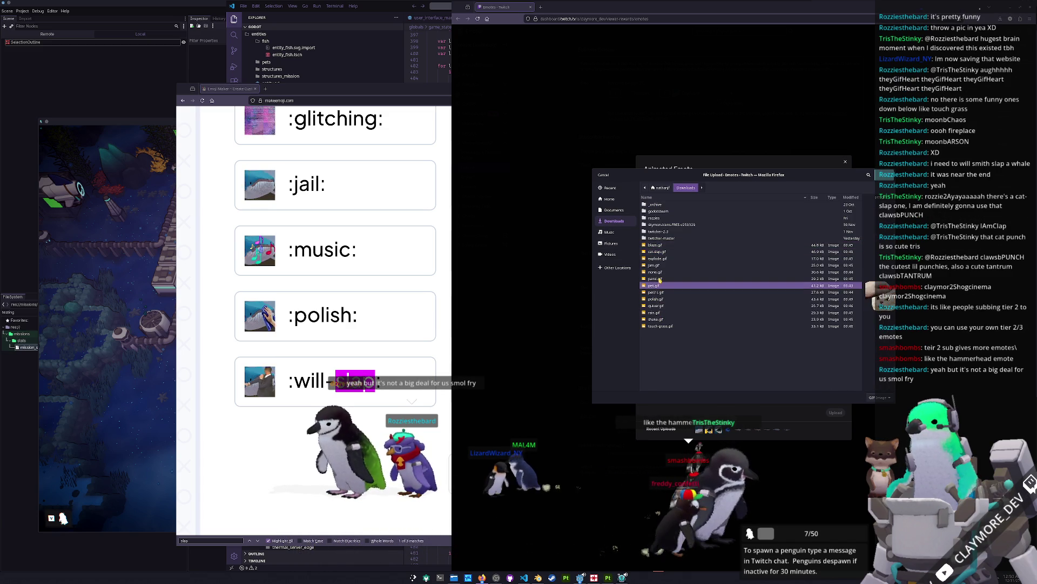
key("Up")
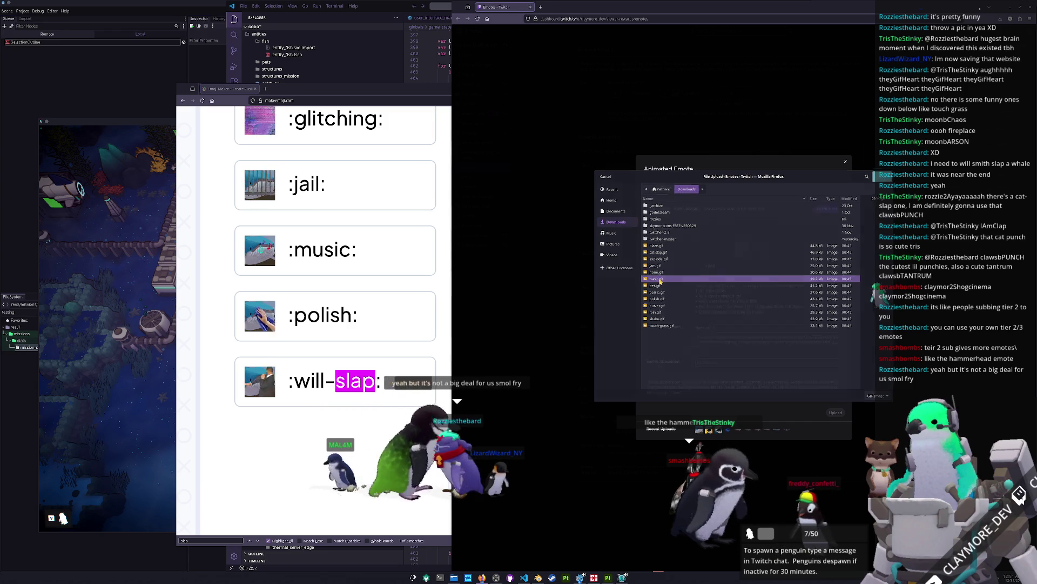
double_click(660, 279)
left_click(738, 330)
type("panic")
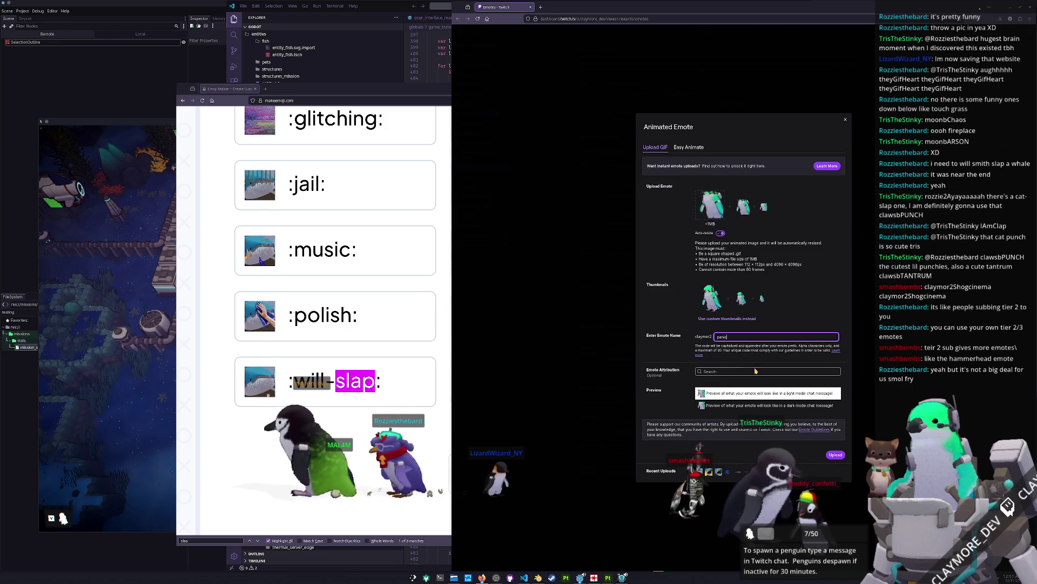
left_click(835, 455)
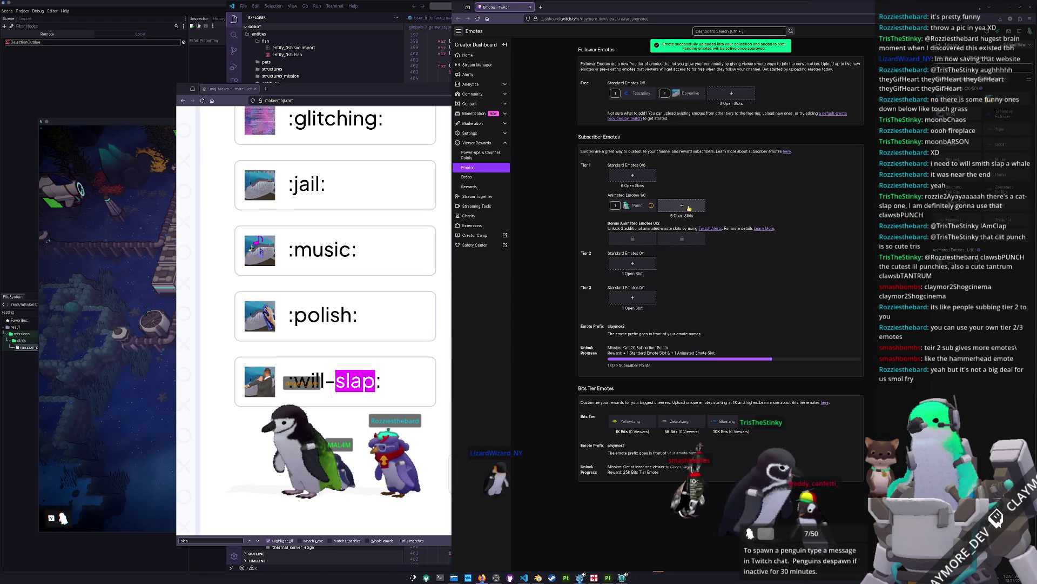
Upload the polish GIF as an animated emote named 'doyenpolish'.
left_click(682, 205)
left_click(713, 256)
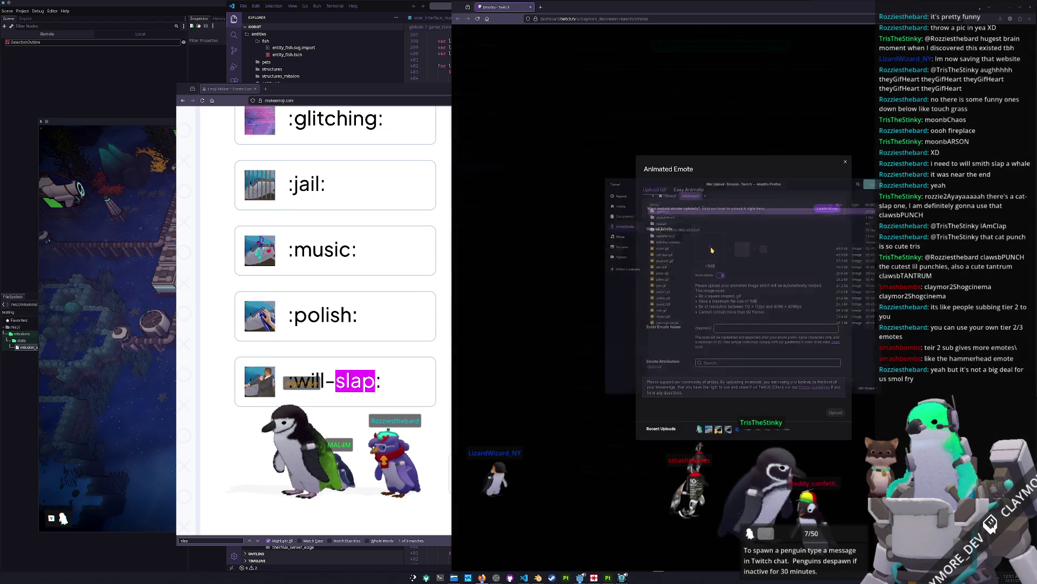
left_click(653, 252)
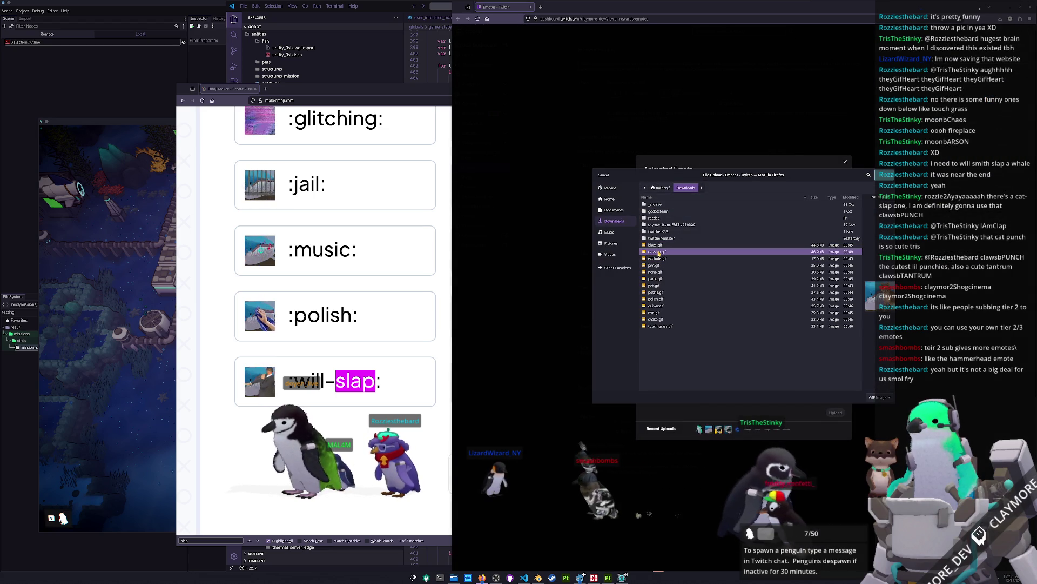
left_click(660, 259)
left_click(657, 252)
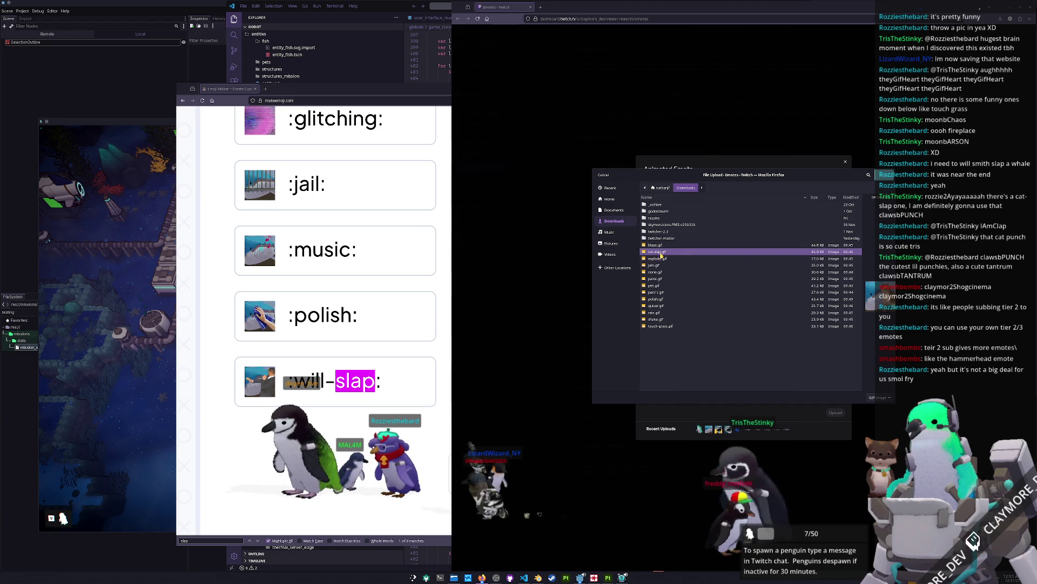
left_click(656, 299)
double_click(657, 300)
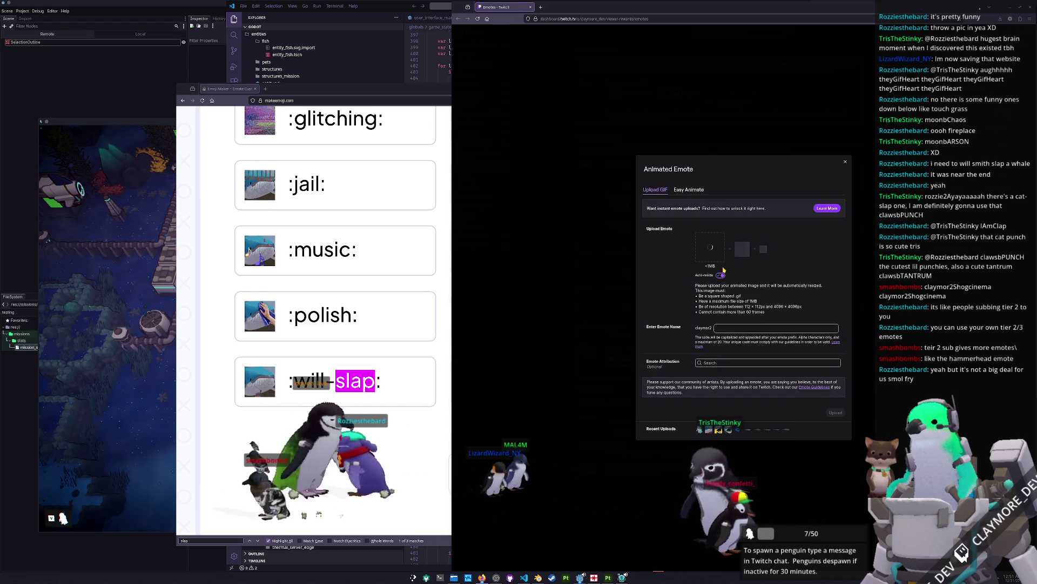
left_click(777, 325)
type("doyen")
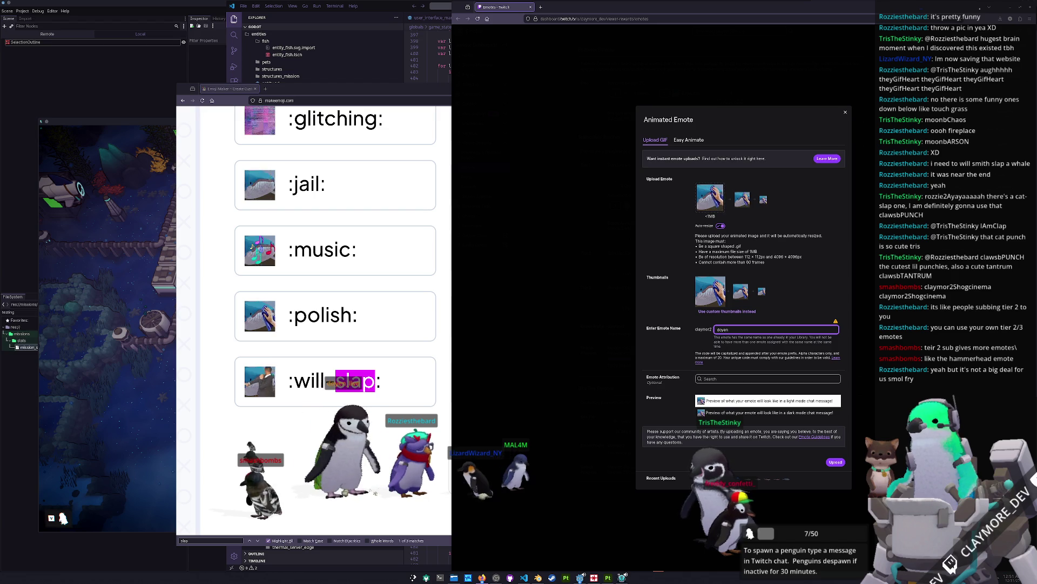
type("polish")
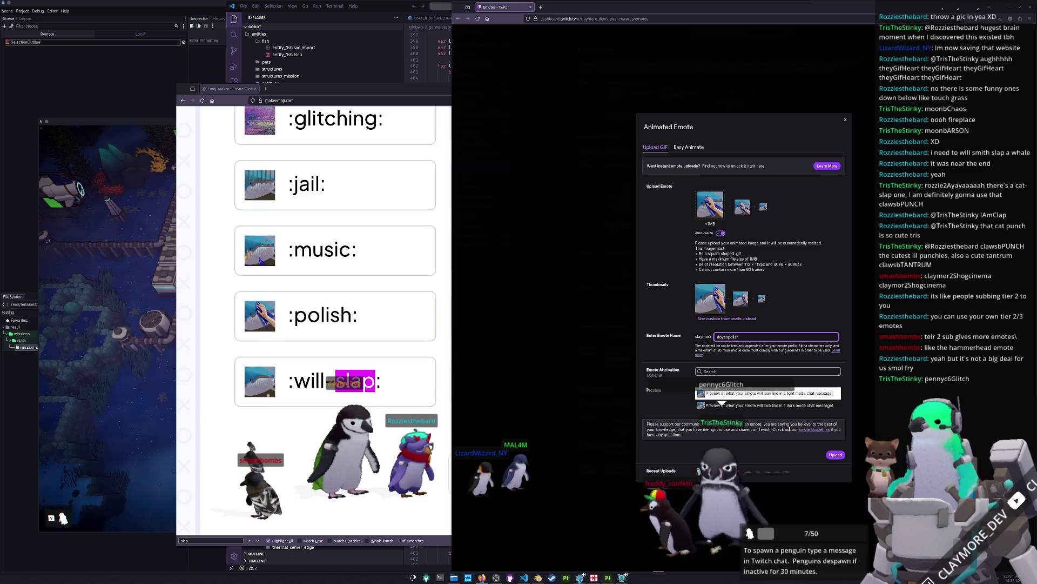
left_click(833, 455)
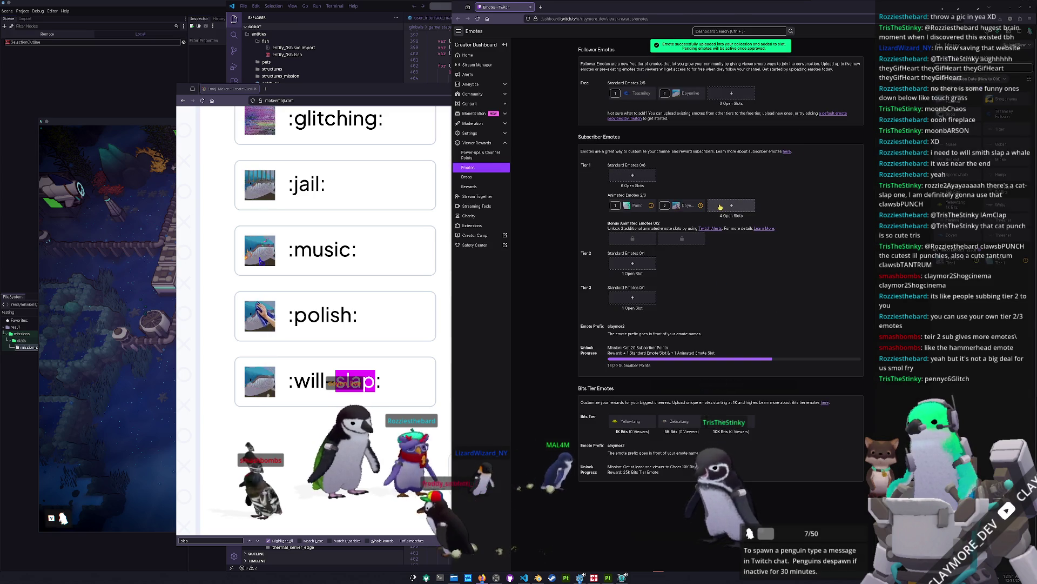
Upload the cat-slap GIF as an animated emote named 'doyenca'.
left_click(720, 206)
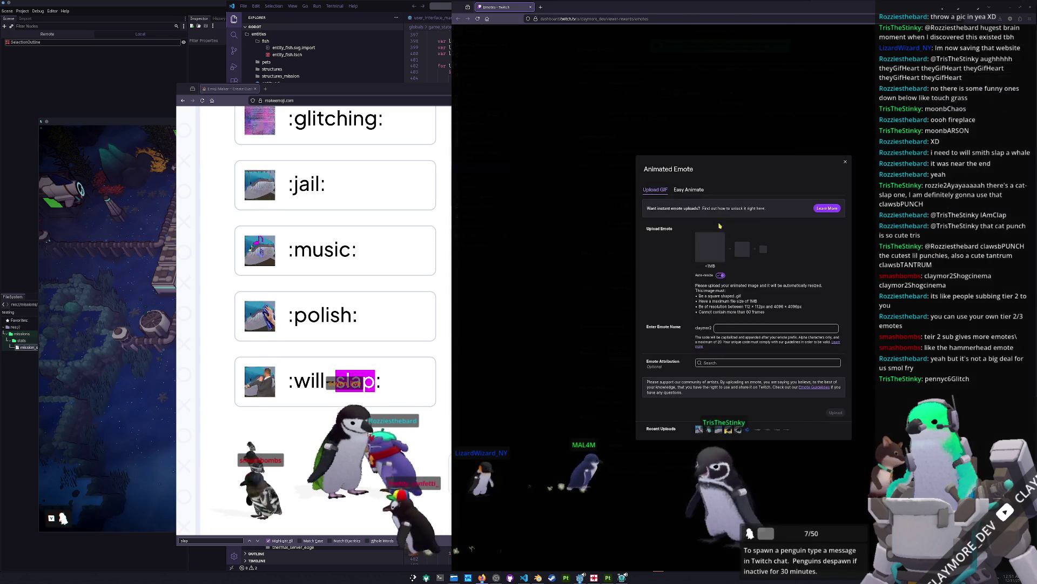
left_click(715, 255)
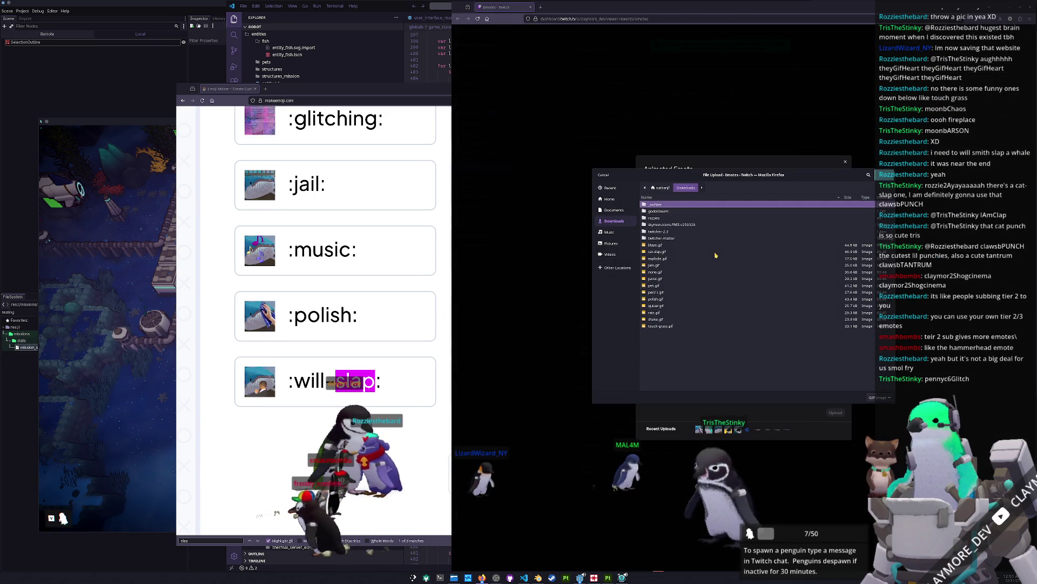
left_click(664, 252)
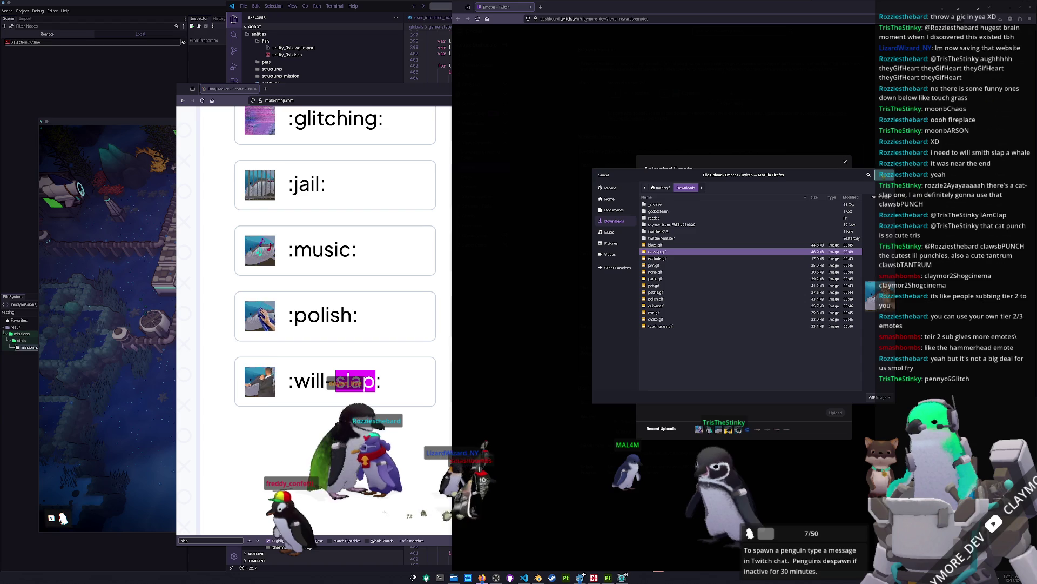
key("Return")
left_click(731, 329)
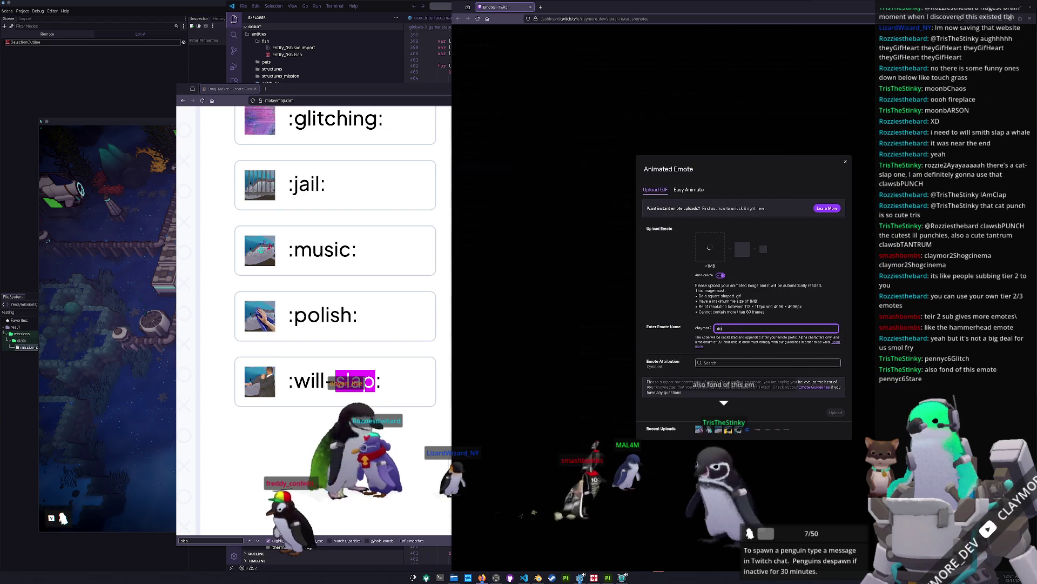
type("doyencatslap")
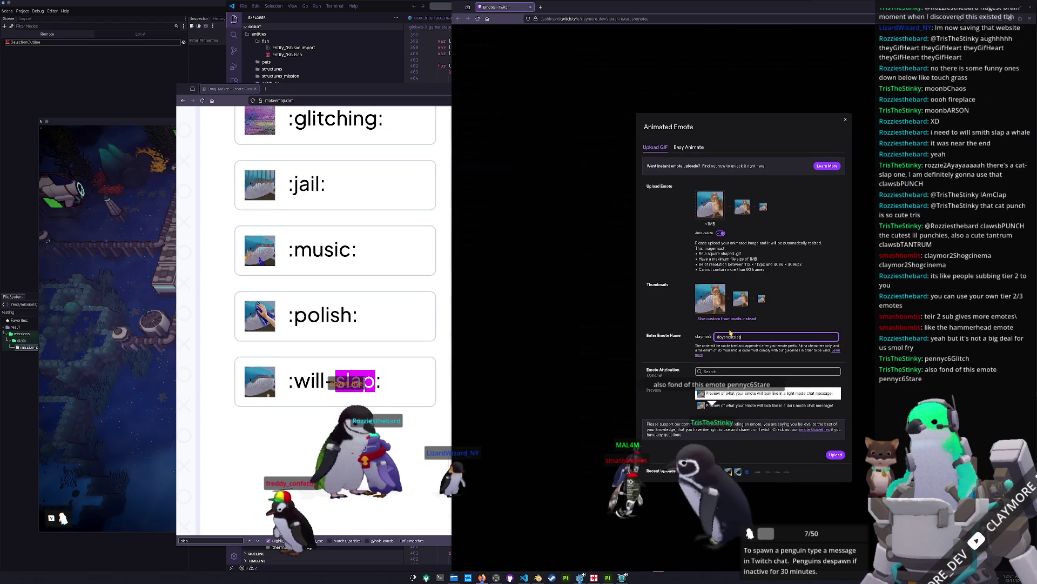
left_click(830, 454)
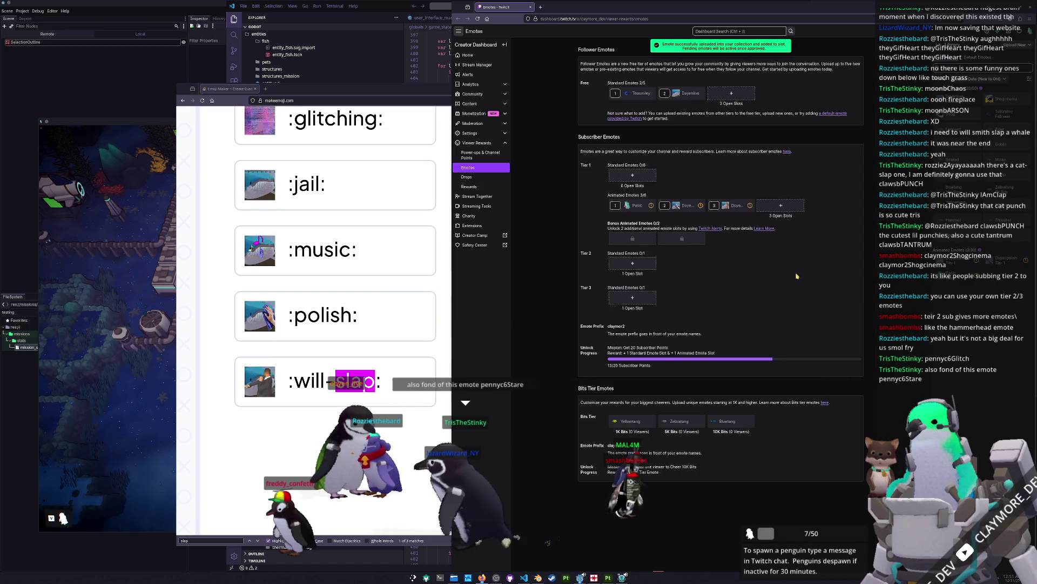
left_click(783, 206)
Start an animated emote upload with the pet GIF, then cancel it without uploading.
left_click(710, 251)
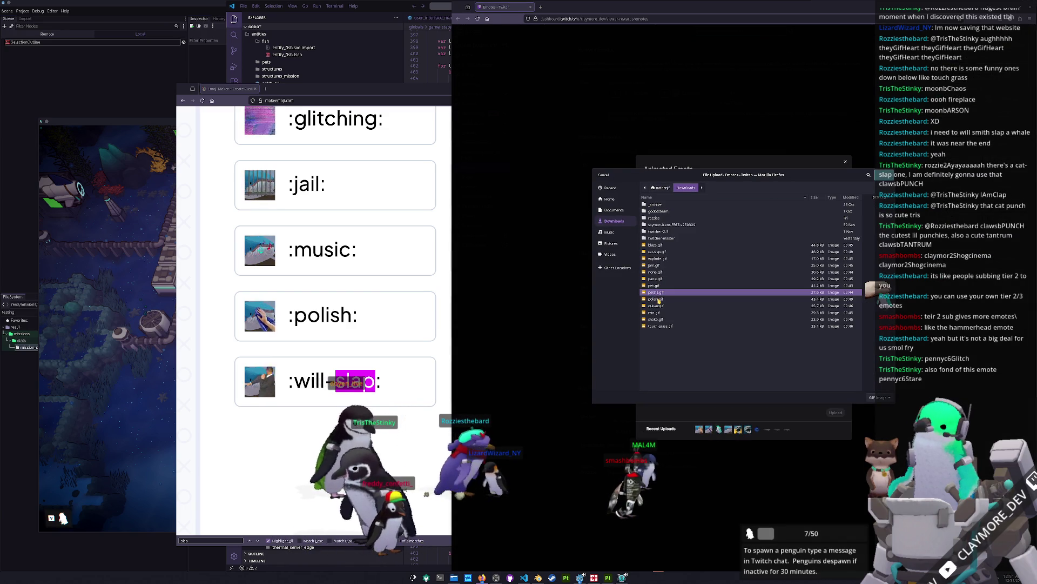
left_click(660, 286)
double_click(660, 286)
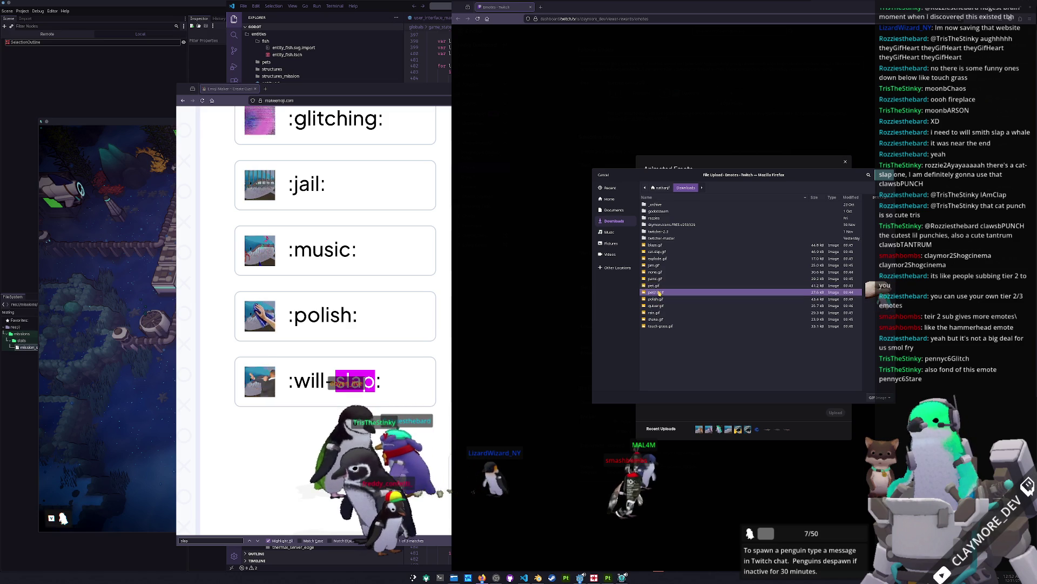
left_click(725, 330)
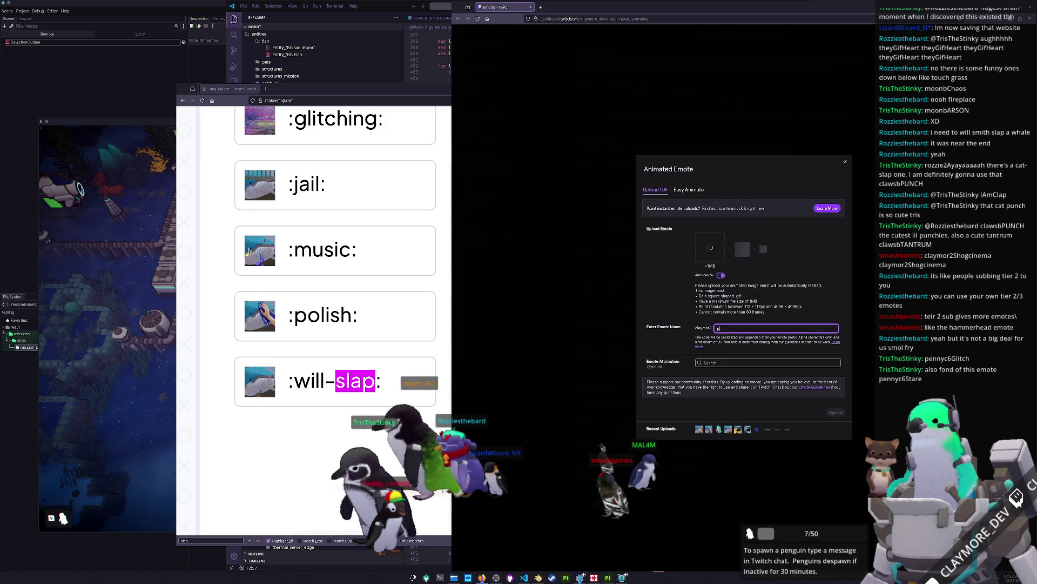
left_click(819, 299)
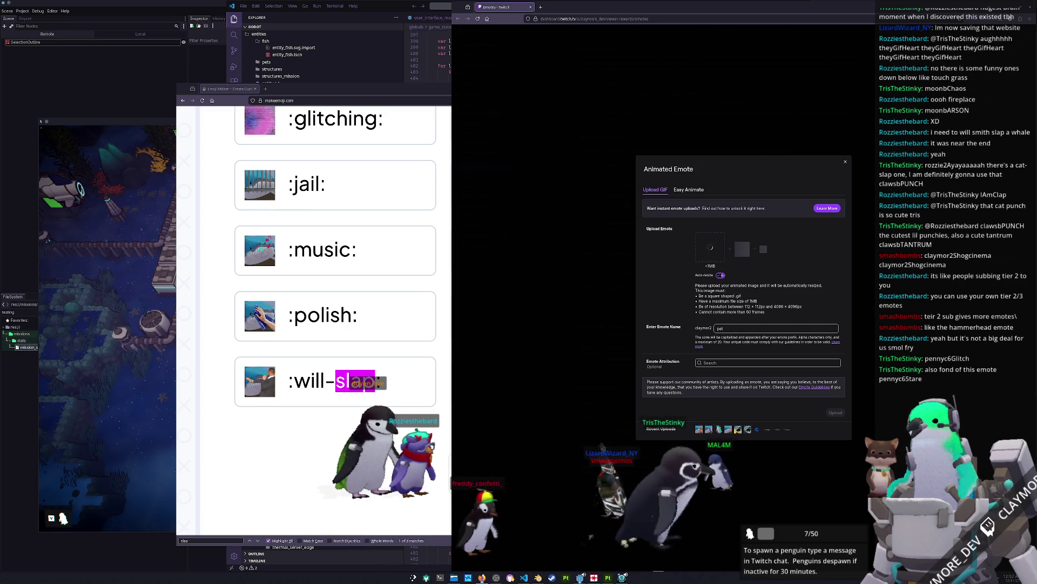
left_click(496, 577)
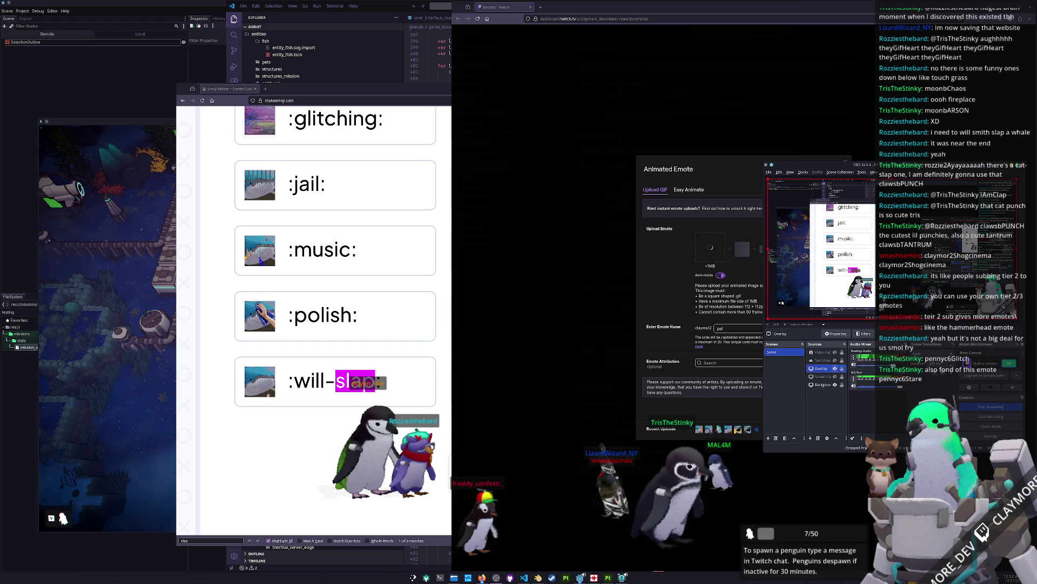
left_click(664, 289)
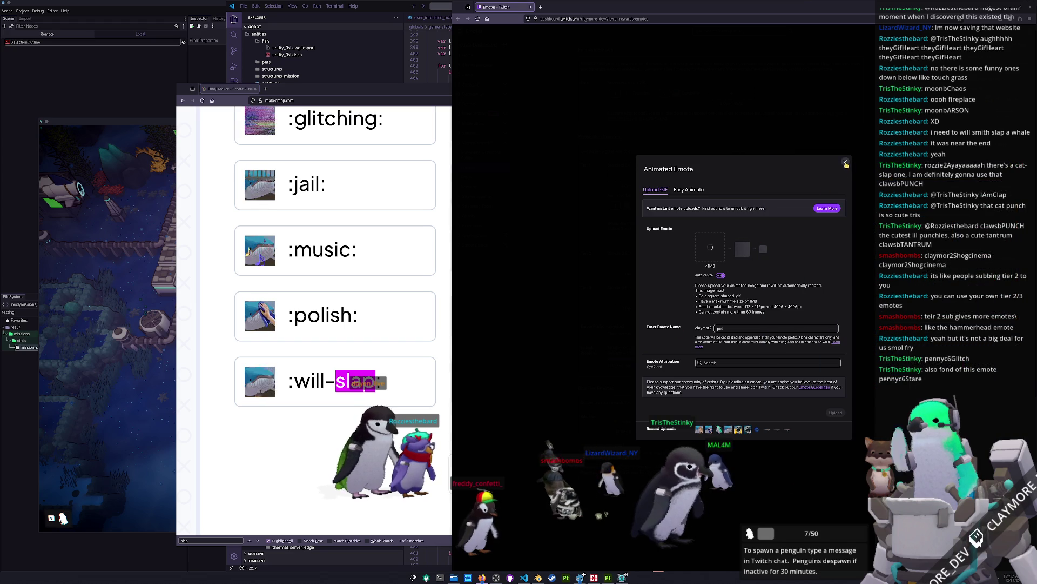
left_click(846, 162)
Upload the jam GIF as an animated emote and drag it into the second animated slot.
left_click(783, 204)
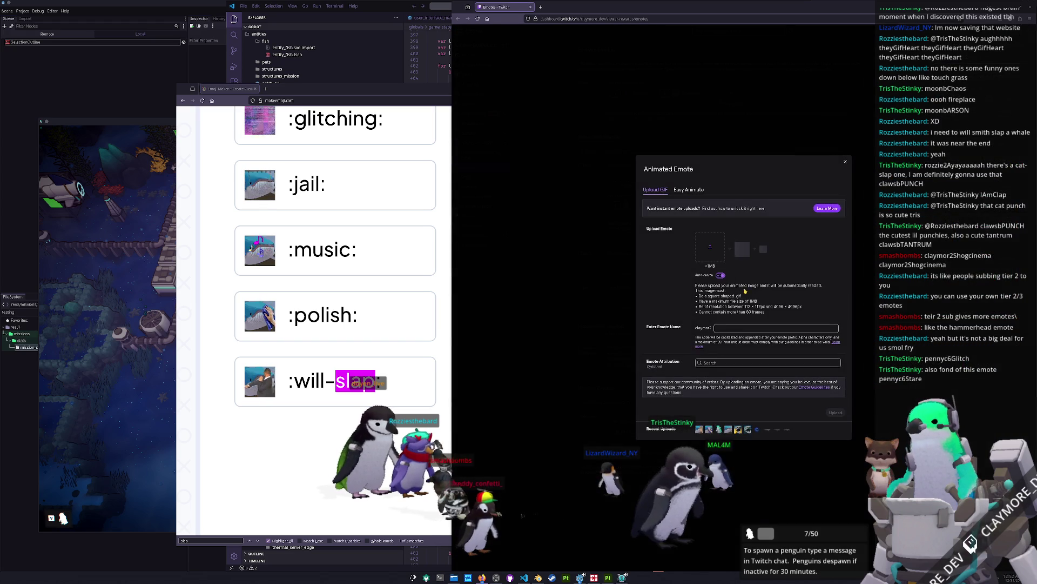
left_click(719, 248)
left_click(659, 279)
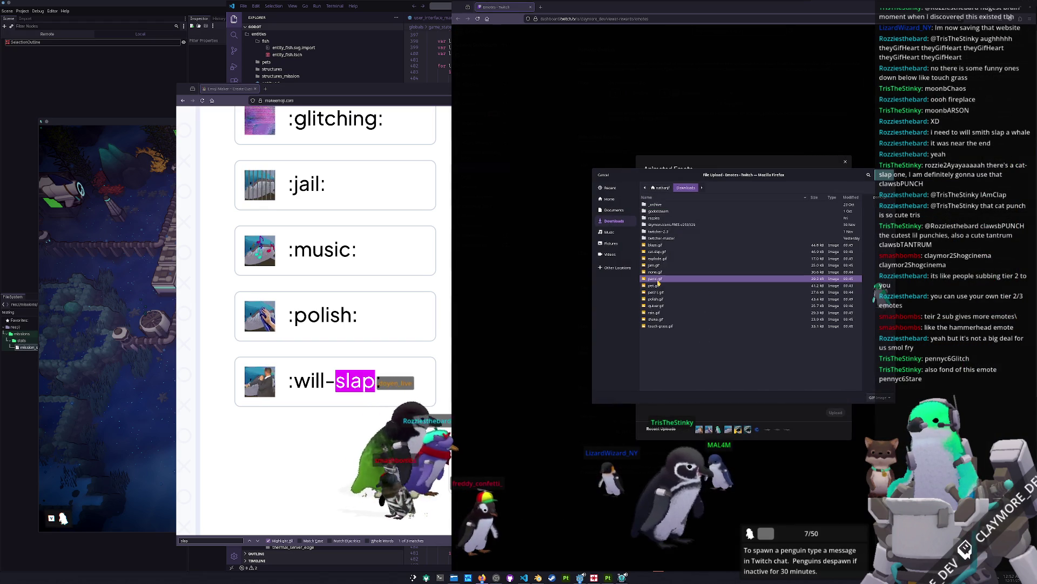
left_click(660, 272)
left_click(662, 266)
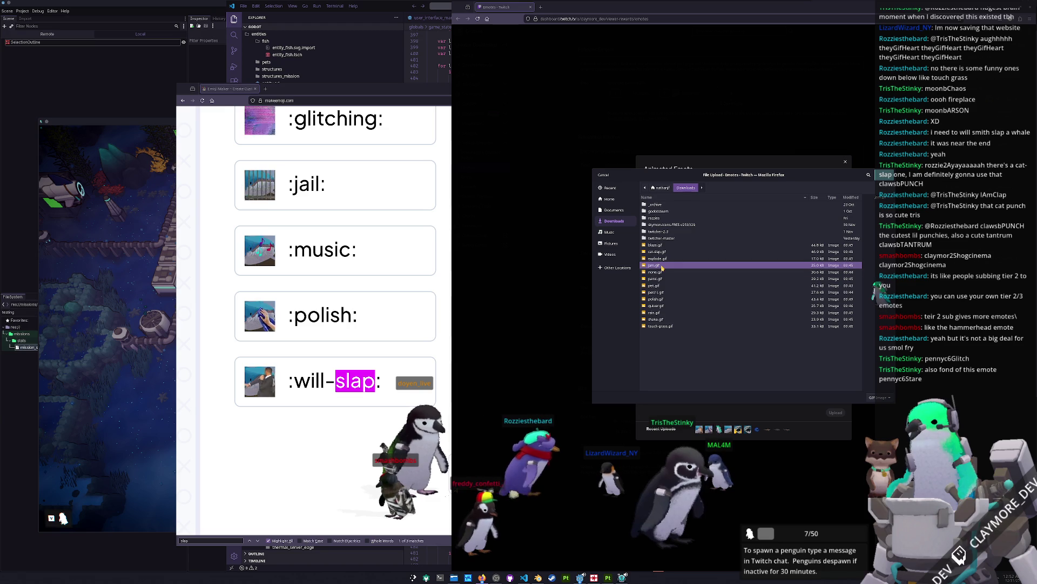
double_click(661, 271)
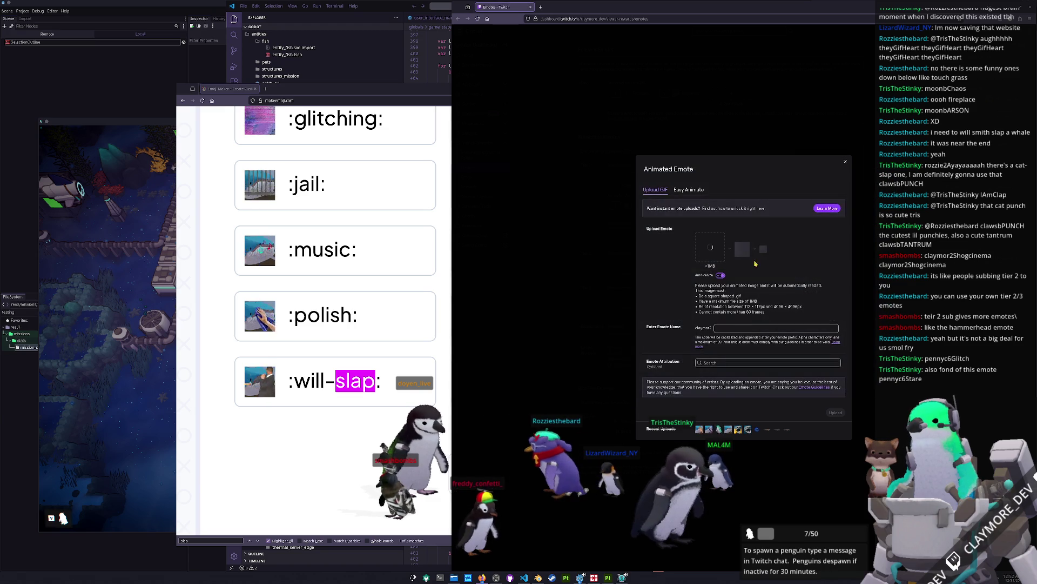
left_click(731, 328)
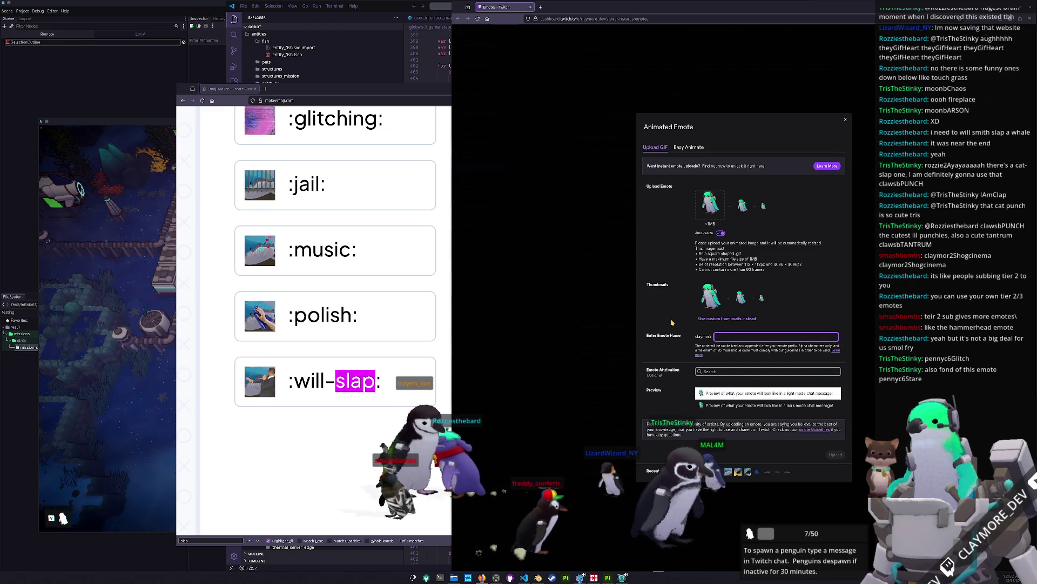
key("Return")
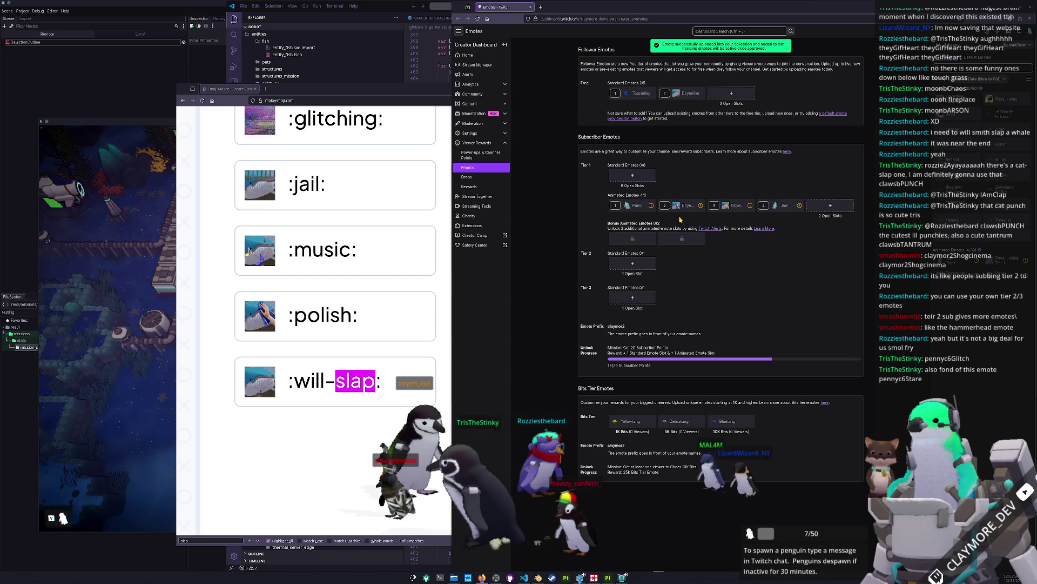
left_click_drag(803, 201, 675, 209)
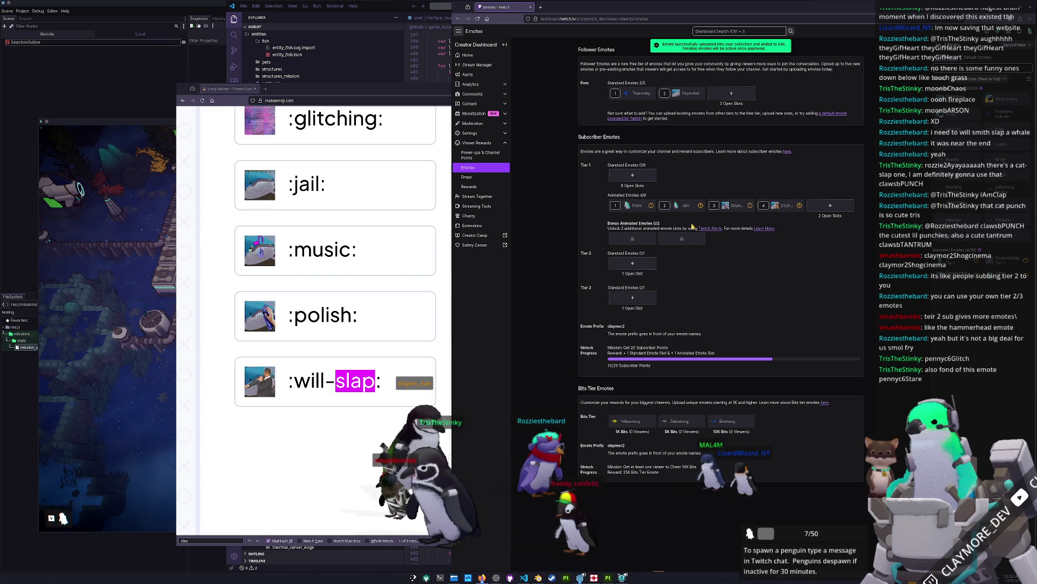
Upload the quiver GIF as an animated emote named 'quiver' and move it to the third slot.
left_click(830, 206)
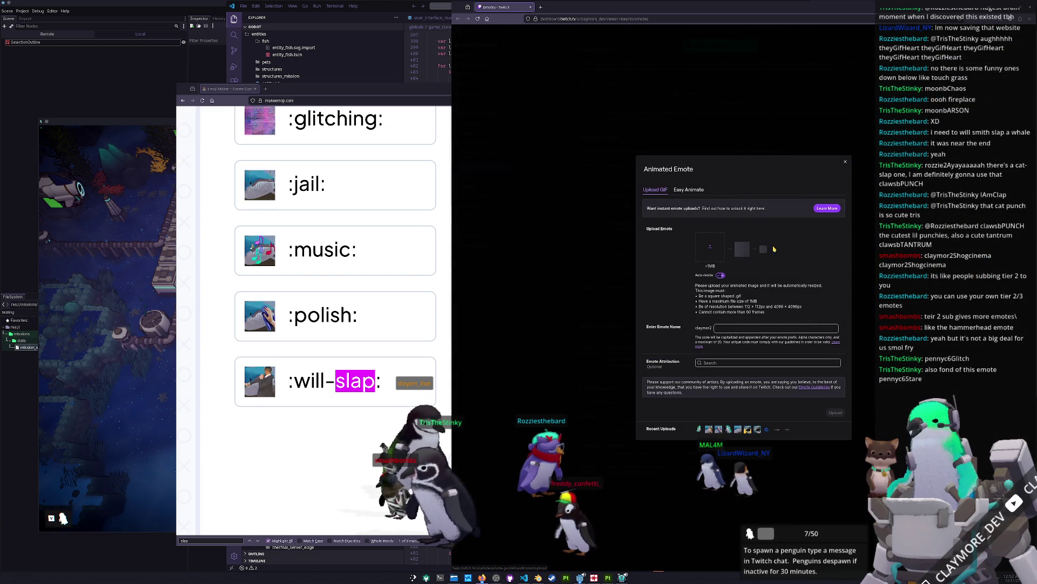
left_click(708, 249)
left_click(662, 326)
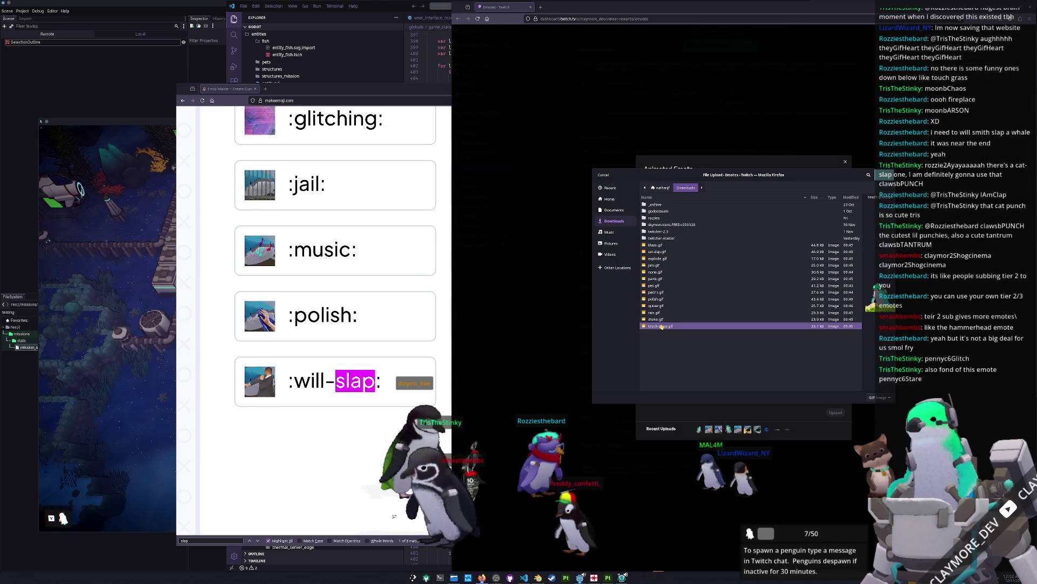
left_click(660, 319)
left_click(661, 312)
left_click(661, 306)
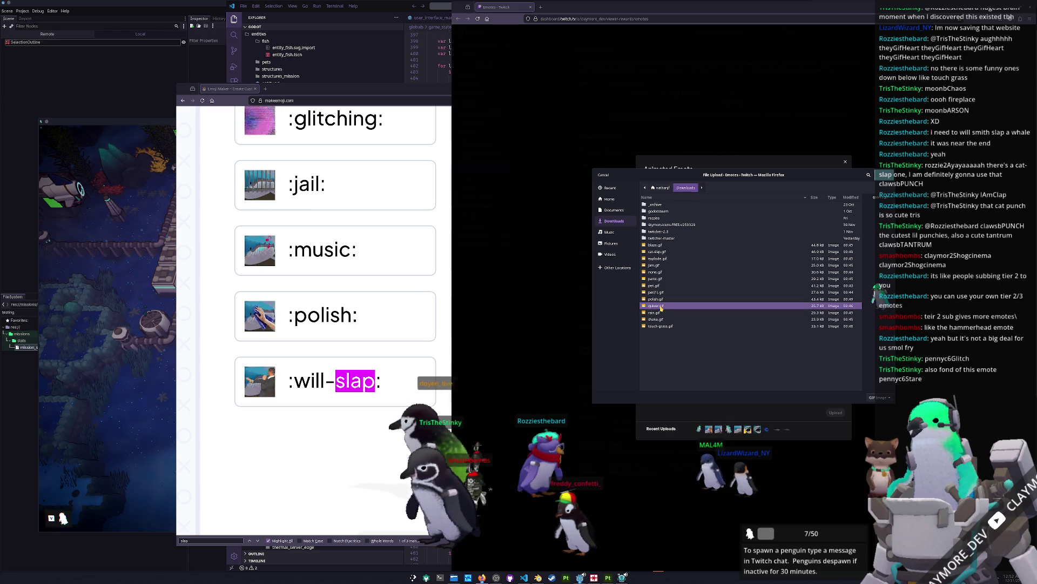
double_click(661, 306)
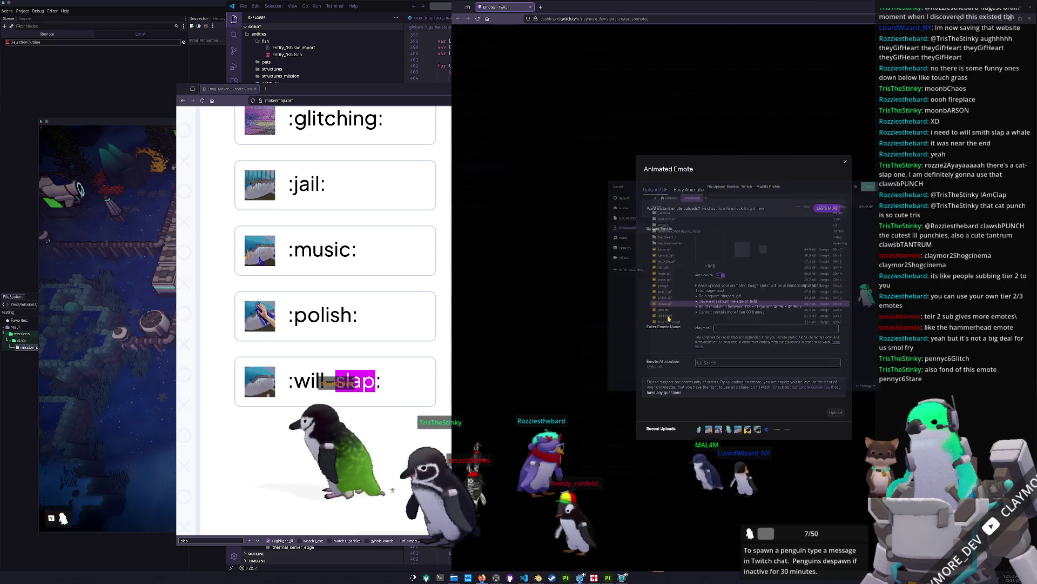
type("quiver")
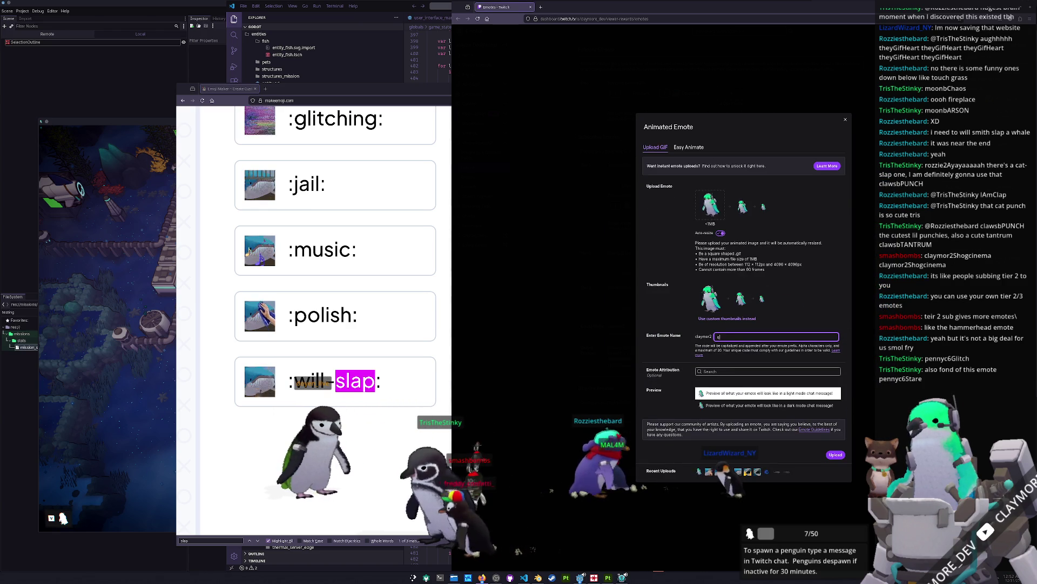
left_click(843, 456)
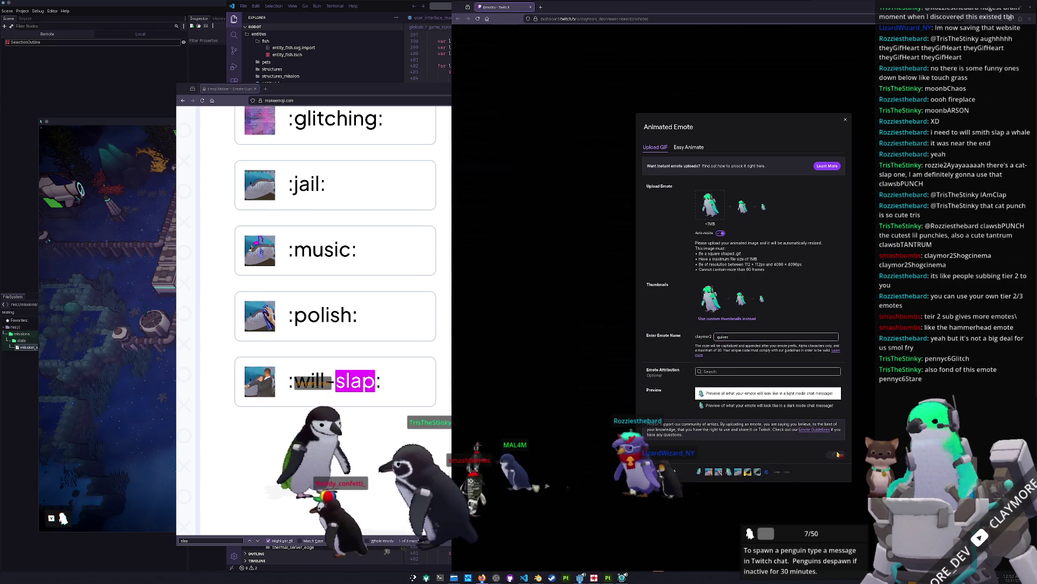
left_click_drag(817, 210, 732, 204)
Upload touch-grass.gif as the animated emote 'touchgrass' and drag it into the fourth slot.
left_click(632, 222)
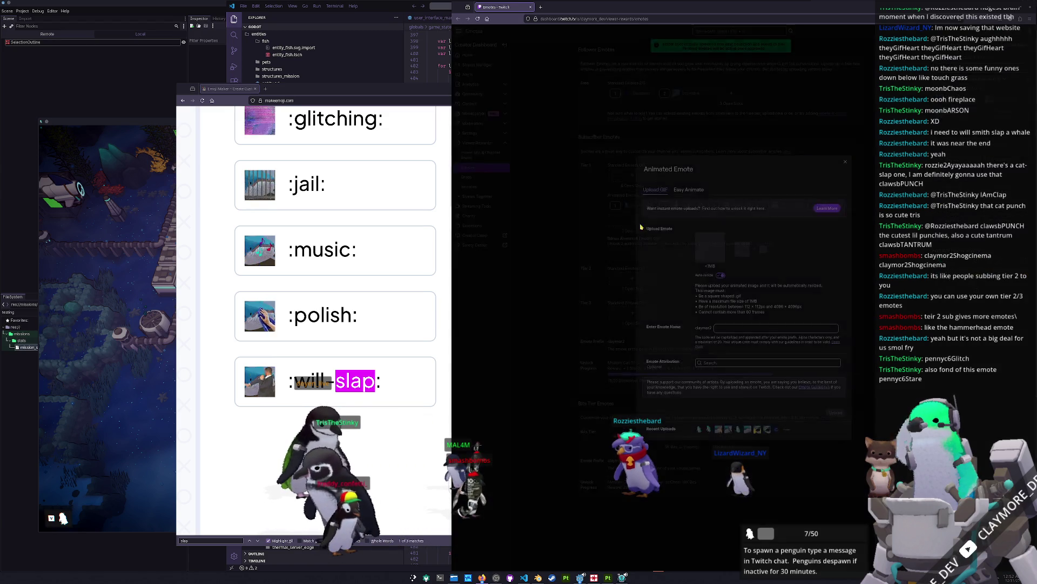
left_click(716, 246)
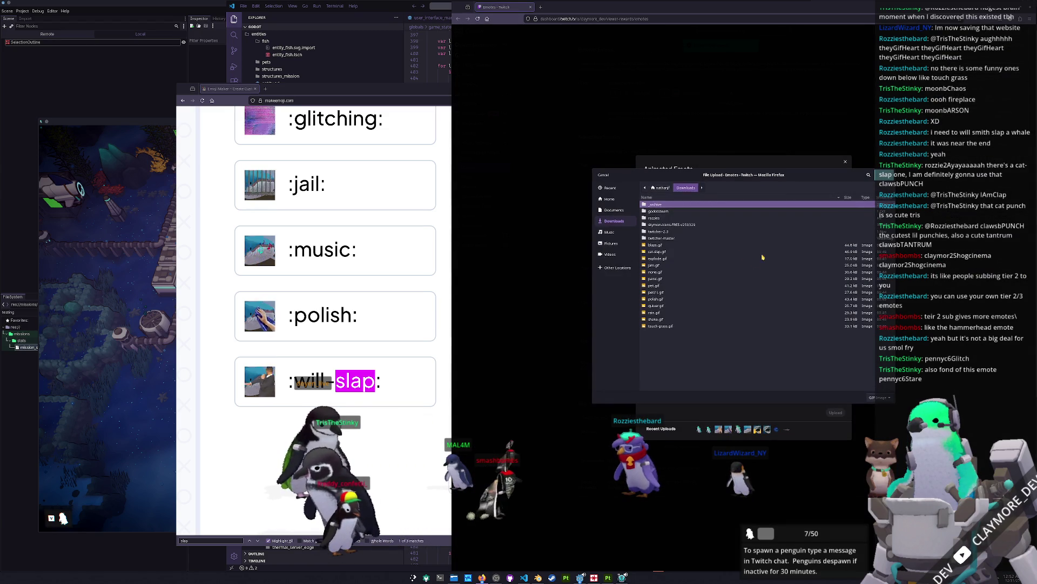
left_click(656, 326)
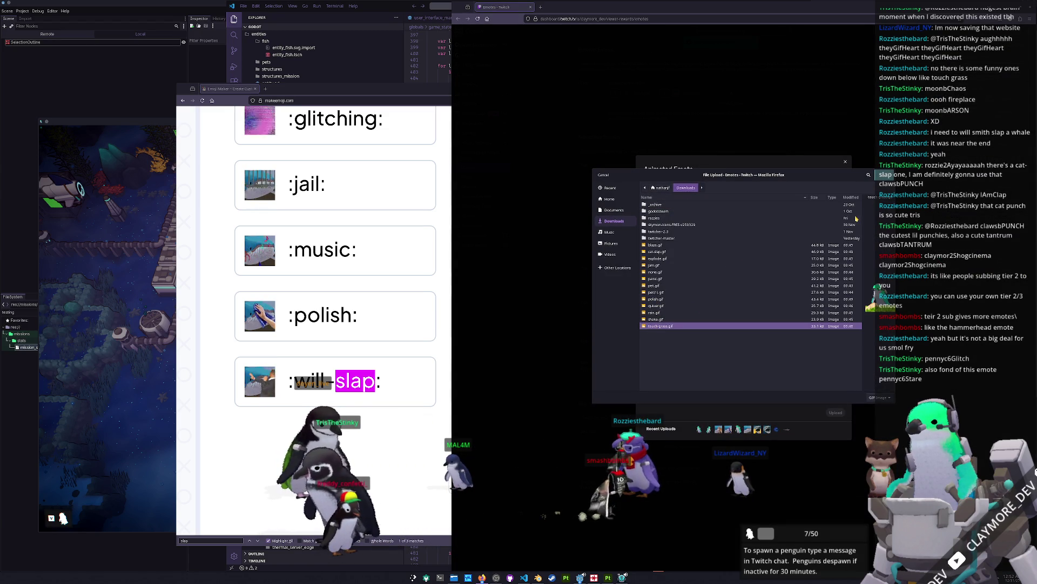
double_click(655, 326)
left_click(731, 326)
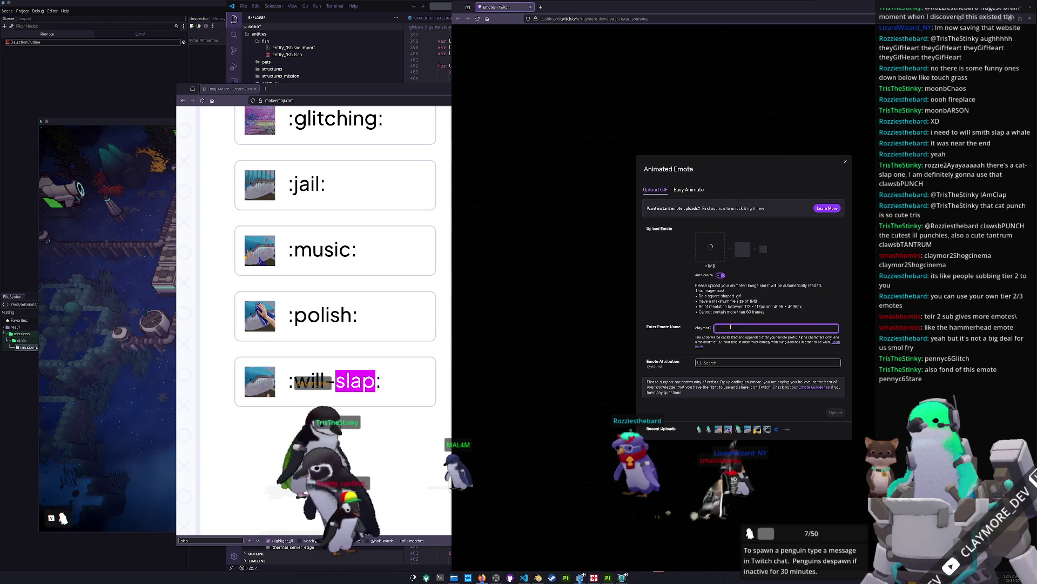
type("touchgrass")
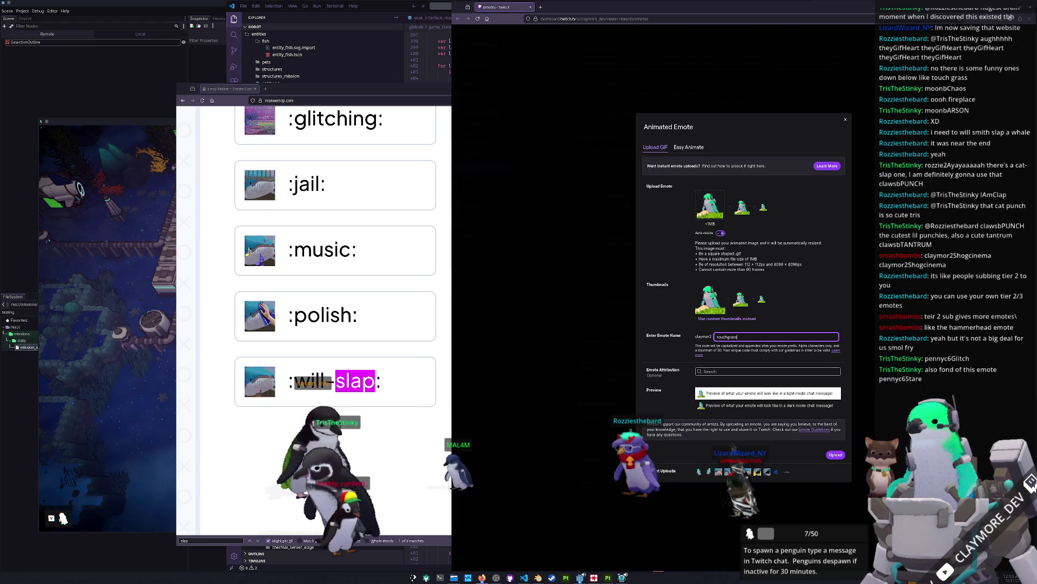
left_click(836, 455)
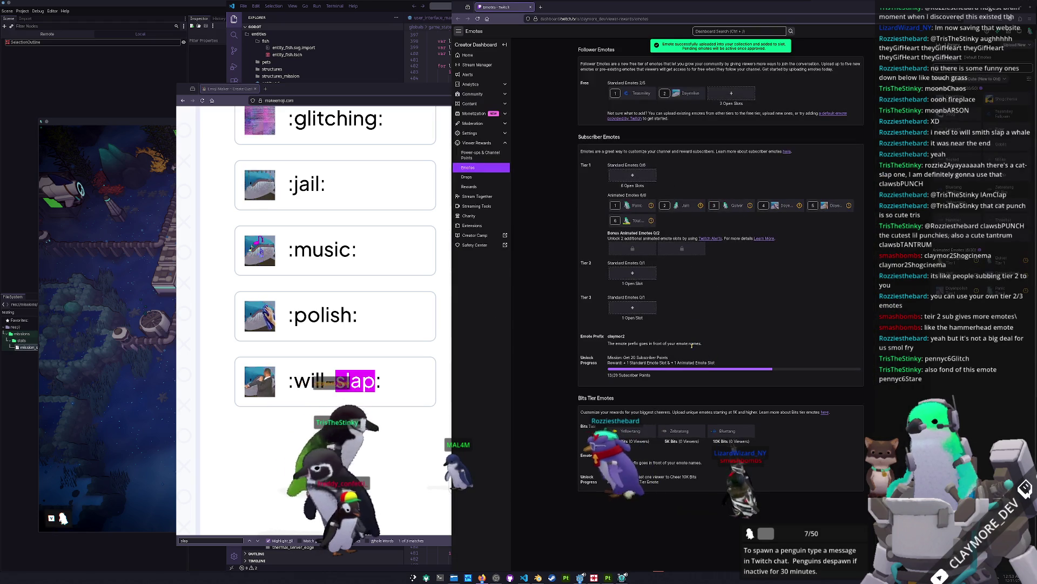
mouse_move(633, 221)
left_mouse_down()
mouse_move(760, 209)
mouse_move(770, 236)
left_mouse_up()
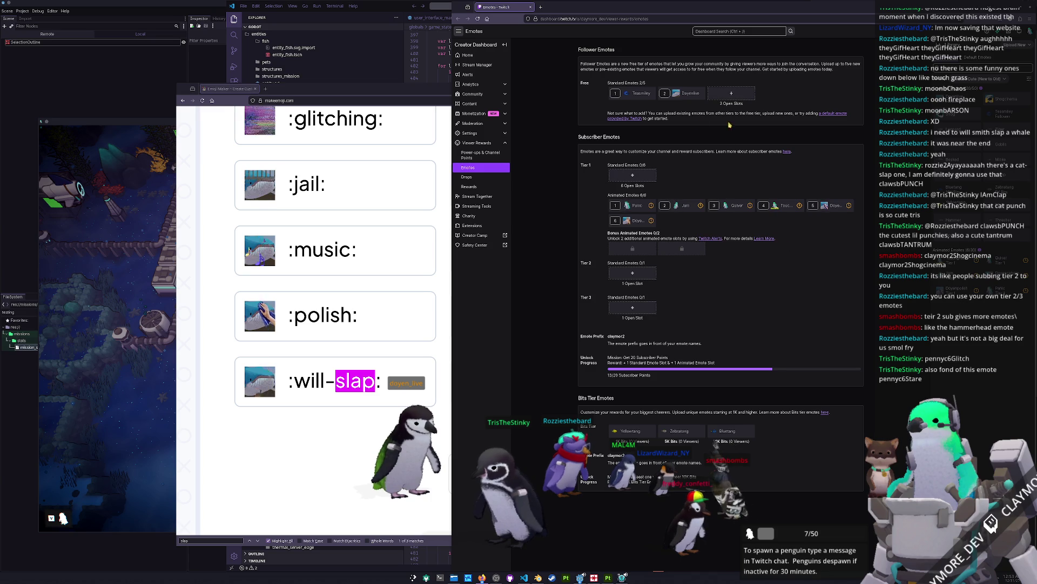
Pick penguin_icon.png from Documents > GitHub > project > art and name the Tier 1 emote 'penguin'.
left_click(632, 175)
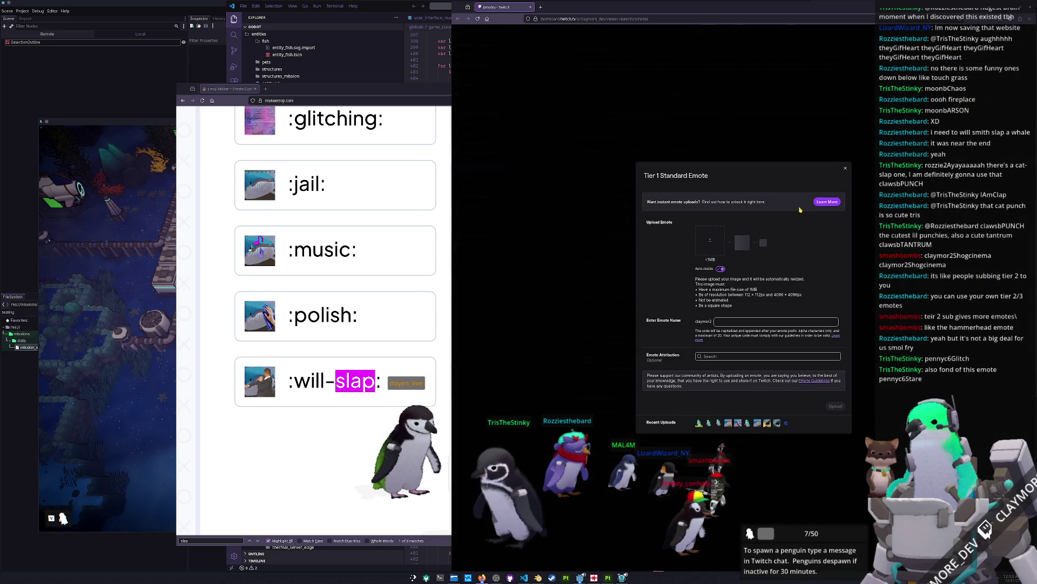
left_click(710, 244)
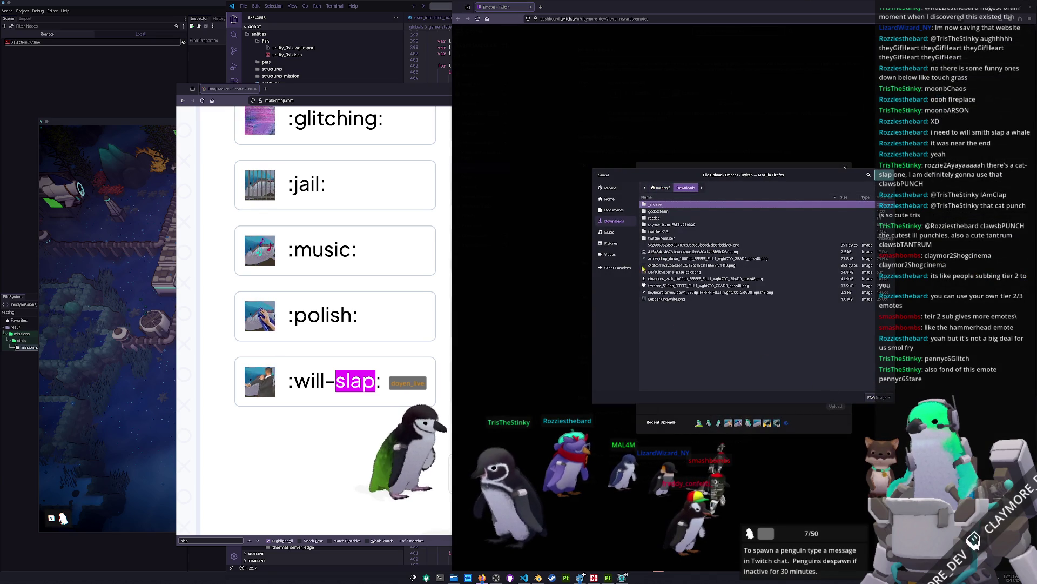
left_click(615, 211)
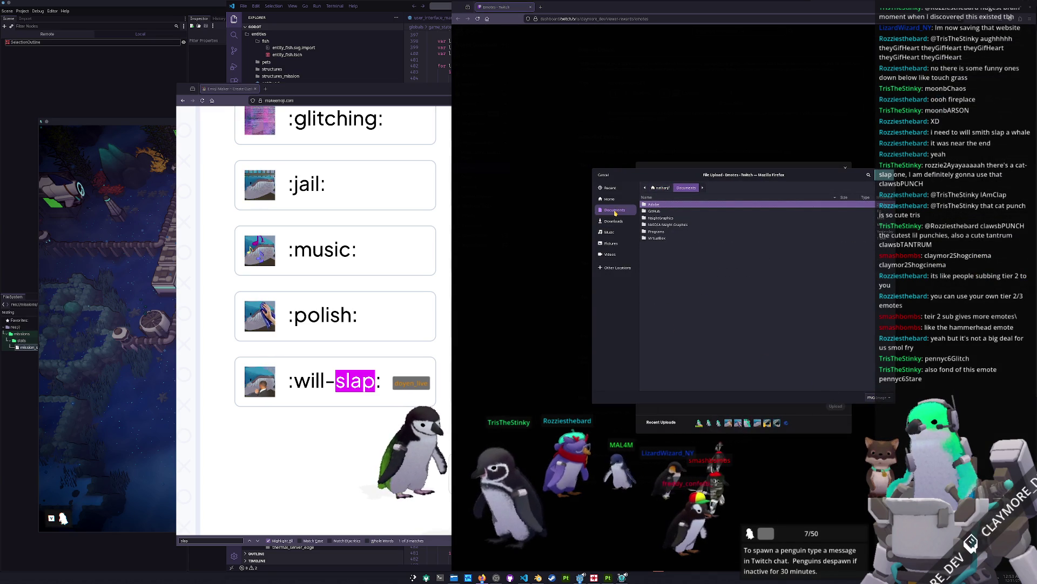
double_click(655, 210)
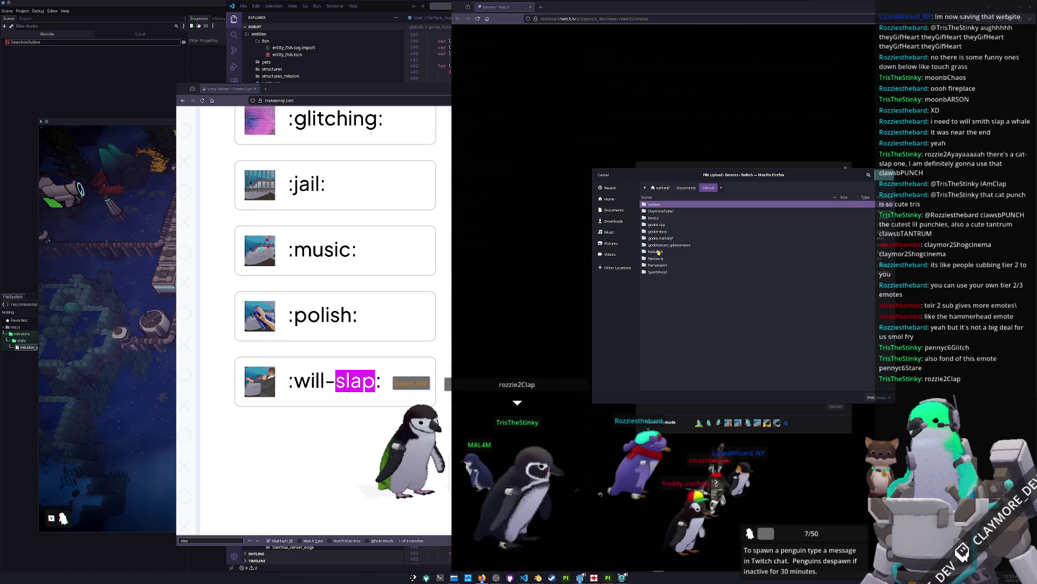
double_click(656, 252)
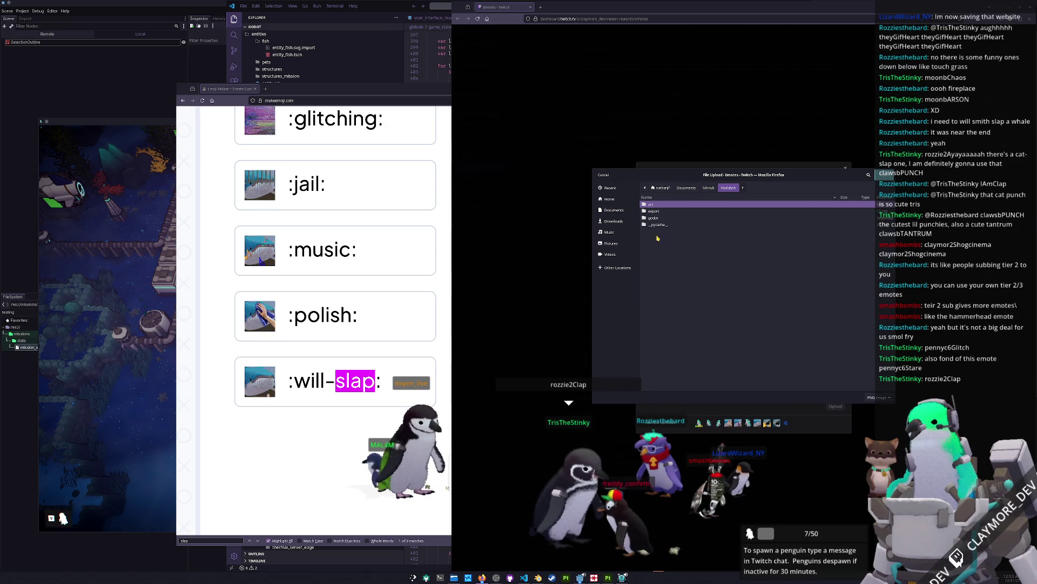
double_click(653, 218)
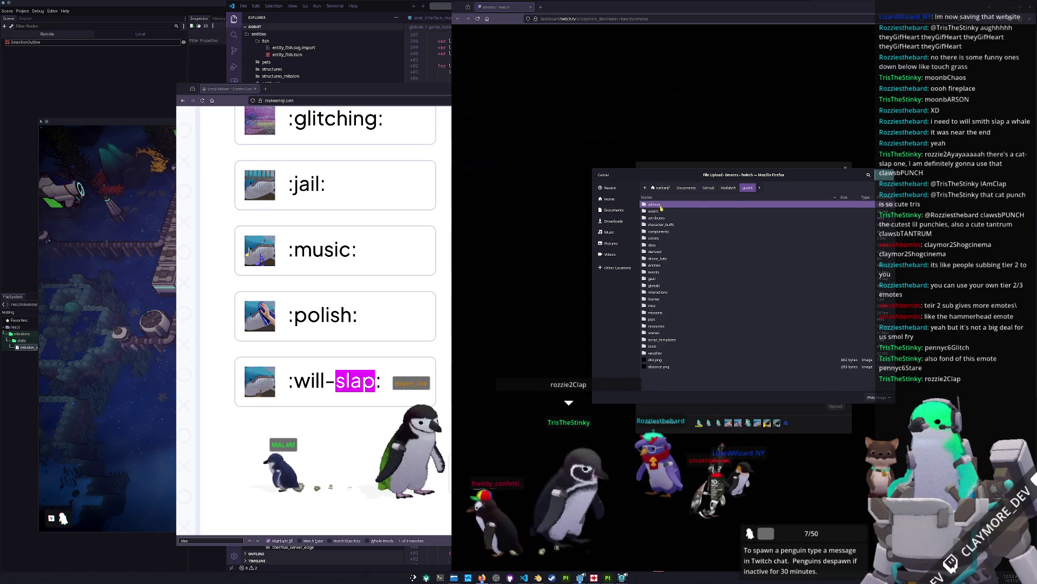
key("alt+Up")
double_click(653, 205)
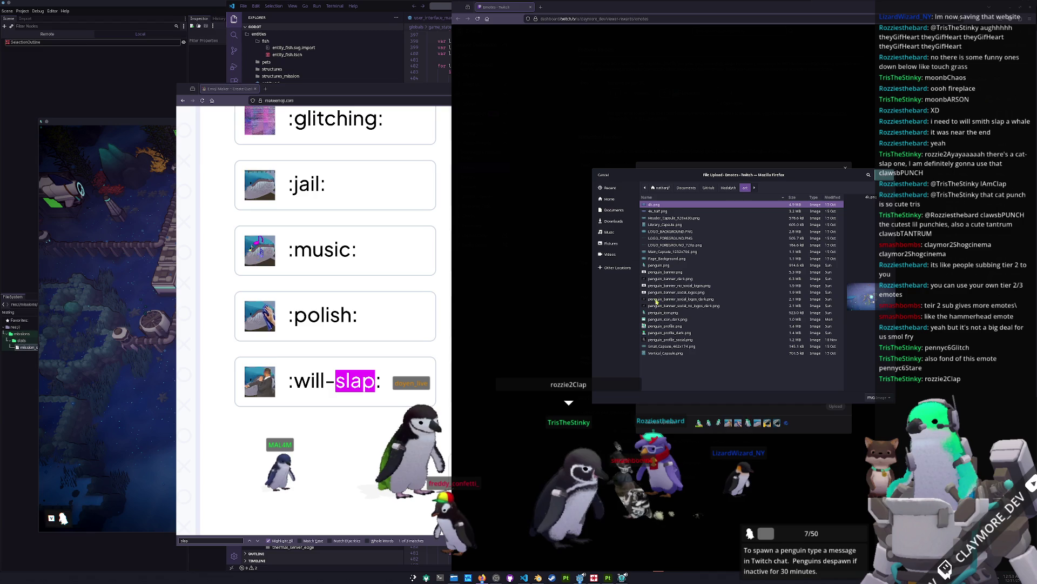
double_click(659, 313)
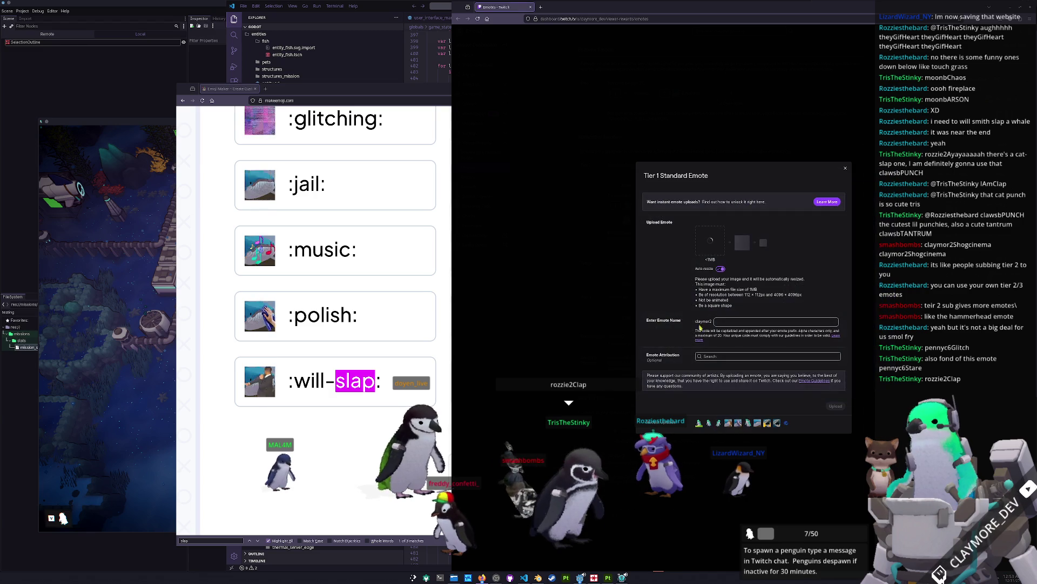
left_click(725, 323)
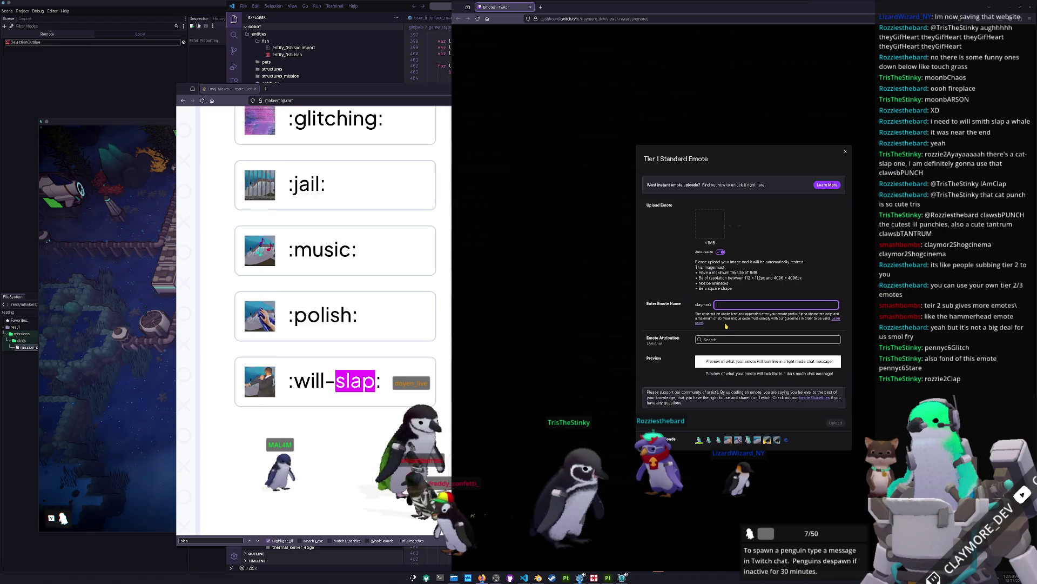
type("penguin")
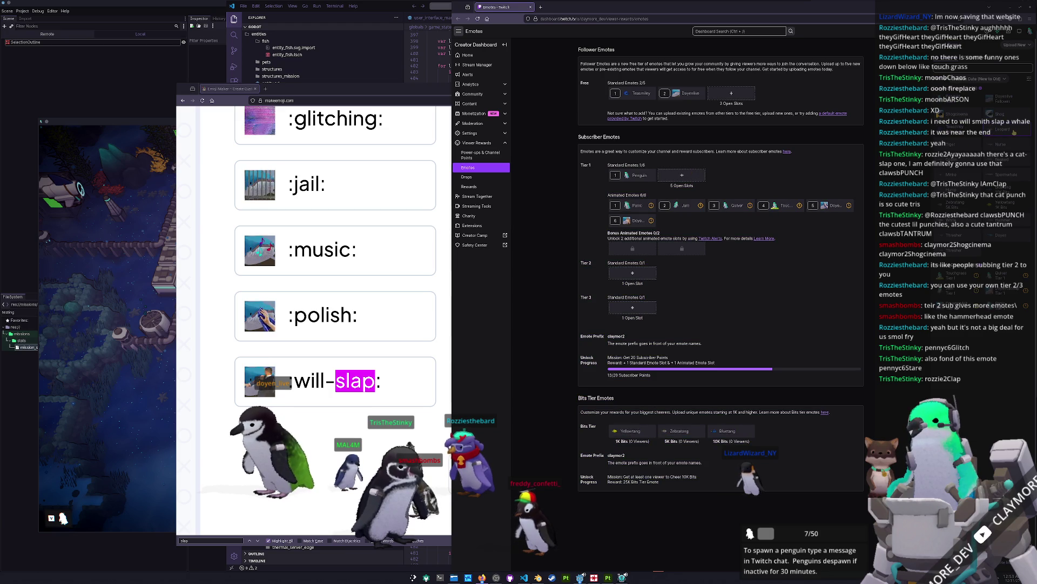
left_click(702, 176)
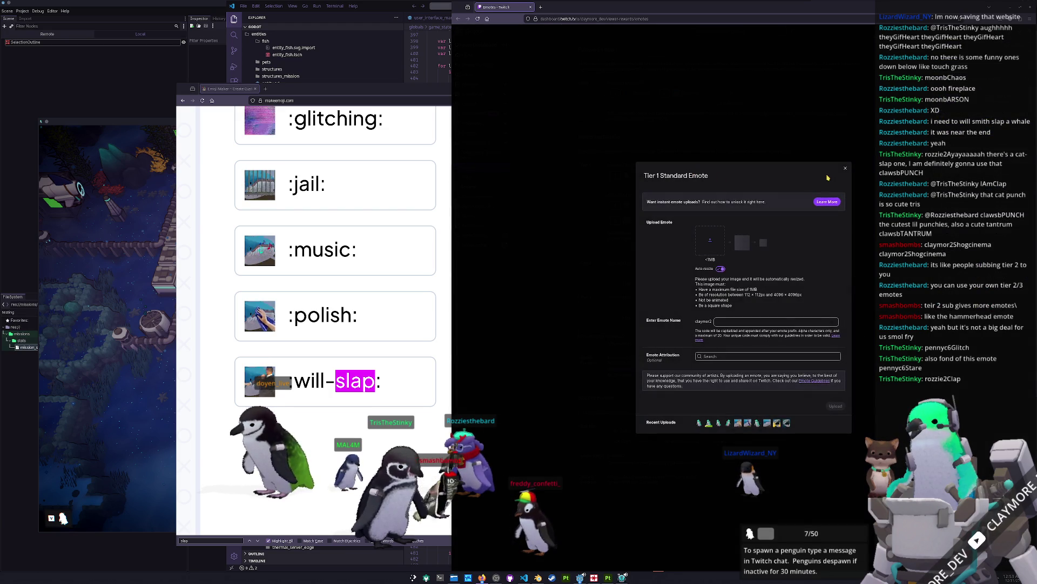
Close the open Tier 1 standard emote upload form.
left_click(846, 168)
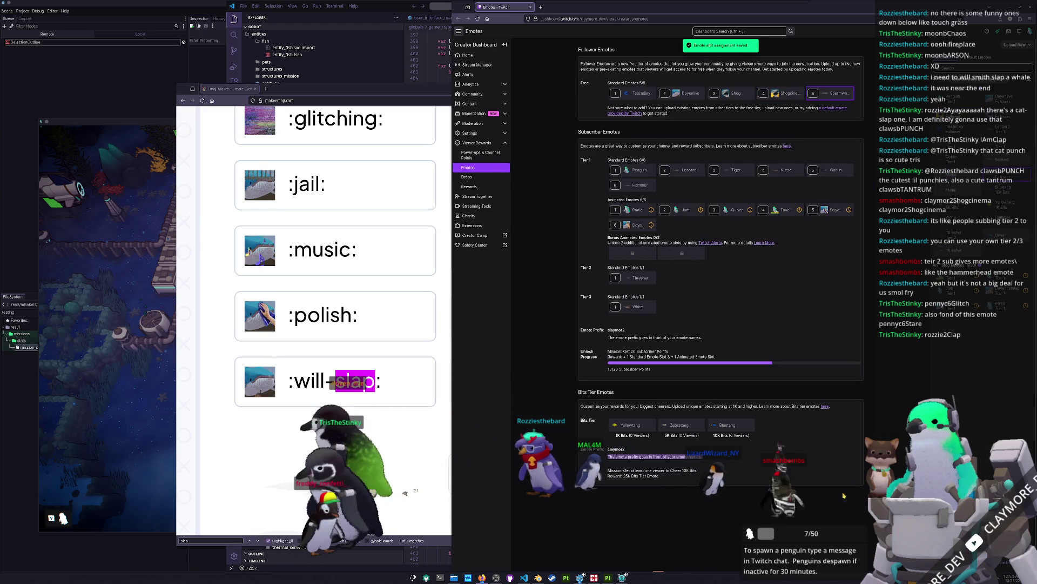
Raise and reposition the MakeEmoji window, visit Twitch Alerts, then minimize Firefox back to VS Code.
left_click(445, 363)
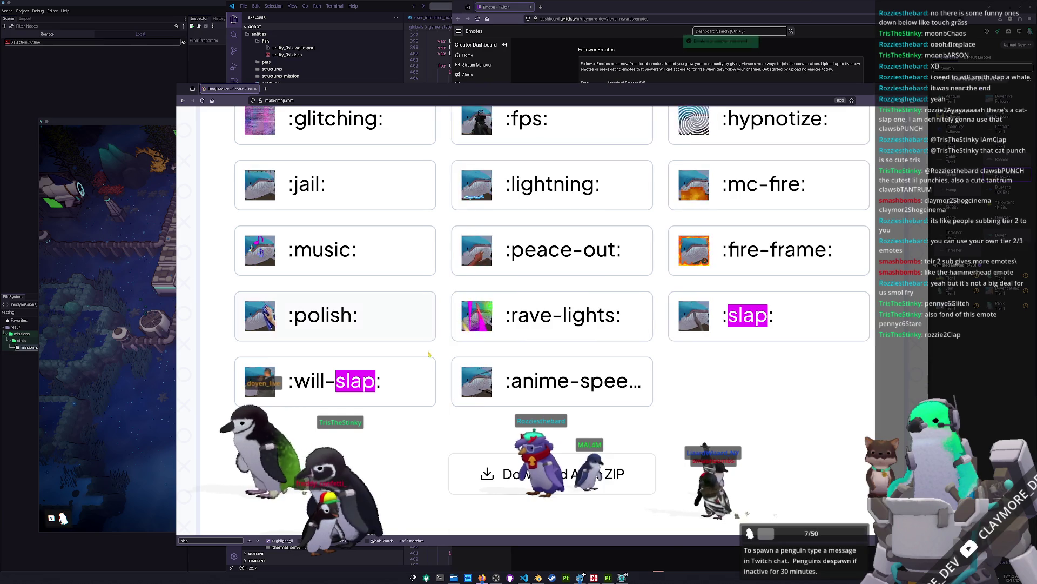
left_click_drag(228, 88, 534, 309)
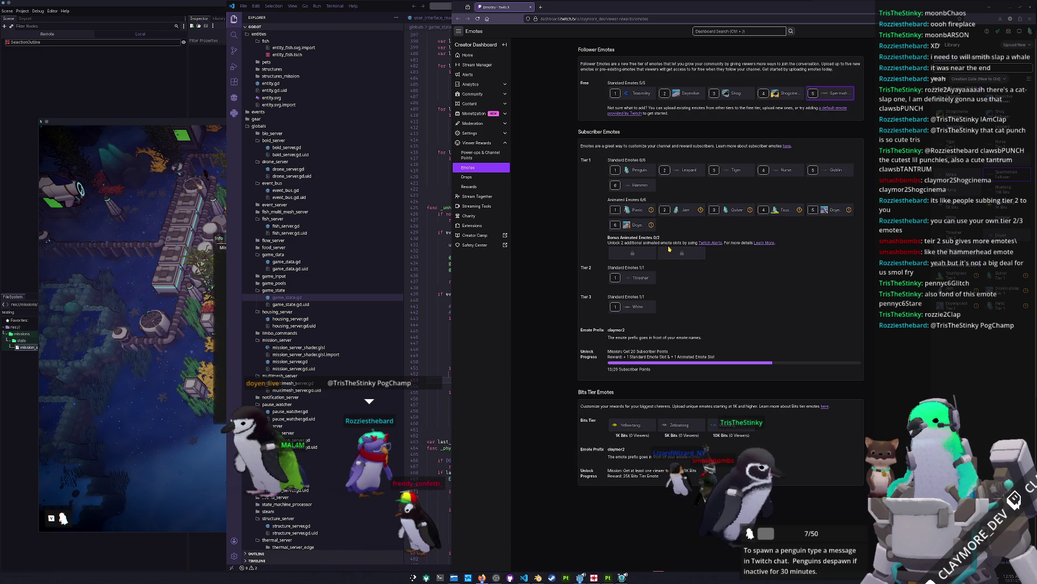
left_click(711, 243)
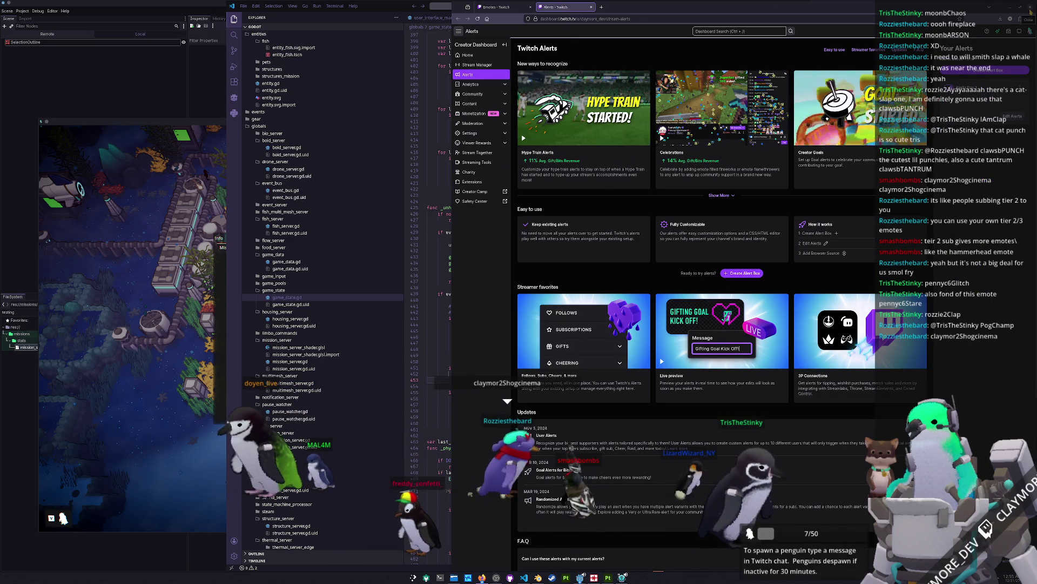
key("super+Down")
left_click(697, 373)
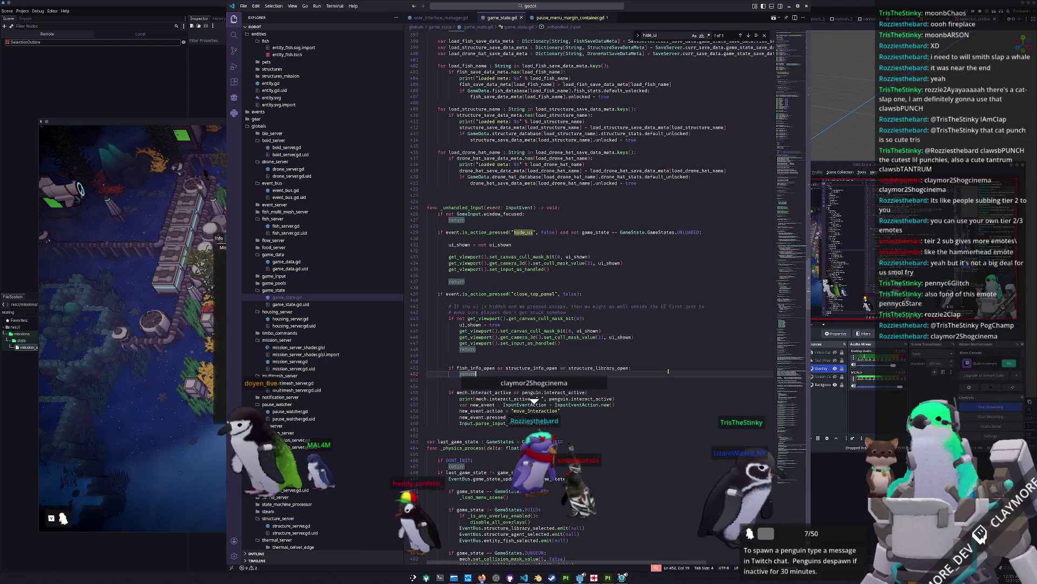
left_click(615, 386)
key("alt+Tab")
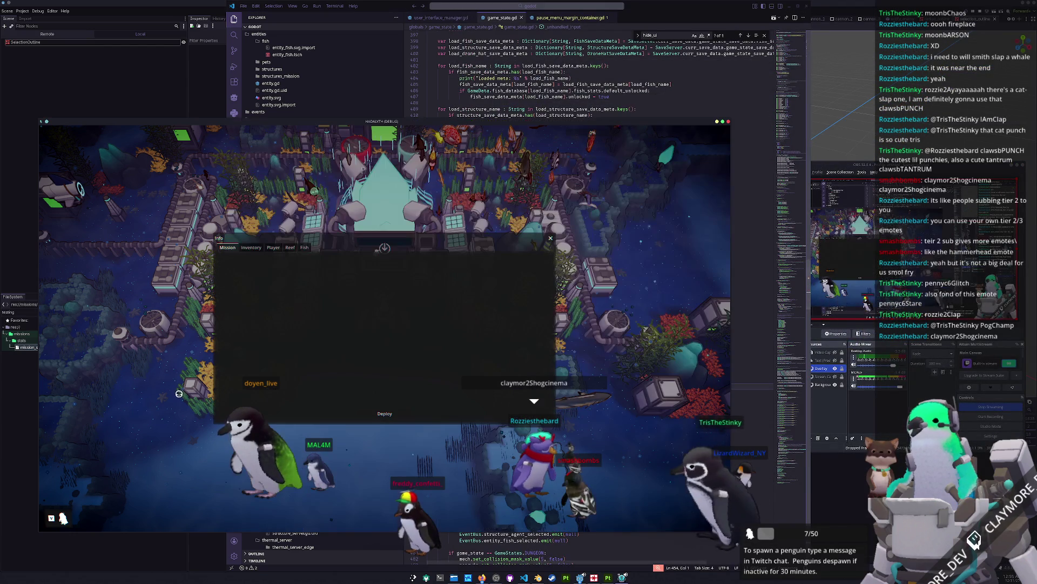
left_click(330, 413)
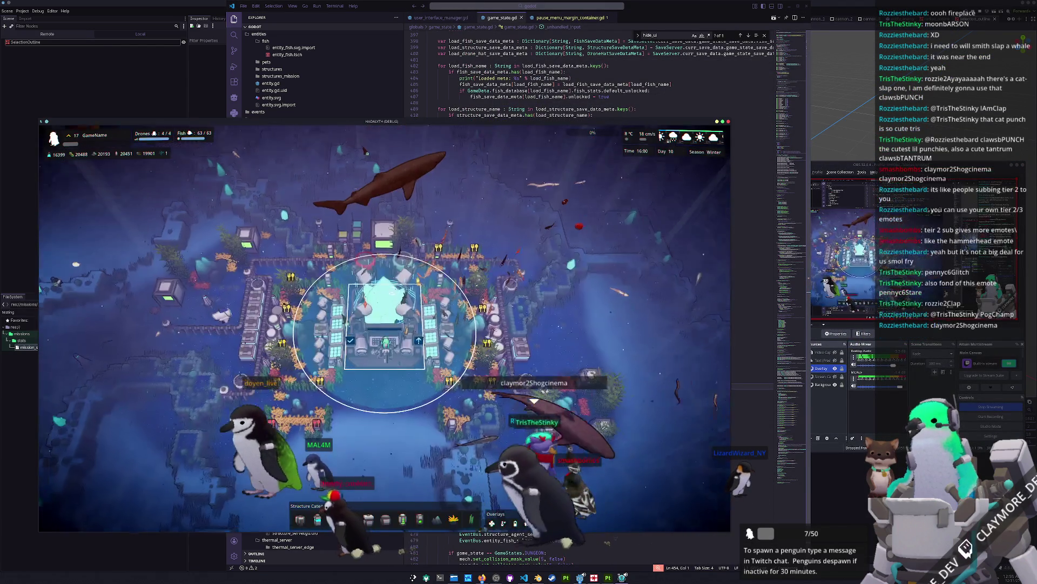
left_click(416, 352)
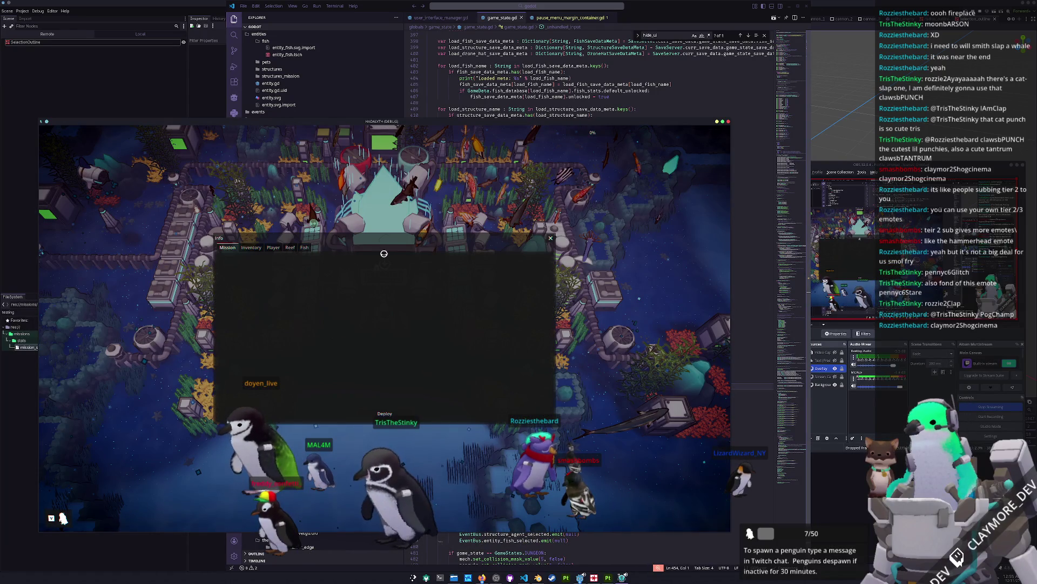
key("Escape")
key("Escape")
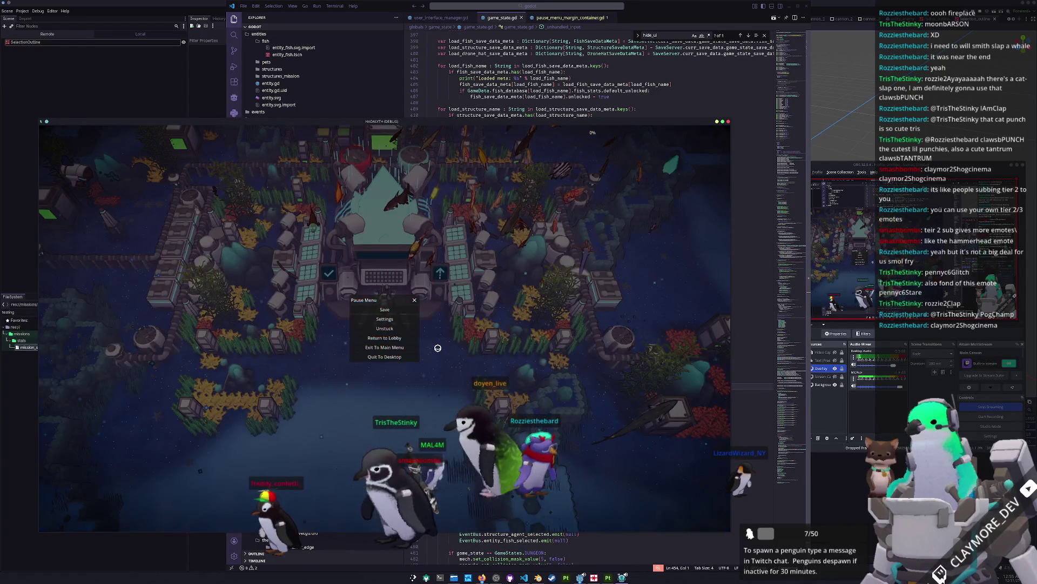
key("Escape")
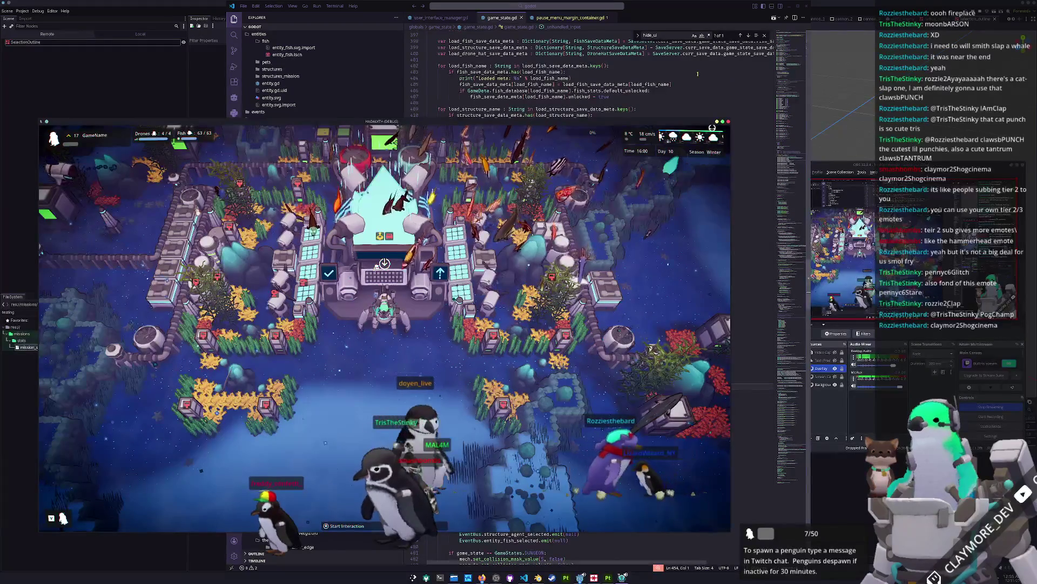
left_click(565, 71)
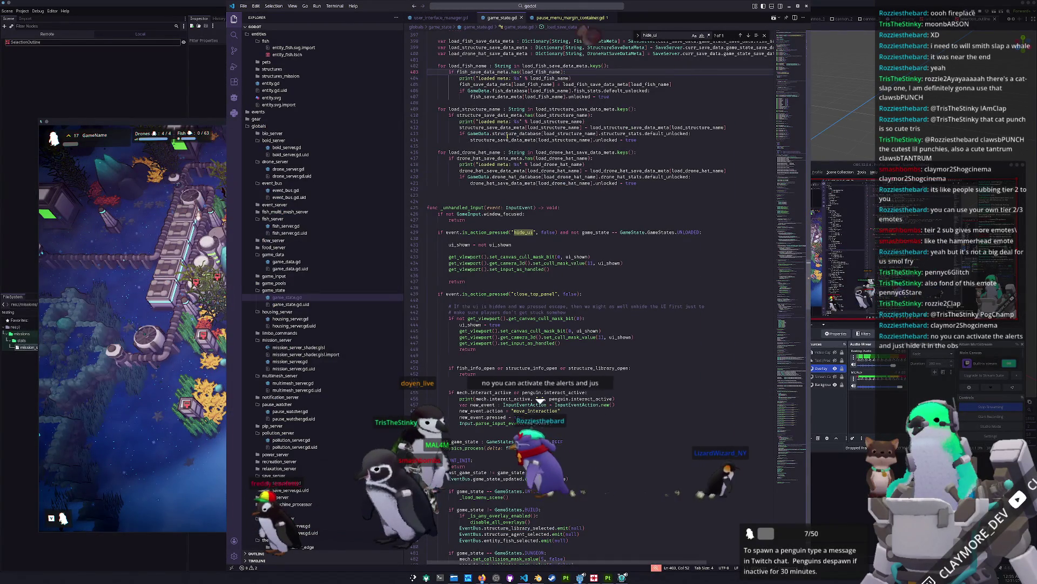
Inspect lines 443–448 of game_state.gd's UI-unhide block, then switch to pause_menu_margin_container.gd.
left_click(492, 351)
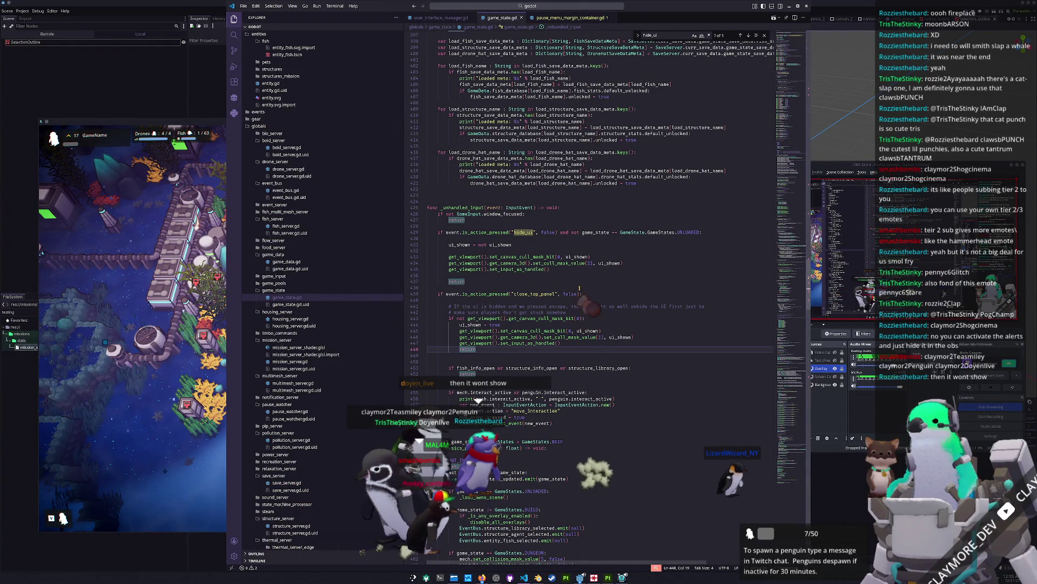
mouse_move(475, 349)
left_mouse_down()
mouse_move(427, 341)
mouse_move(412, 319)
mouse_move(427, 305)
left_mouse_up()
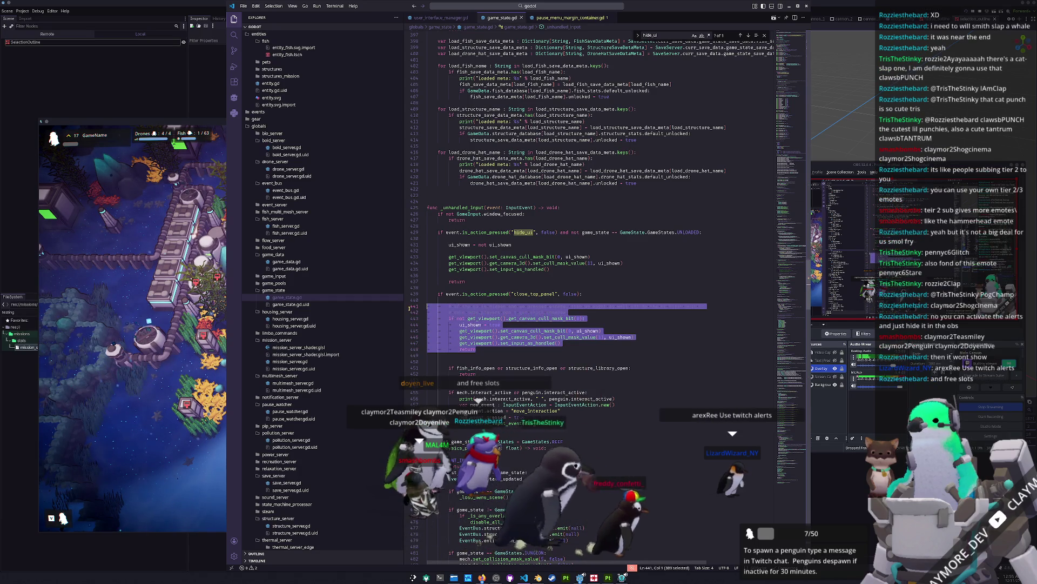
left_click(470, 356)
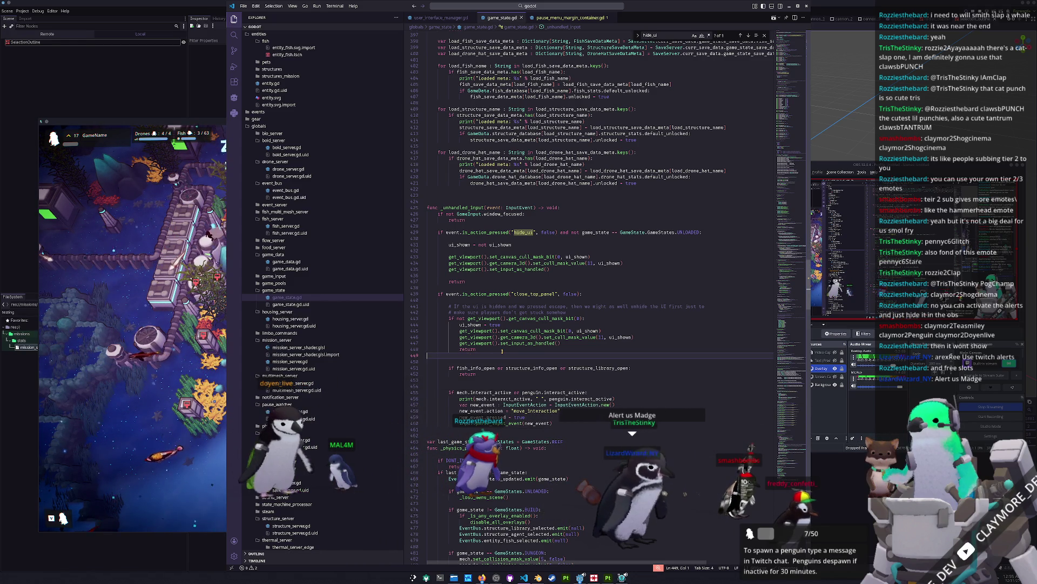
mouse_move(468, 318)
left_mouse_down()
mouse_move(582, 317)
mouse_move(469, 317)
left_mouse_up()
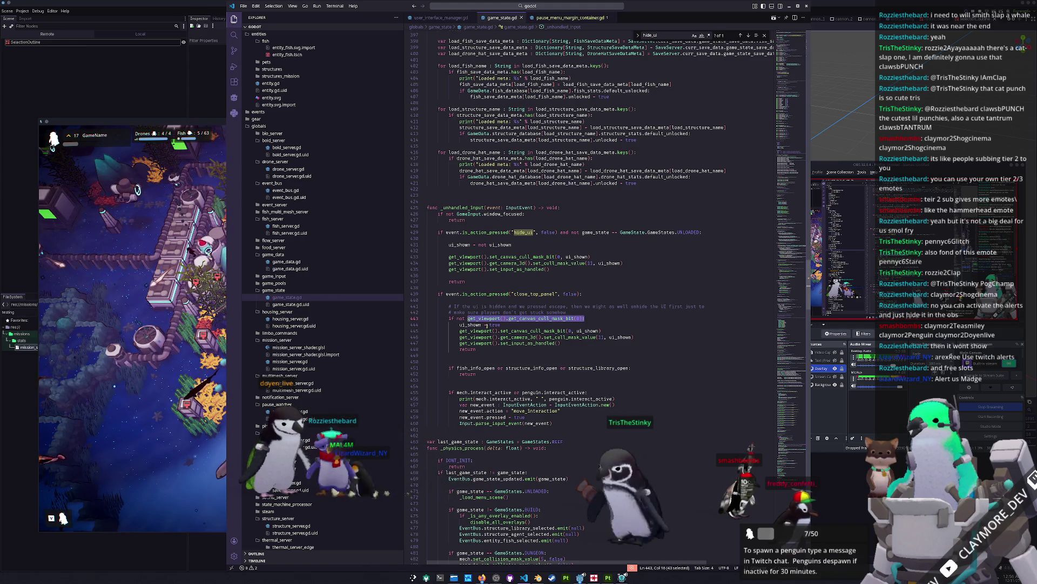
left_click_drag(562, 343, 422, 338)
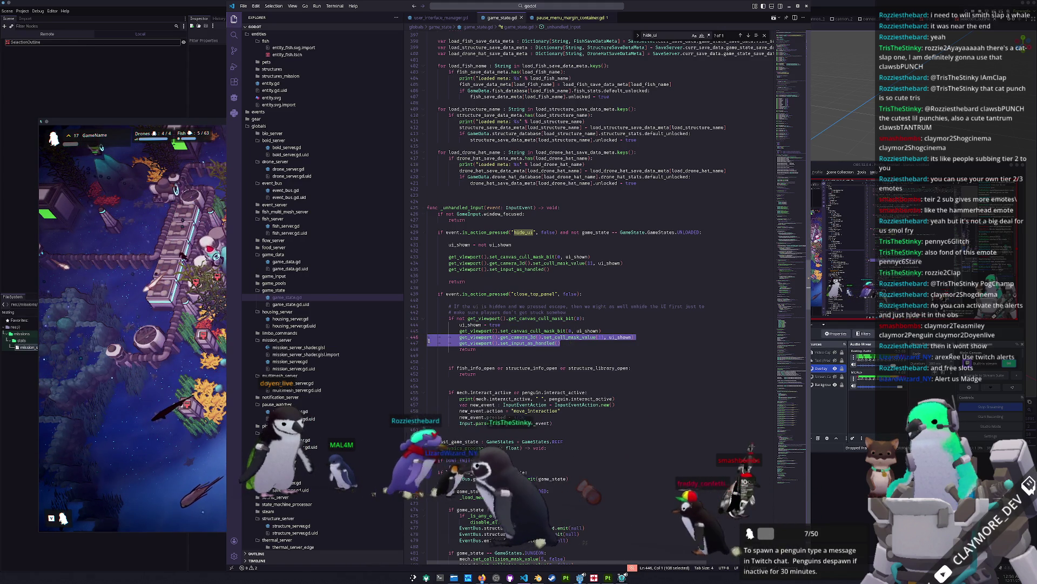
left_click(495, 353)
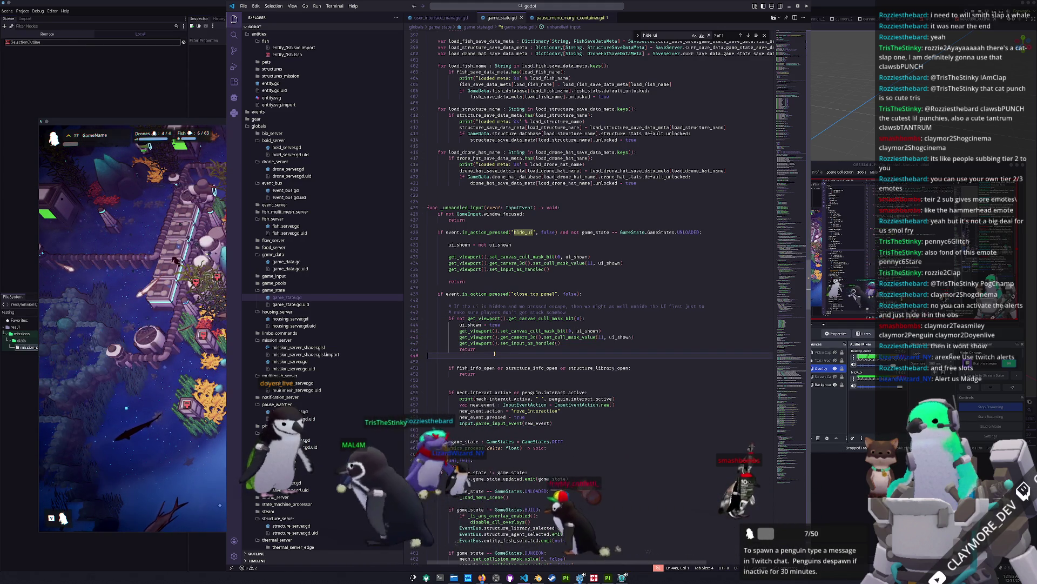
left_click(567, 17)
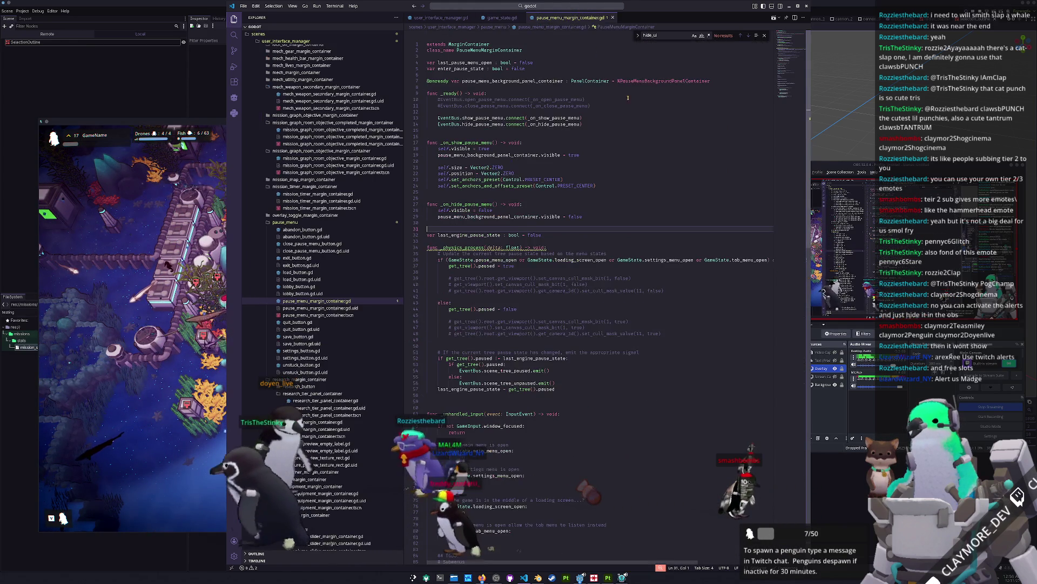
Append 'and not GameState.main_menu_open' to the _physics_process pause condition.
left_click(550, 269)
scroll(603, 323, "down", 9)
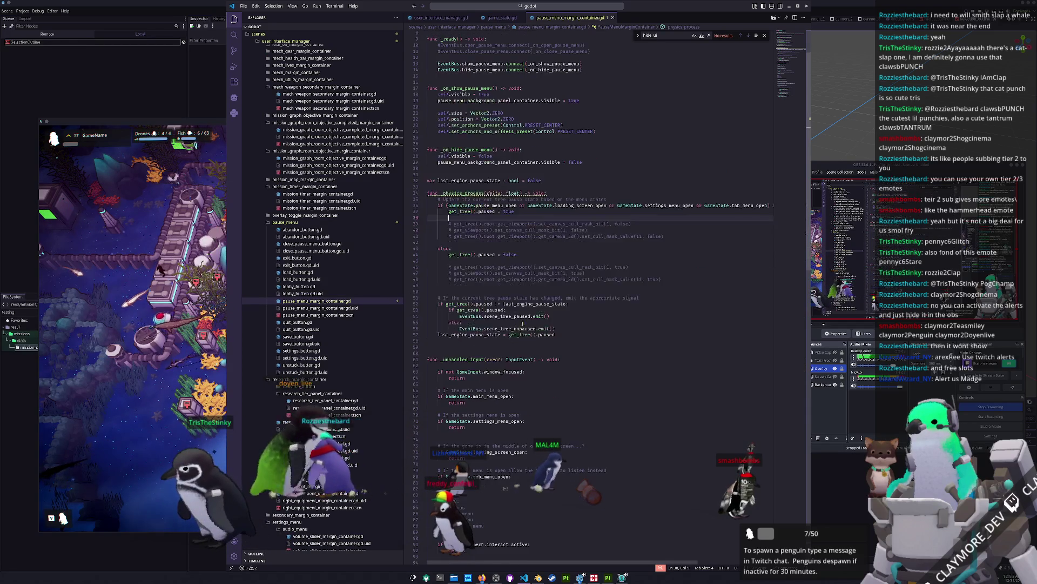
scroll(603, 323, "up", 4)
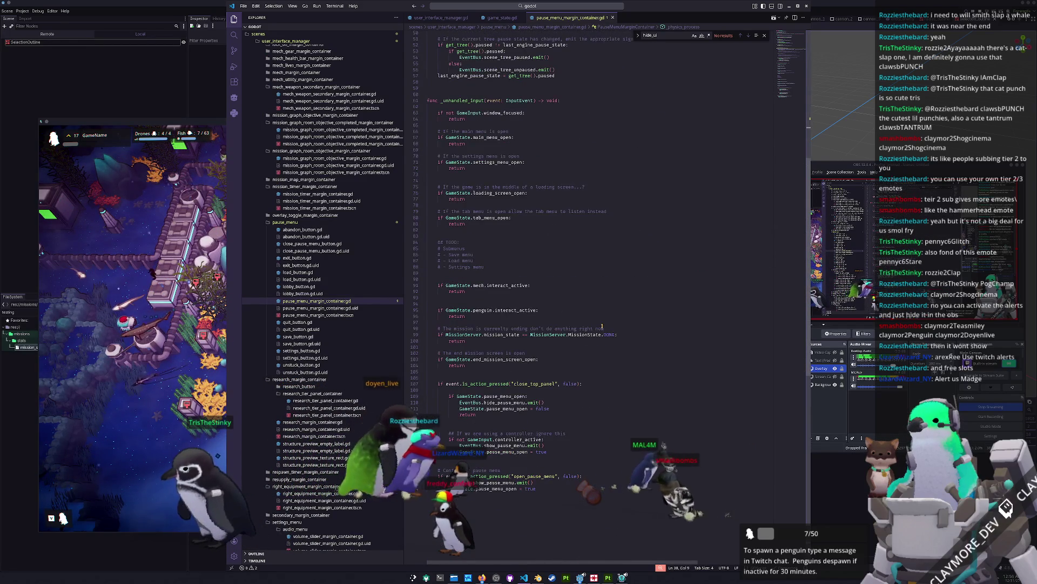
scroll(602, 325, "up", 5)
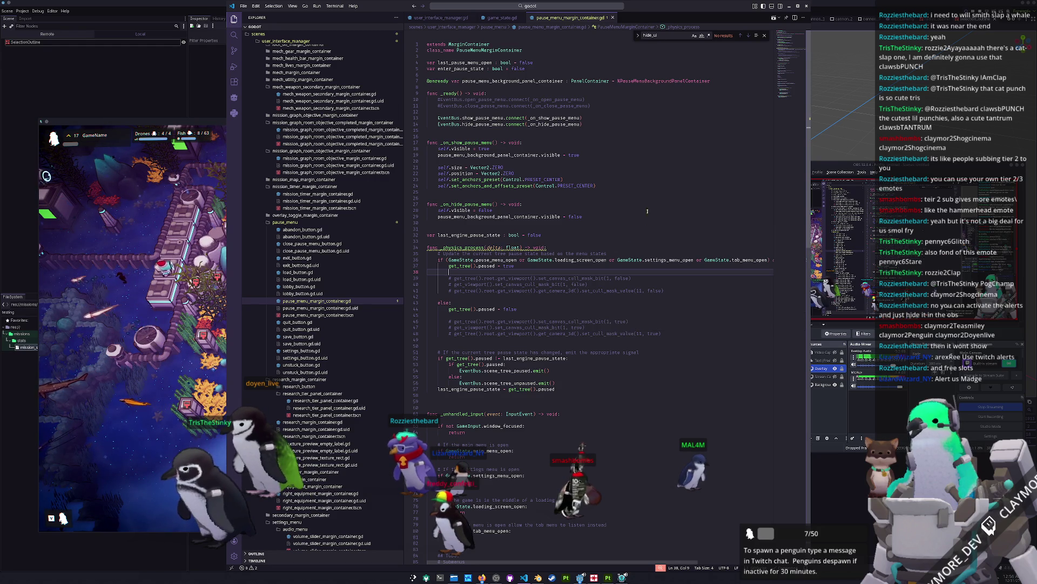
left_click(604, 248)
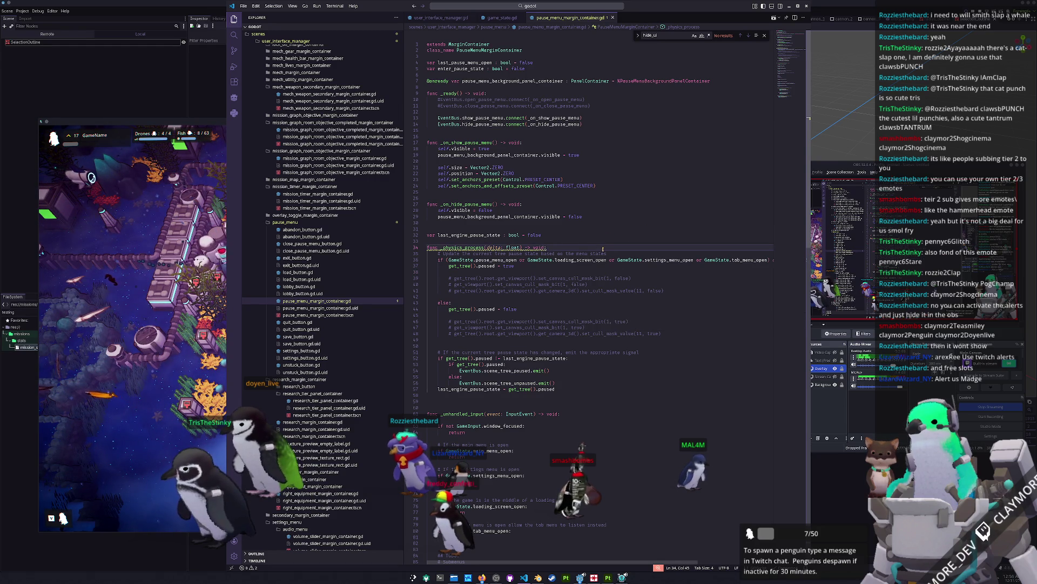
key("Return")
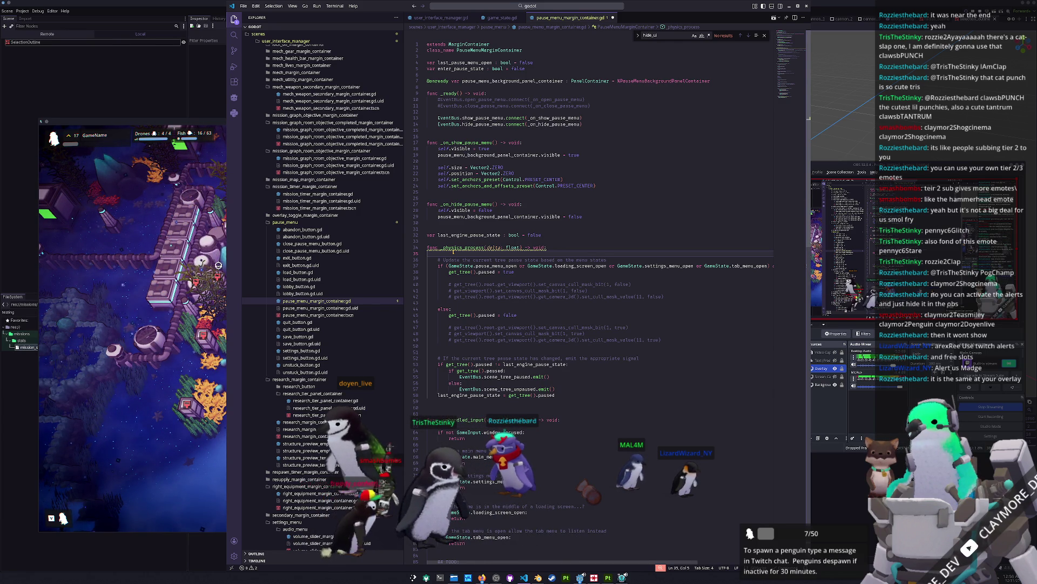
key("Down")
key("Down")
key("End")
type("and not GameState.main_menu_open")
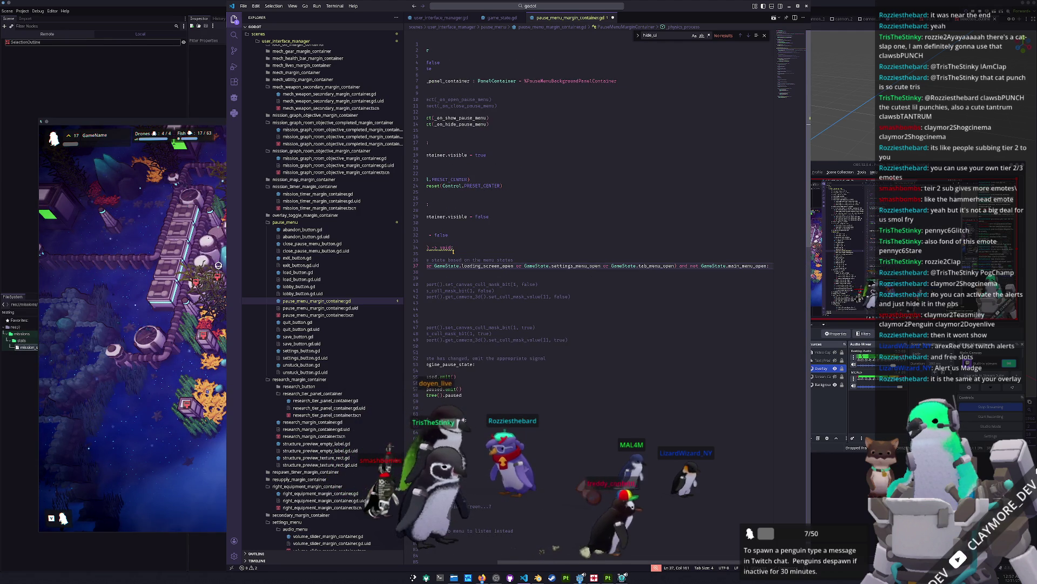
key("Down")
key("Down")
key("Down")
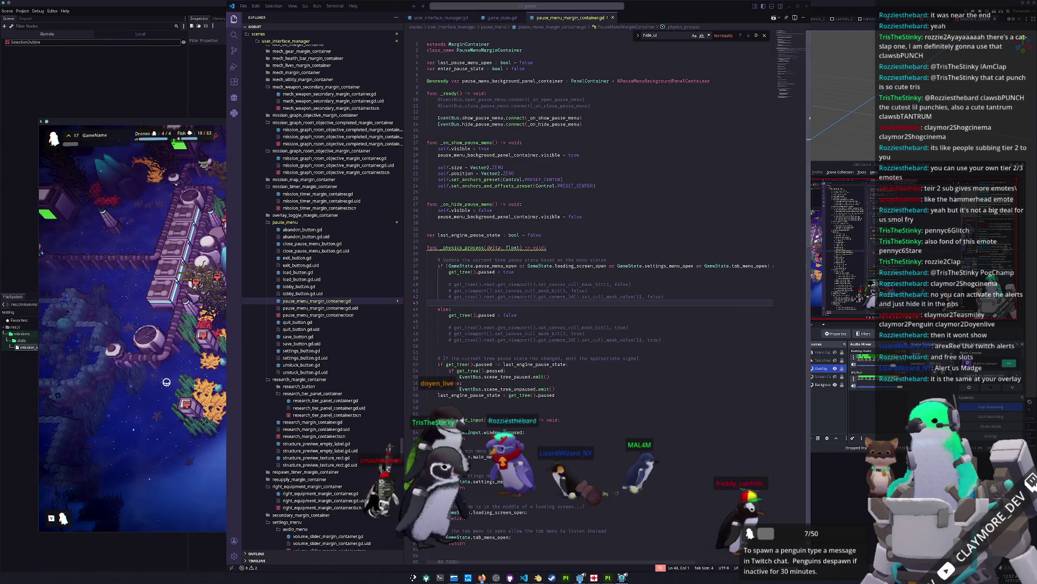
Switch to the running game and toggle its pause menu with Escape to test the fix.
key("alt+Tab")
key("Escape")
key("Escape")
key("Escape")
key("Escape")
key("Escape")
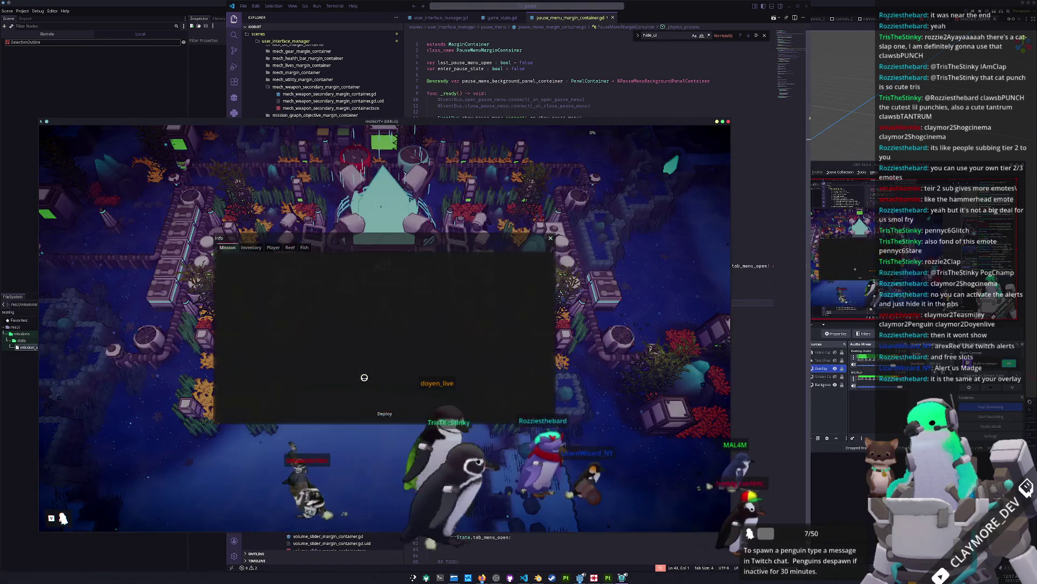
key("Escape")
key("Escape")
key("Escape")
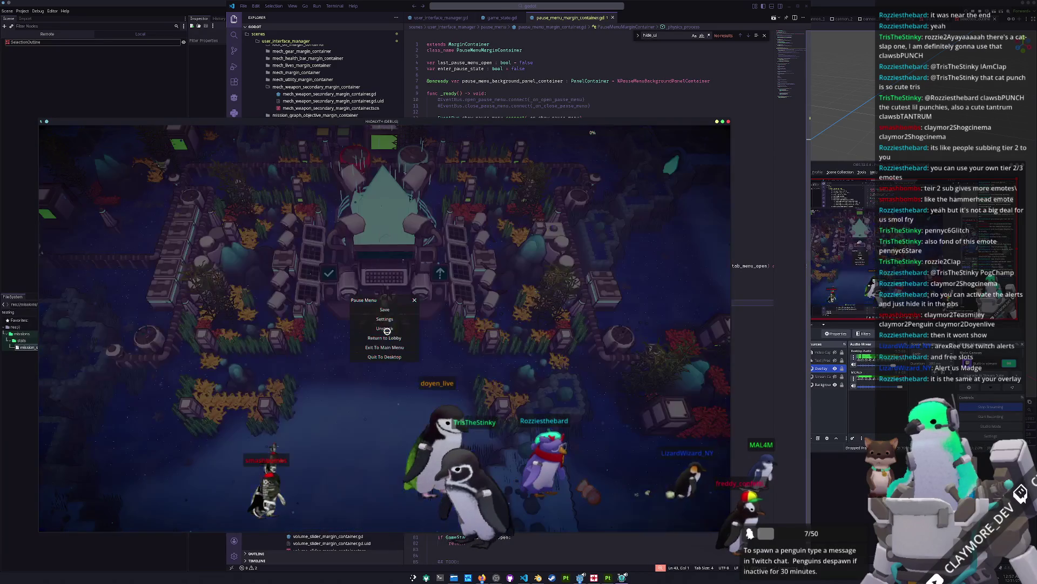
left_click(559, 5)
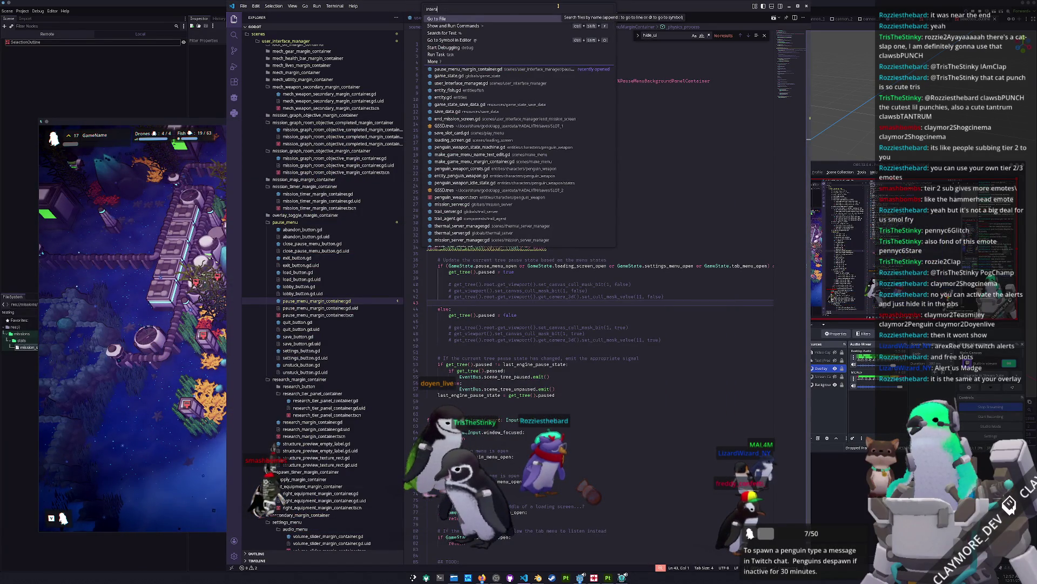
Append 'or GameState.tab_menu_open' to interaction_indicator.gd's _physics_process check and run with F5.
type("ction_in")
key("Return")
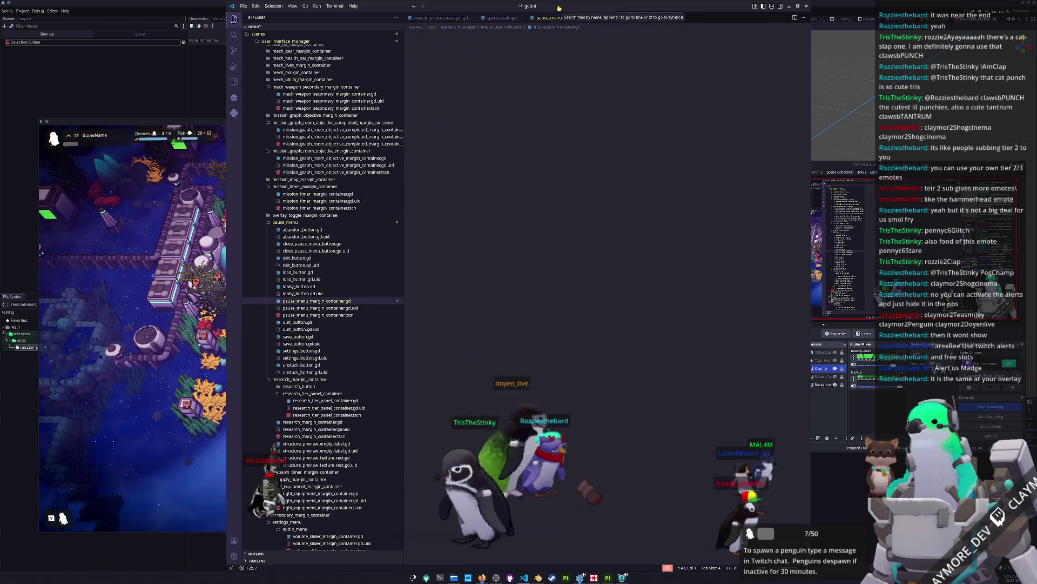
key("Down")
key("Down")
key("Down")
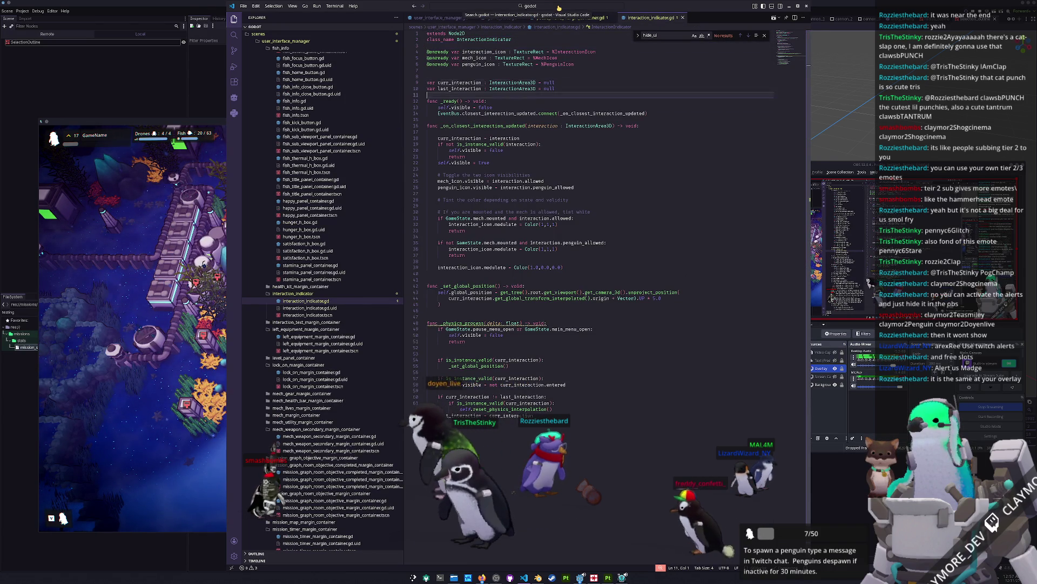
key("Down")
key("Down")
key("Down")
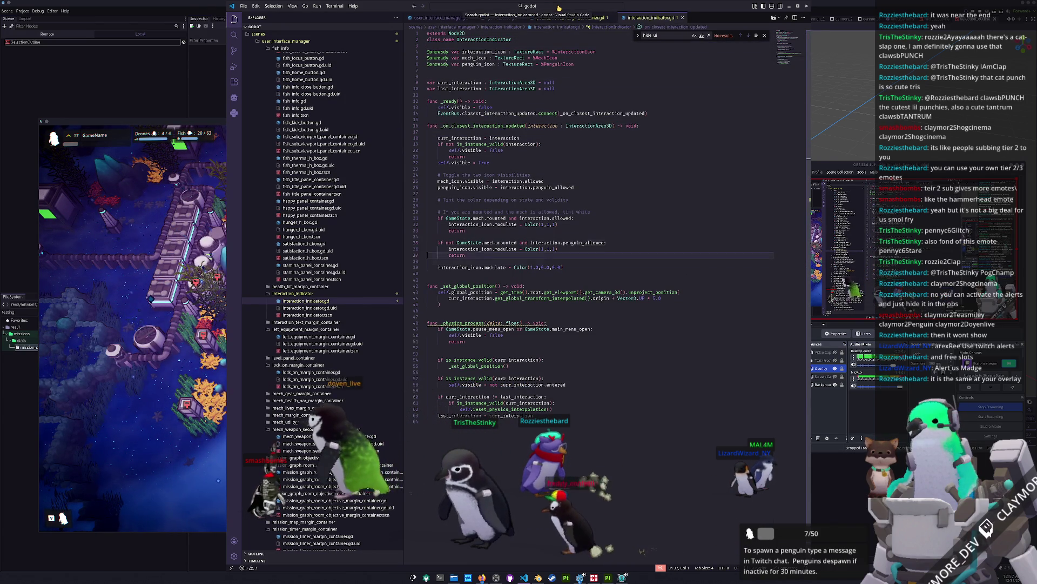
key("End")
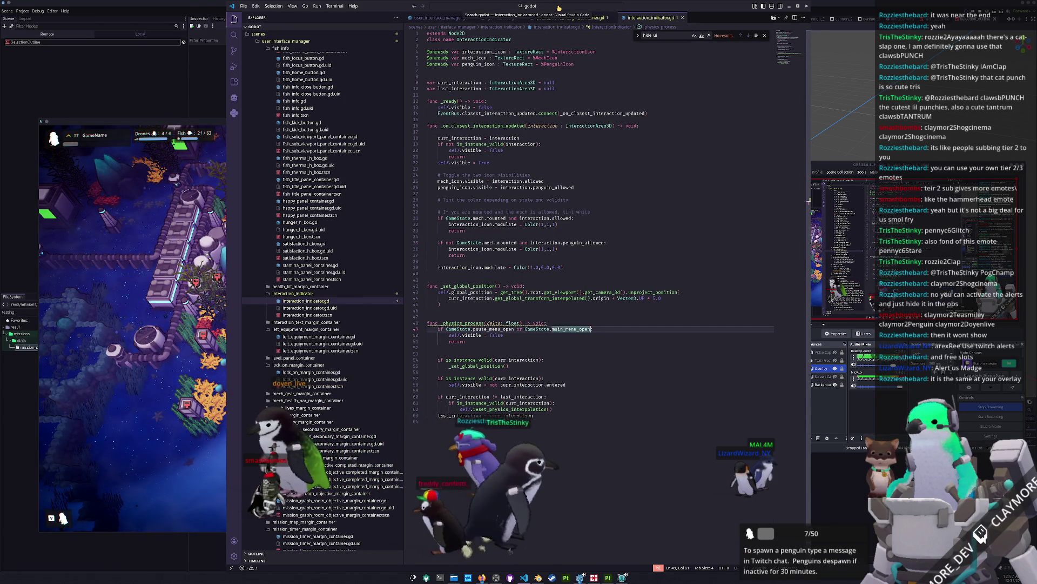
type("or GameState.")
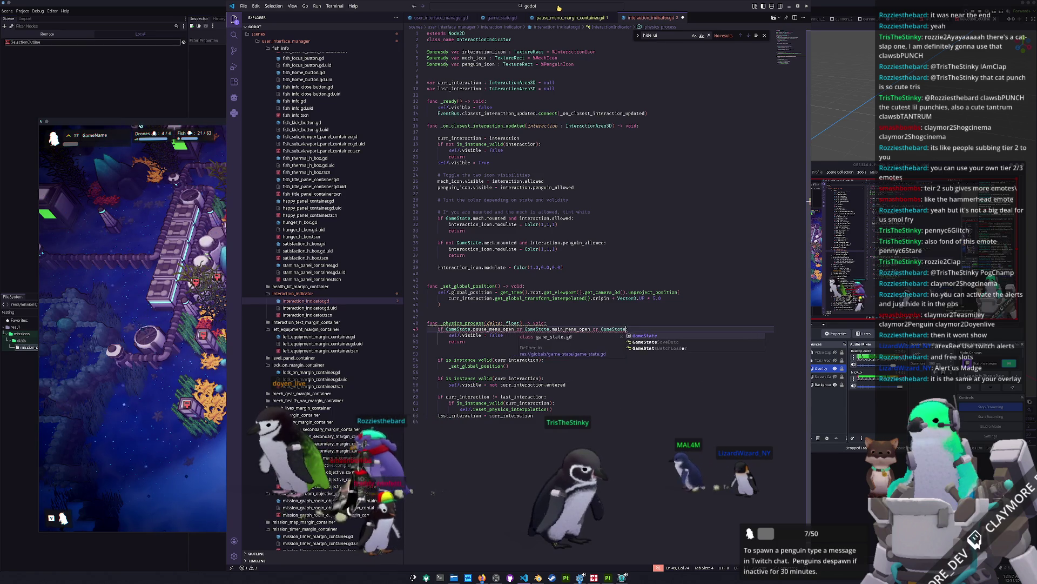
type("tab_menu_open:")
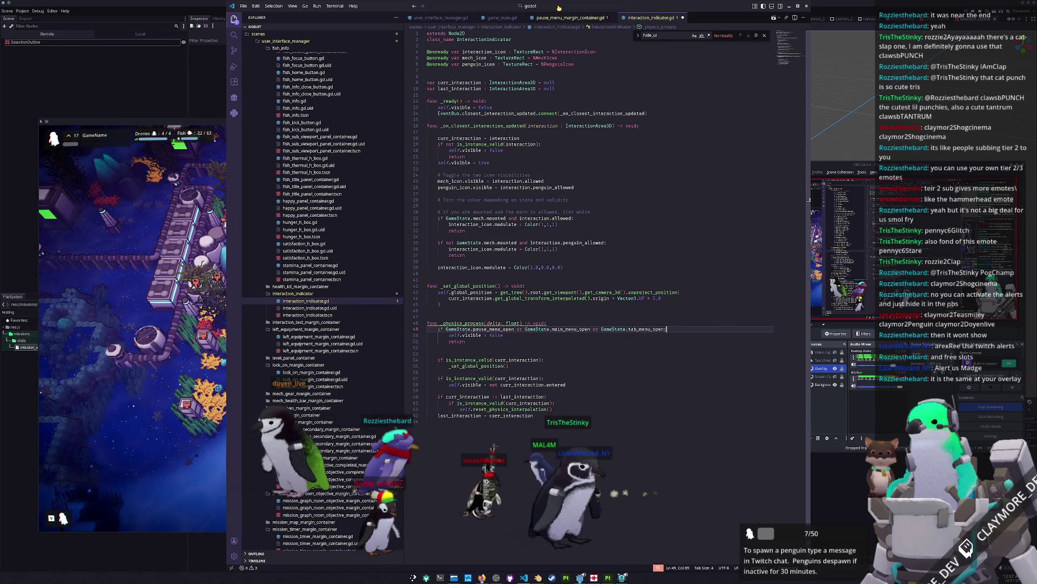
key("F5")
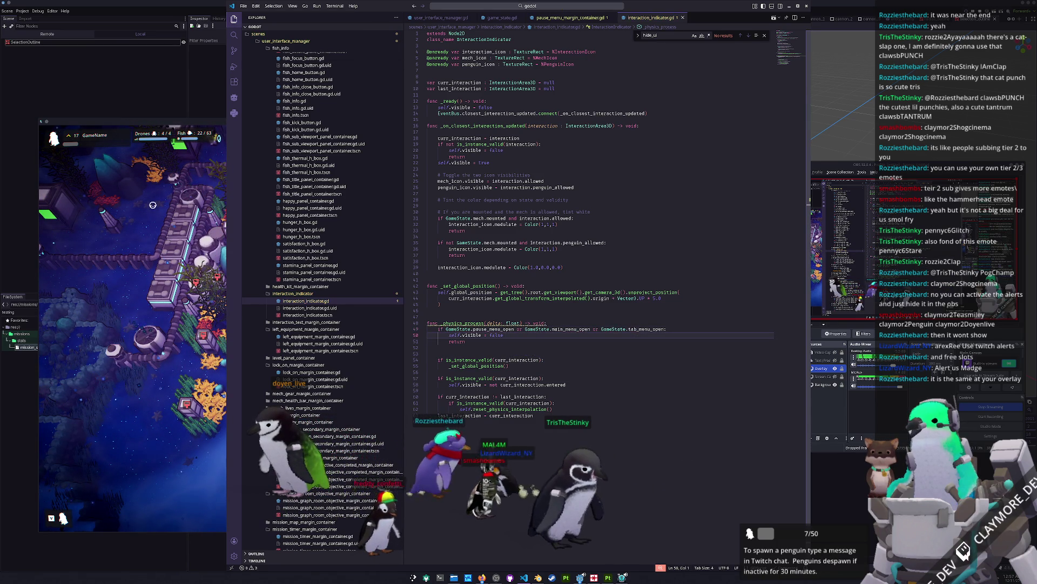
key("Tab")
key("Tab")
key("Tab")
key("Tab")
key("Tab")
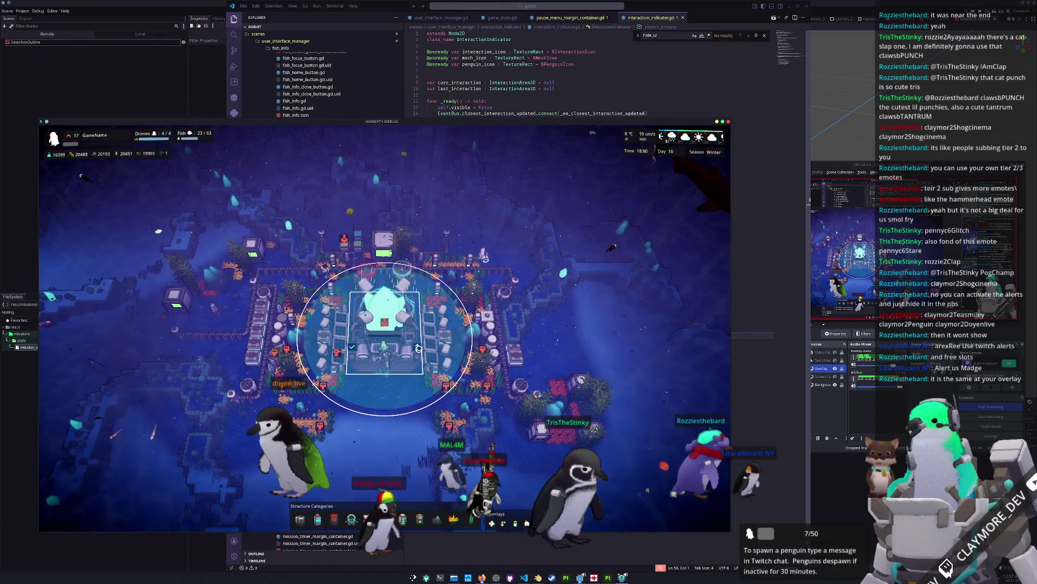
Exit build mode, toggle the tab menu, inspect the Medium Housing, close its panel and walk away.
key("Escape")
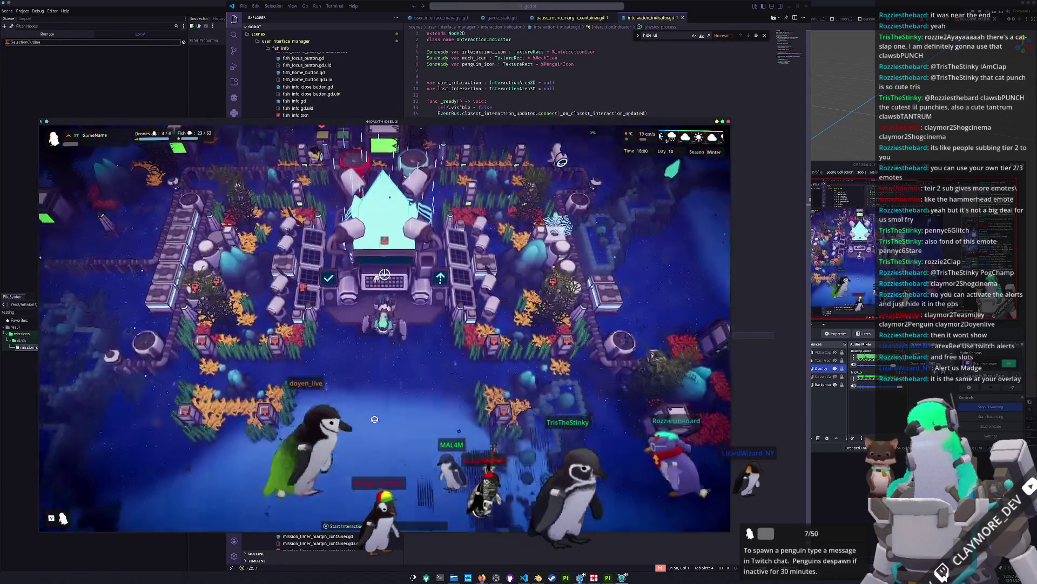
key("Escape")
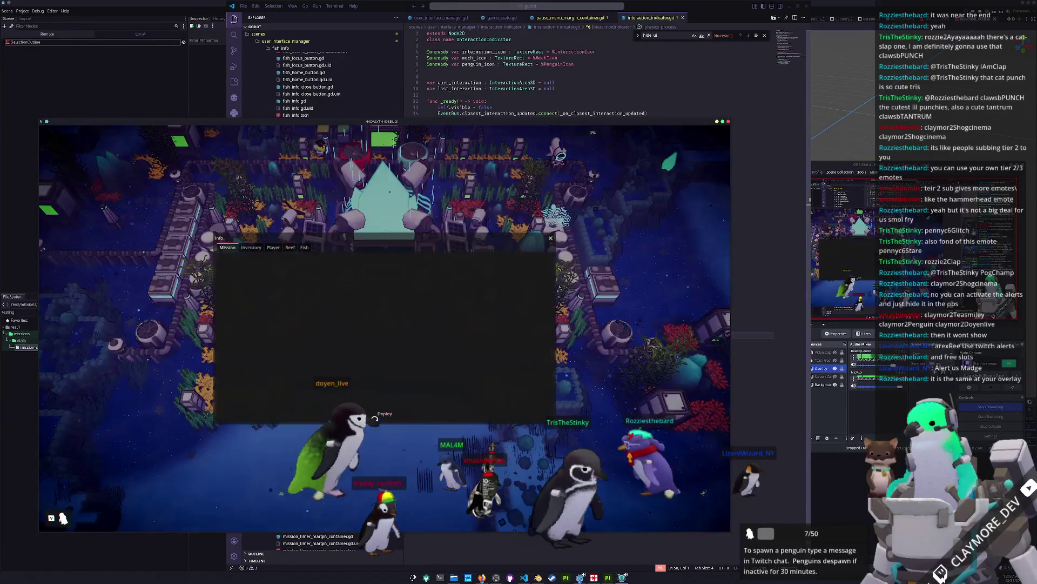
key("Escape")
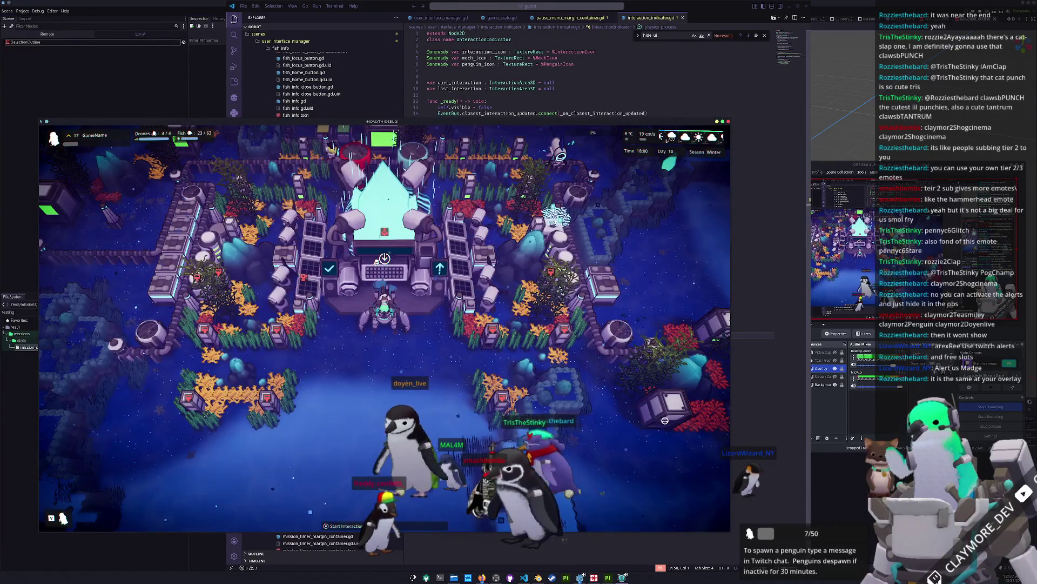
scroll(666, 422, "down", 5)
left_click(525, 405)
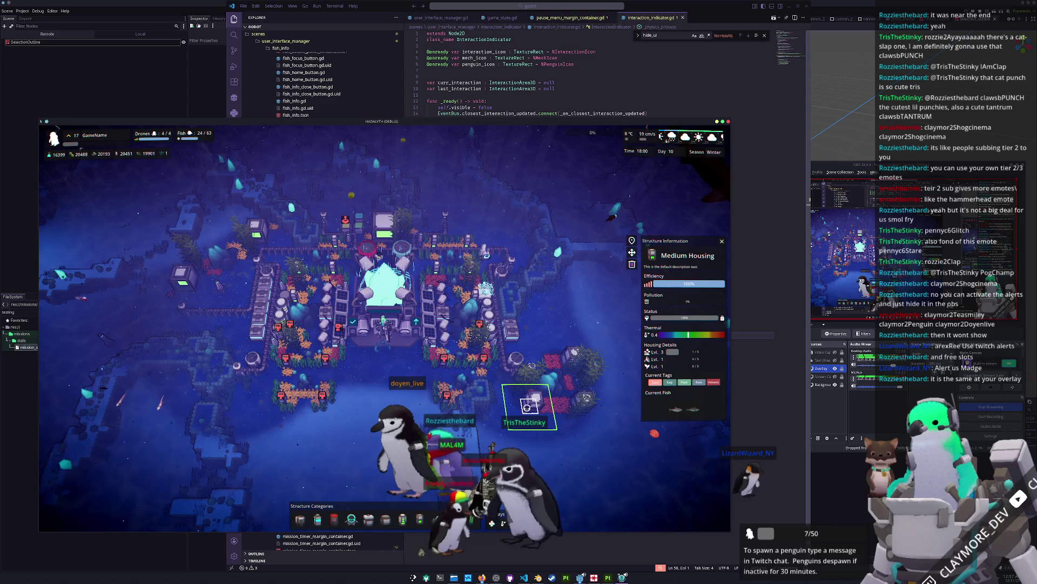
key("Escape")
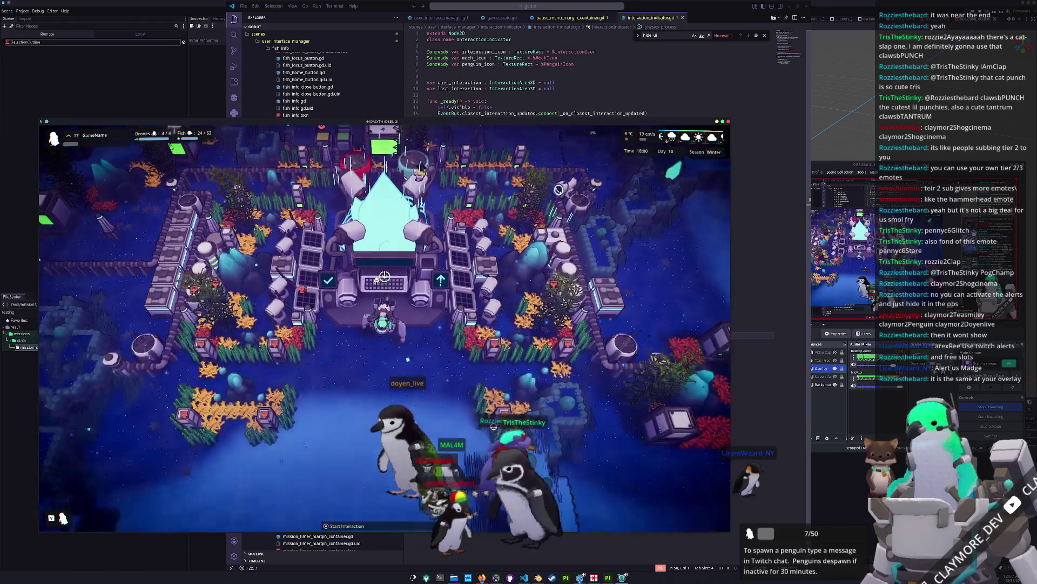
key("s")
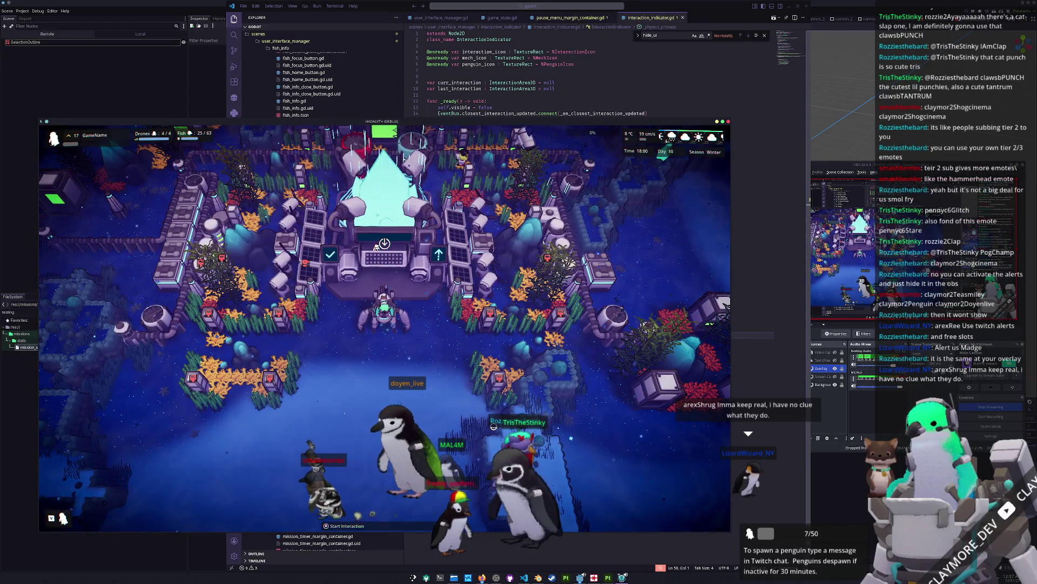
left_click(830, 426)
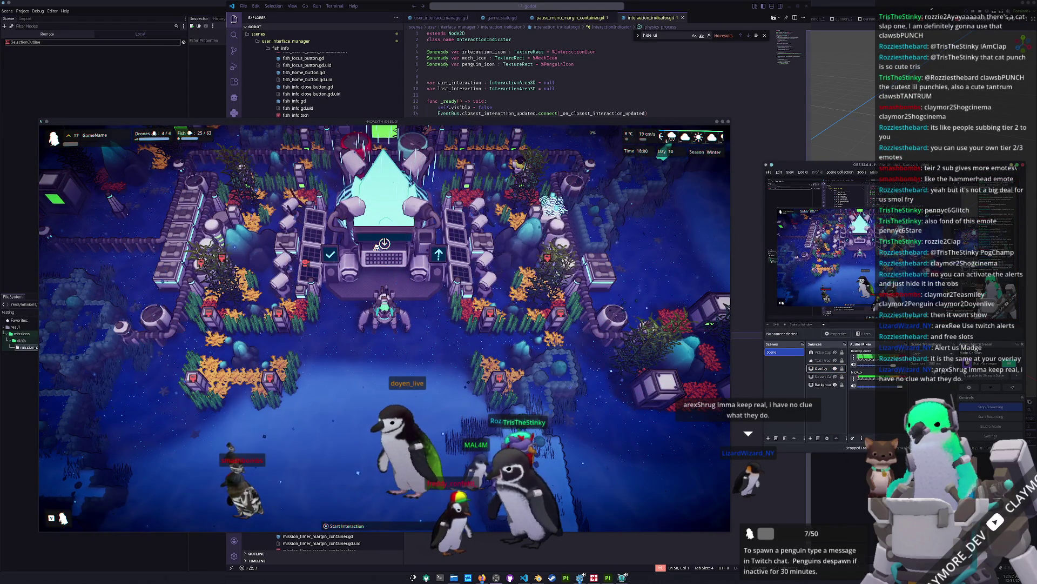